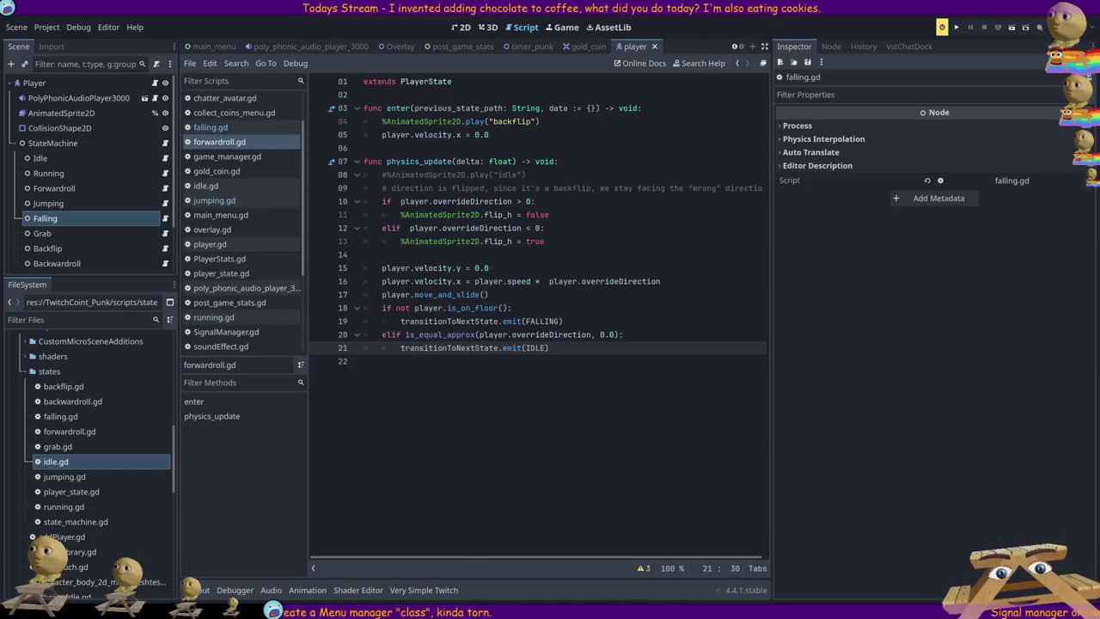
- Open SignalManager.gd in the menu project and make room above the physics_update function
click(502, 138)
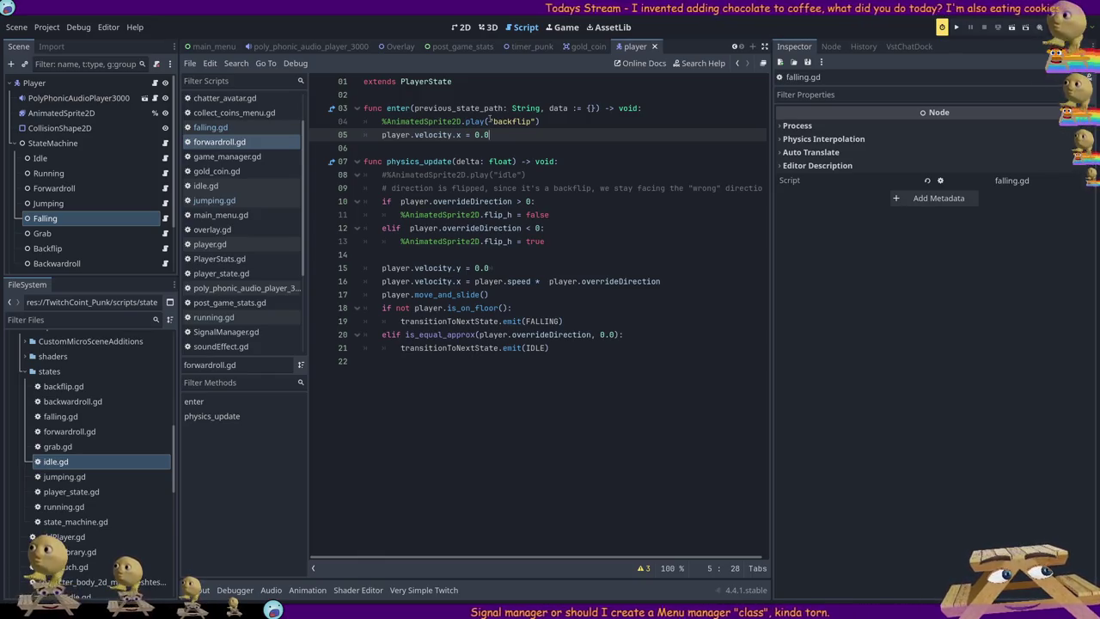
click(542, 320)
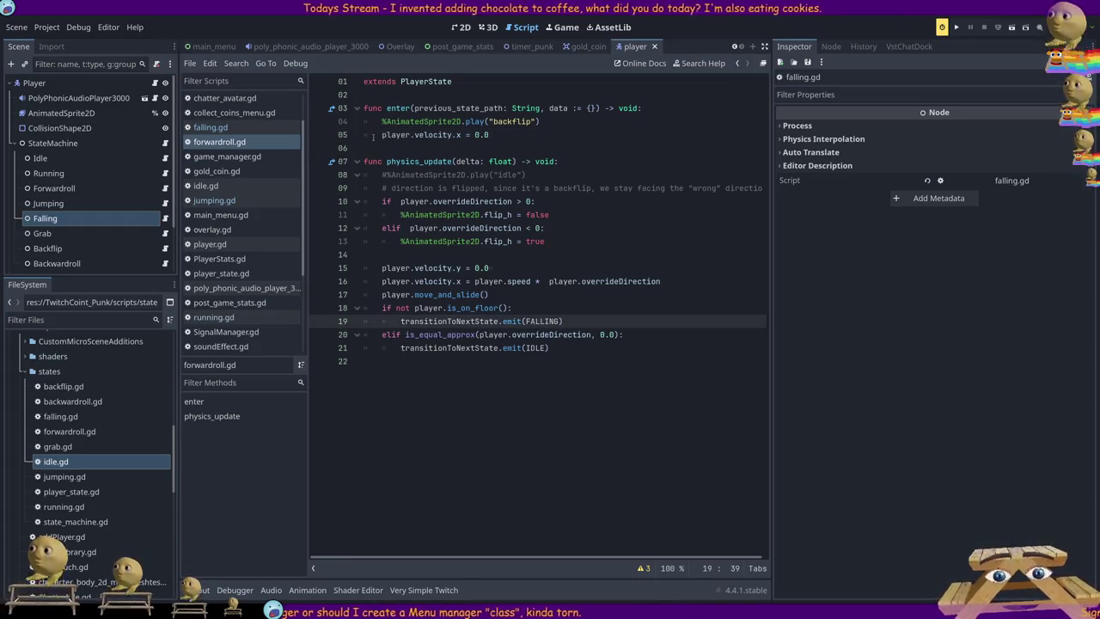
drag(386, 160, 590, 155)
click(514, 162)
key(Up)
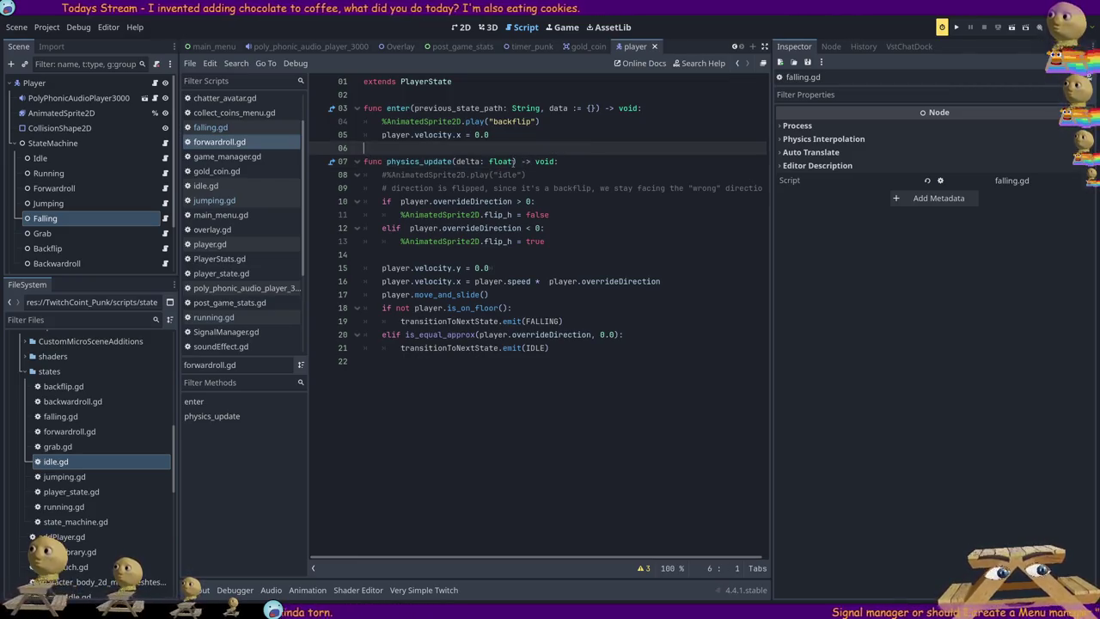
key(Return)
key(Return)
key(Up)
- Write a Startgame function that calls transitionToNextState.emit with Game
text(fun)
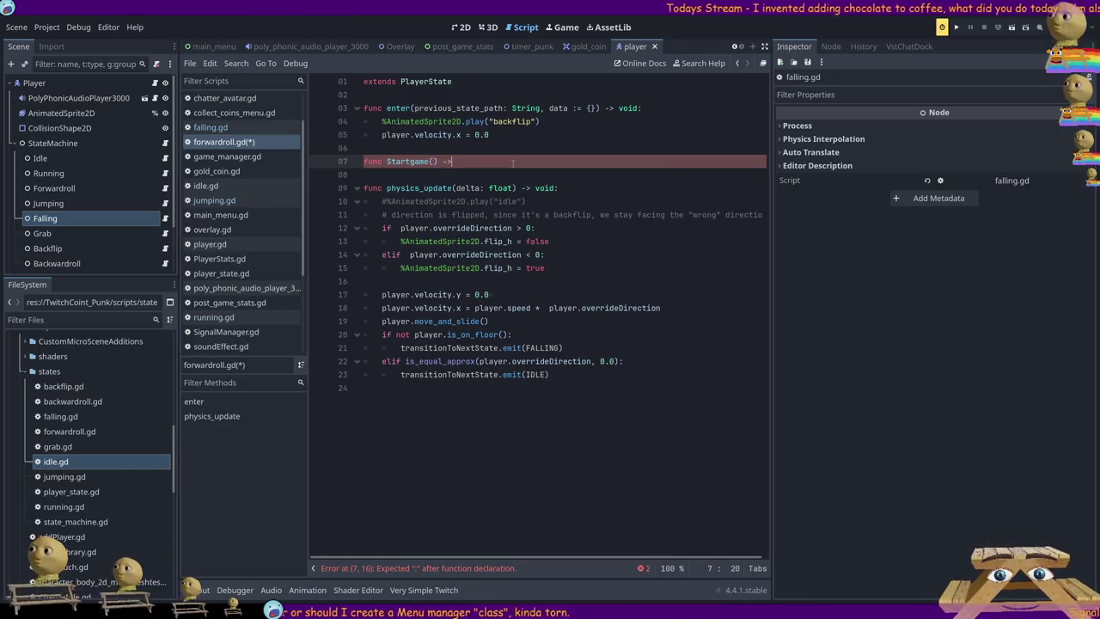
text(void:)
key(Return)
text(t)
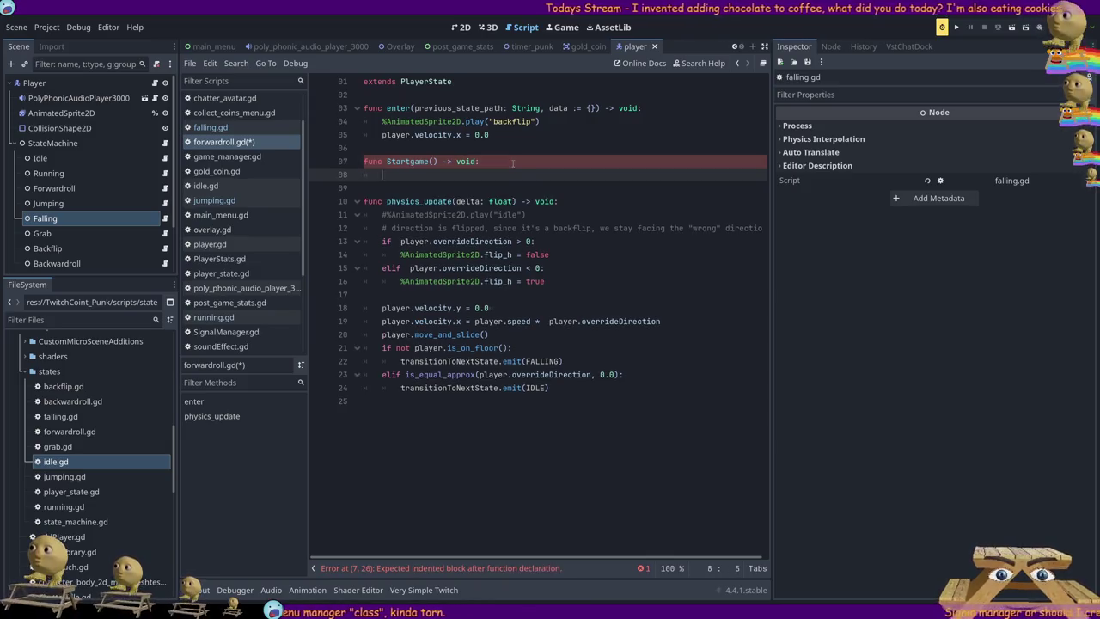
text(ransitionToN)
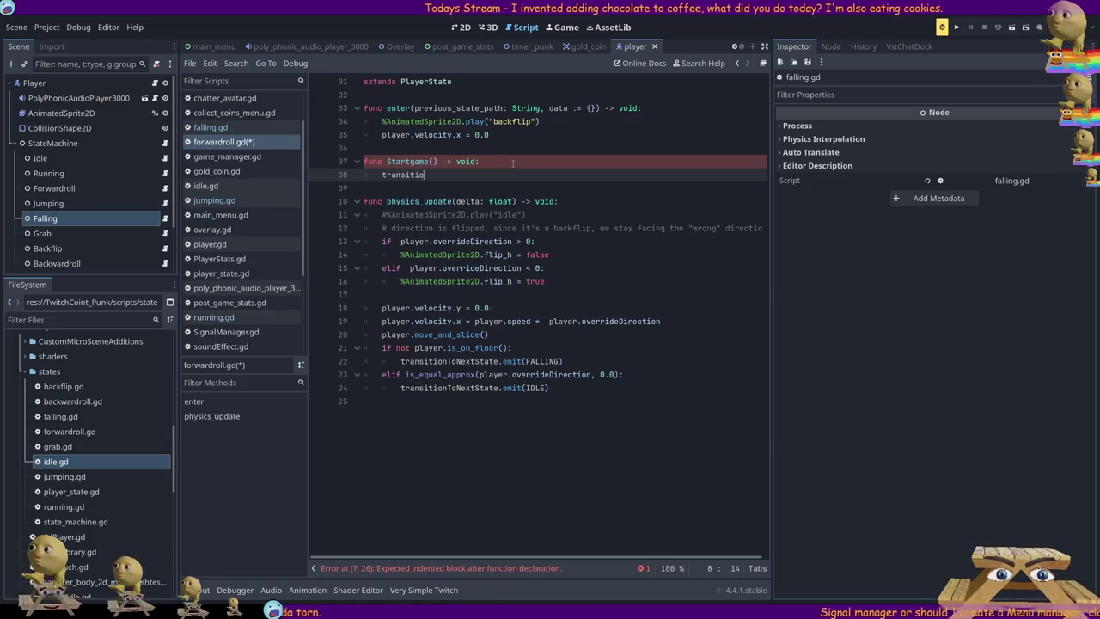
key(Return)
text(())
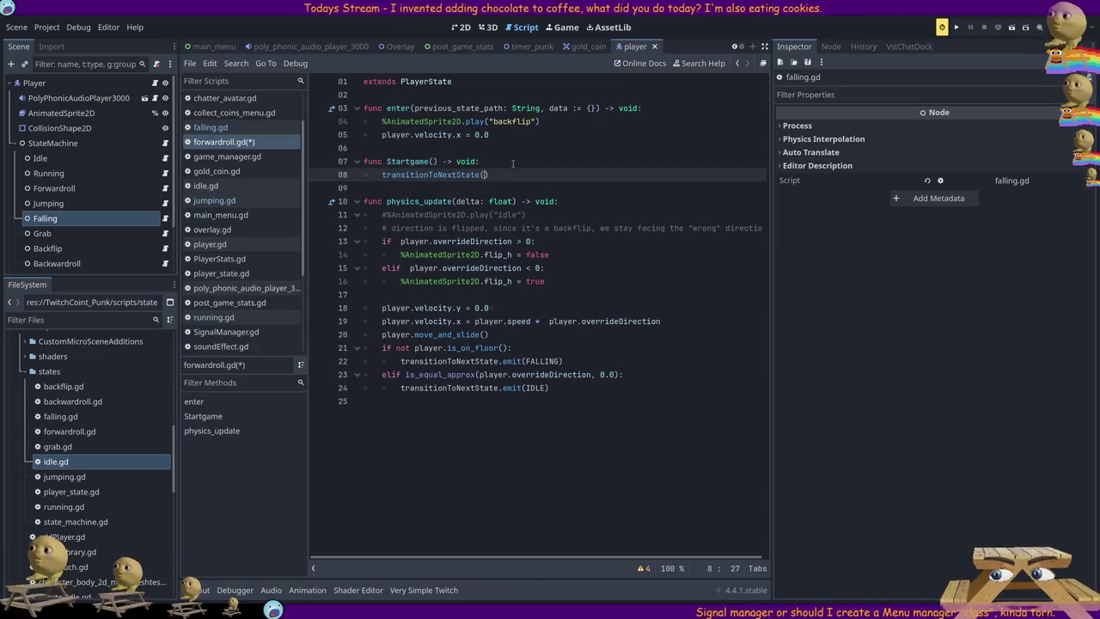
key(BackSpace)
text(.emit()
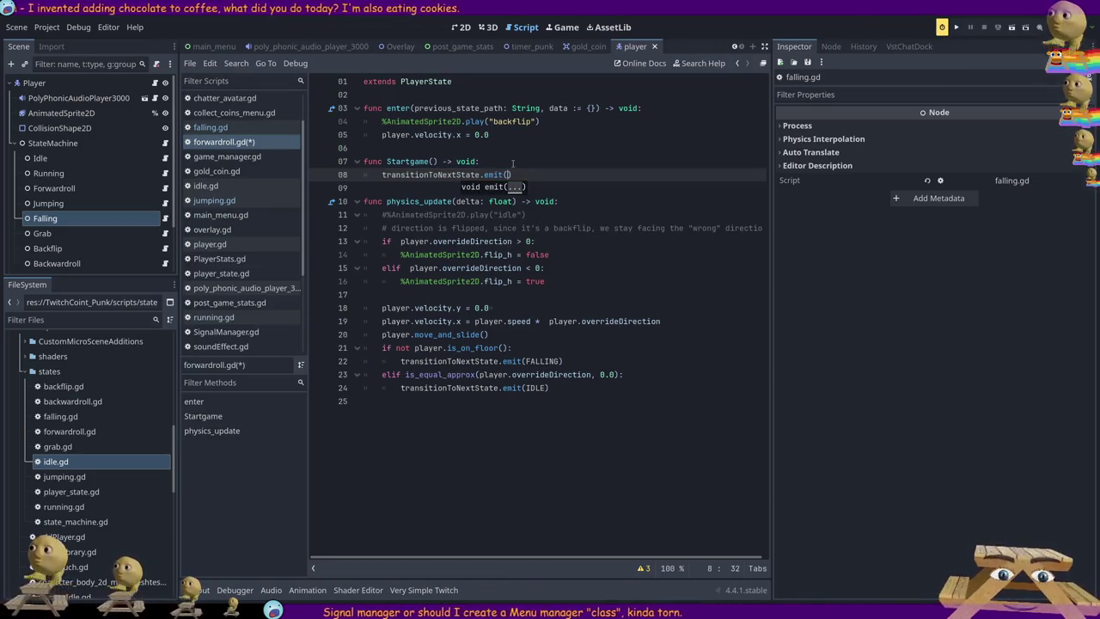
text(Game)
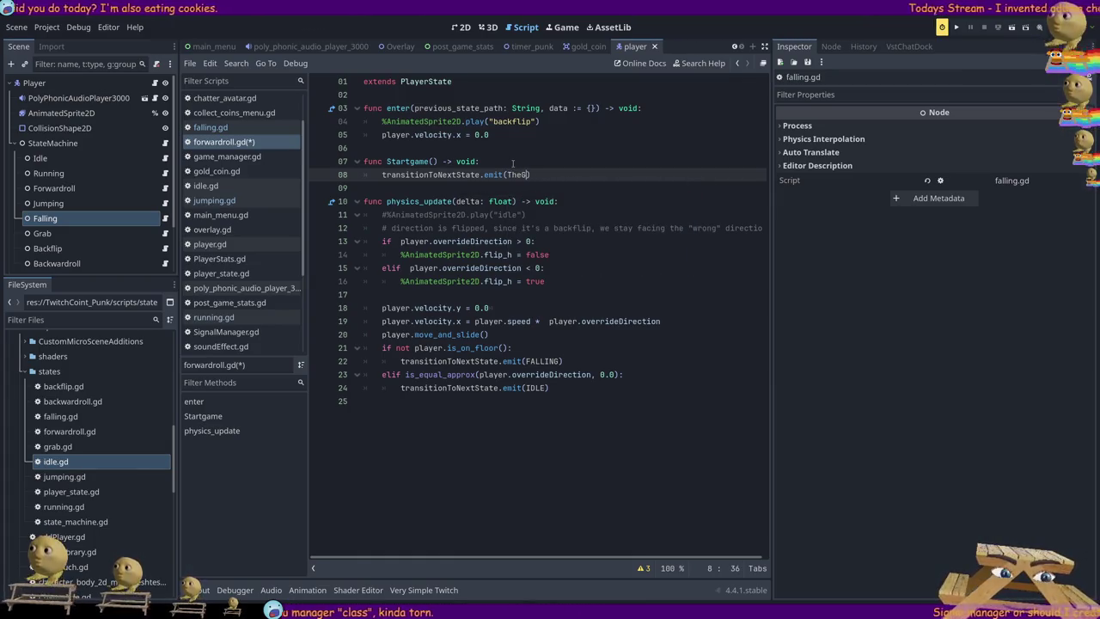
text())
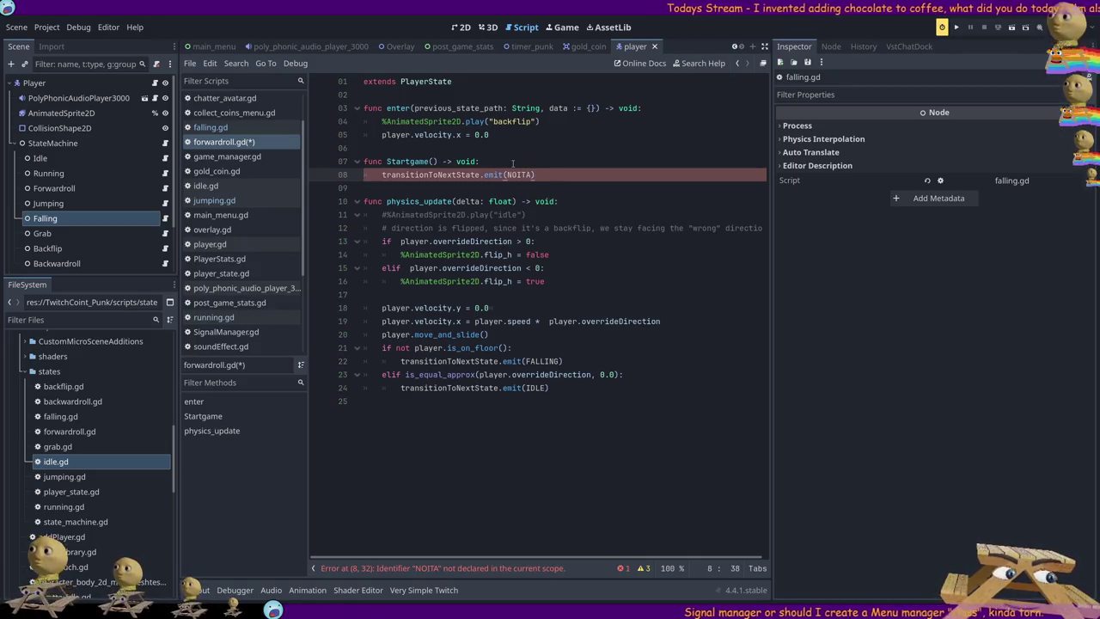
- Delete the physics_update signature, then undo the edits back to the original script
key(Down)
key(Down)
key(shift+Home)
key(BackSpace)
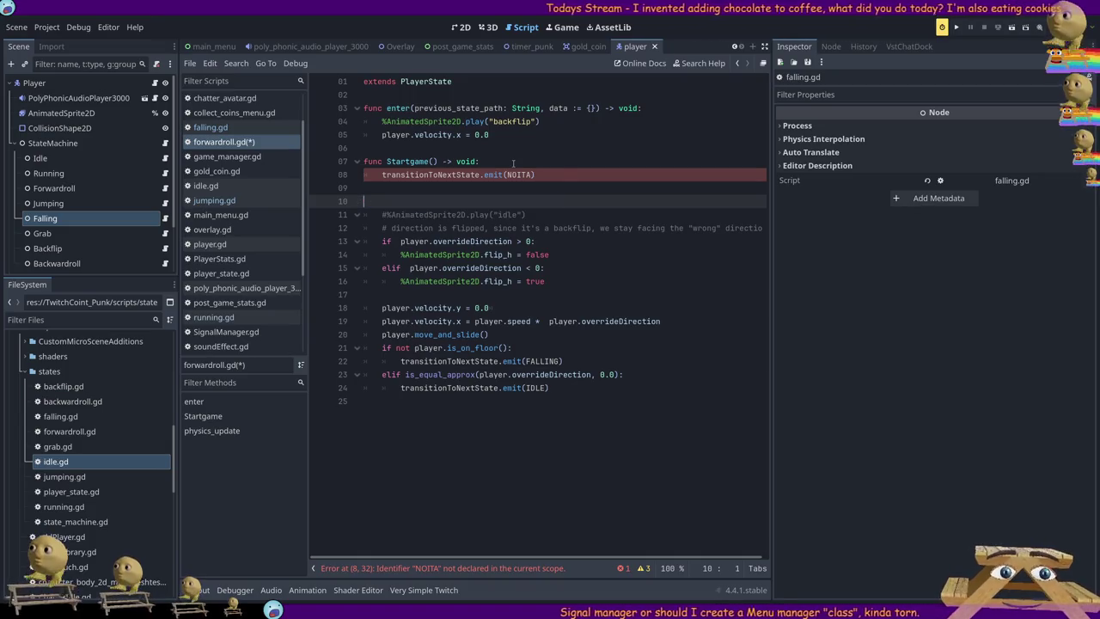
key(shift+Up)
key(shift+Up)
key(ctrl+z)
key(ctrl+z)
key(ctrl+z)
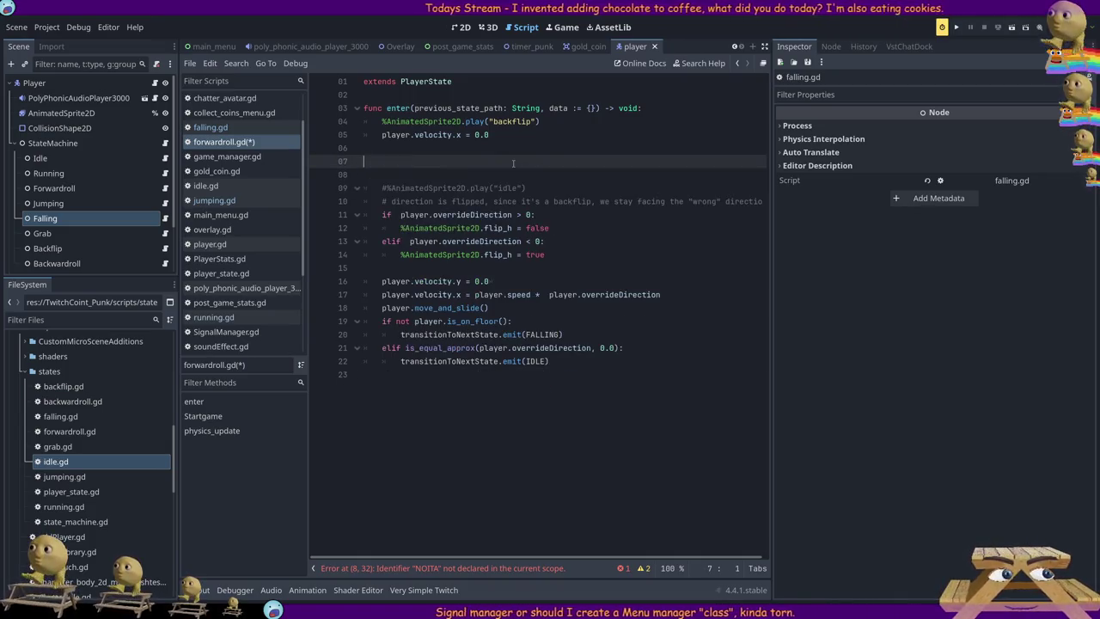
key(ctrl+z)
key(ctrl+z)
key(ctrl+z)
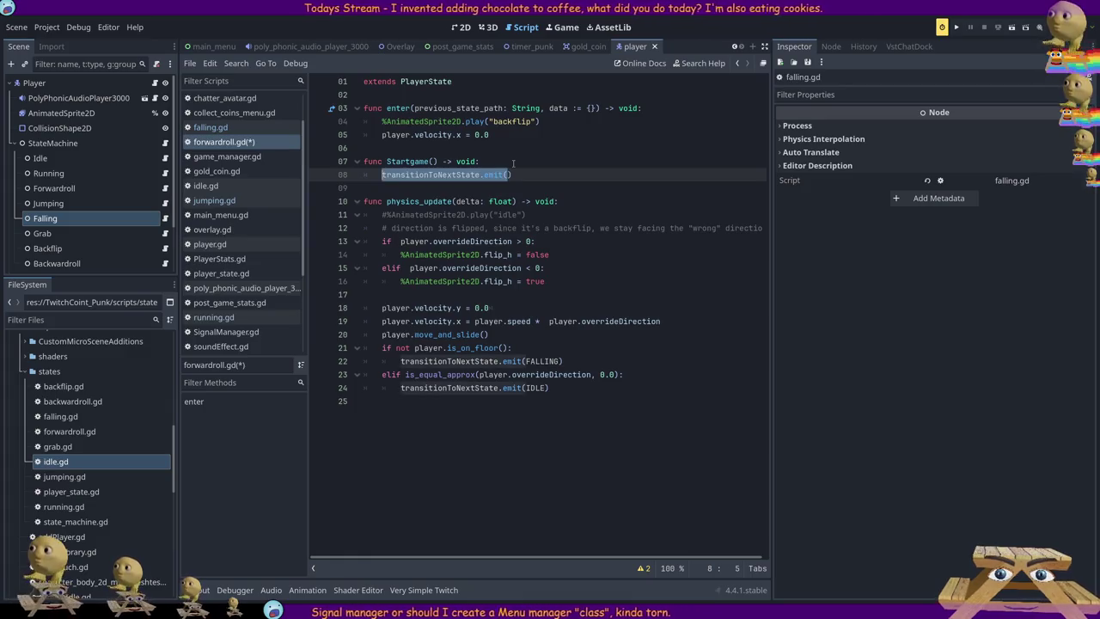
key(ctrl+z)
key(ctrl+z)
key(ctrl+z)
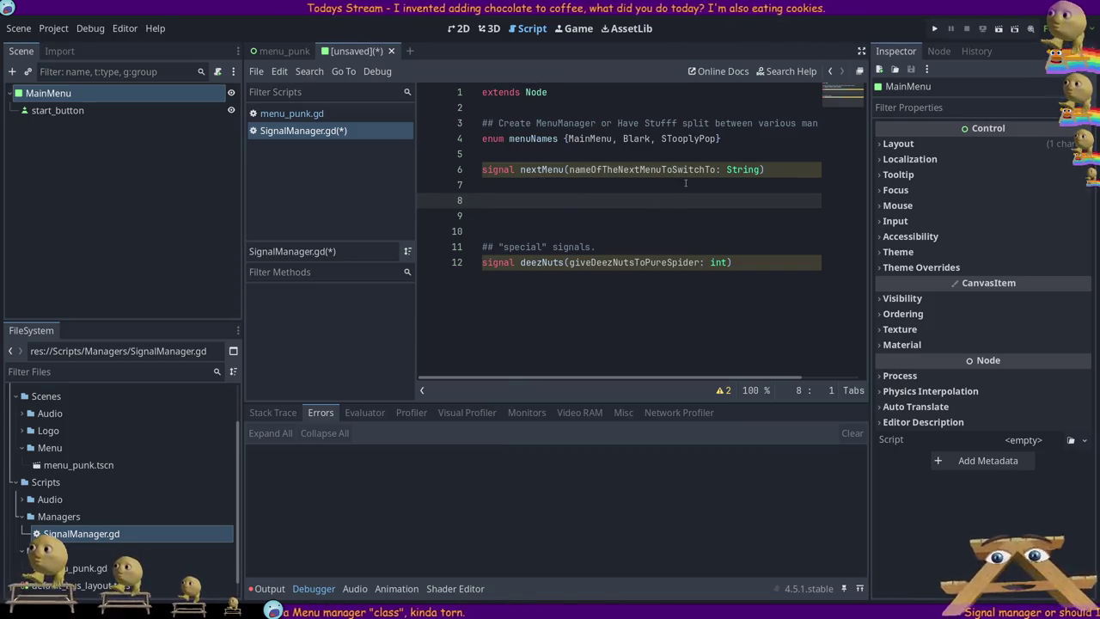
- Delete the extra blank lines between the nextMenu signal and the special signals comment
drag(485, 215, 391, 200)
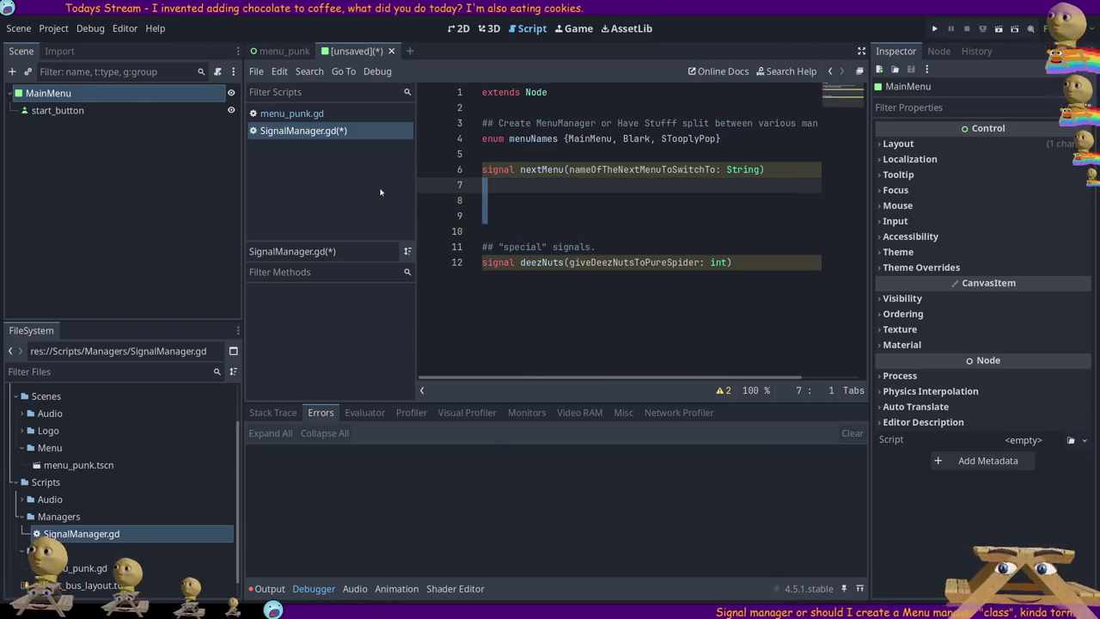
key(BackSpace)
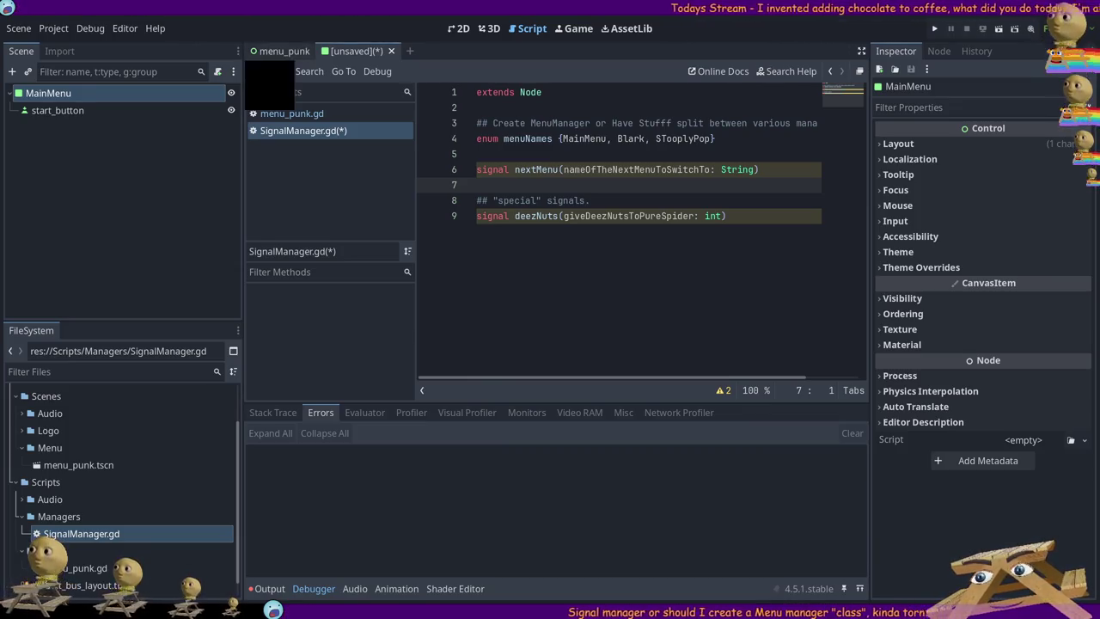
click(280, 51)
- Open the menu_punk.gd script and place the cursor on line 10, below the comments
click(219, 92)
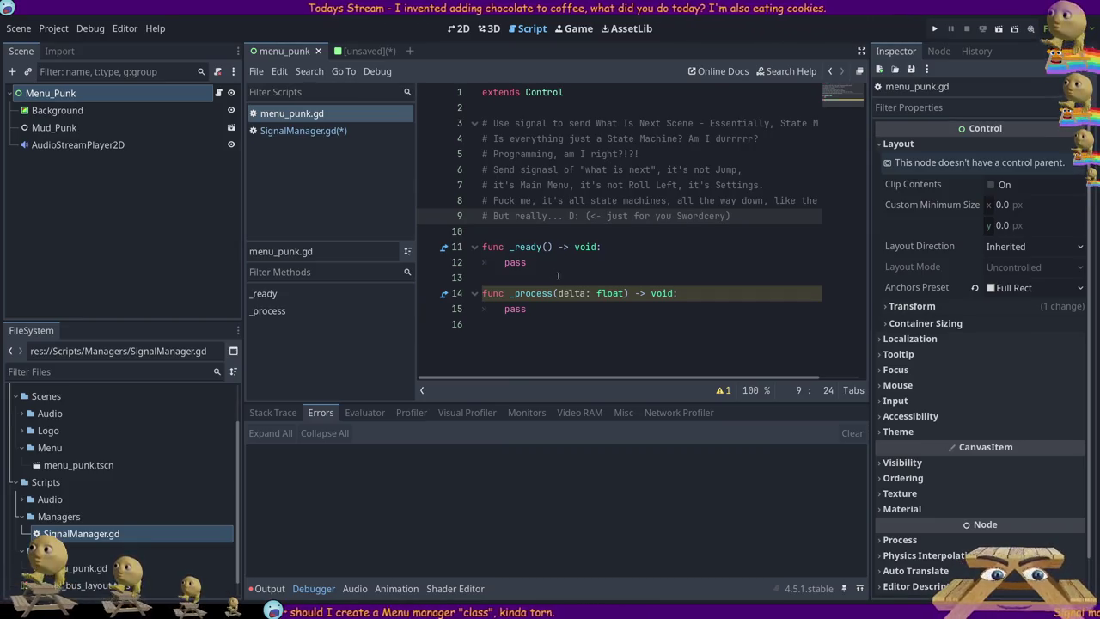
click(552, 225)
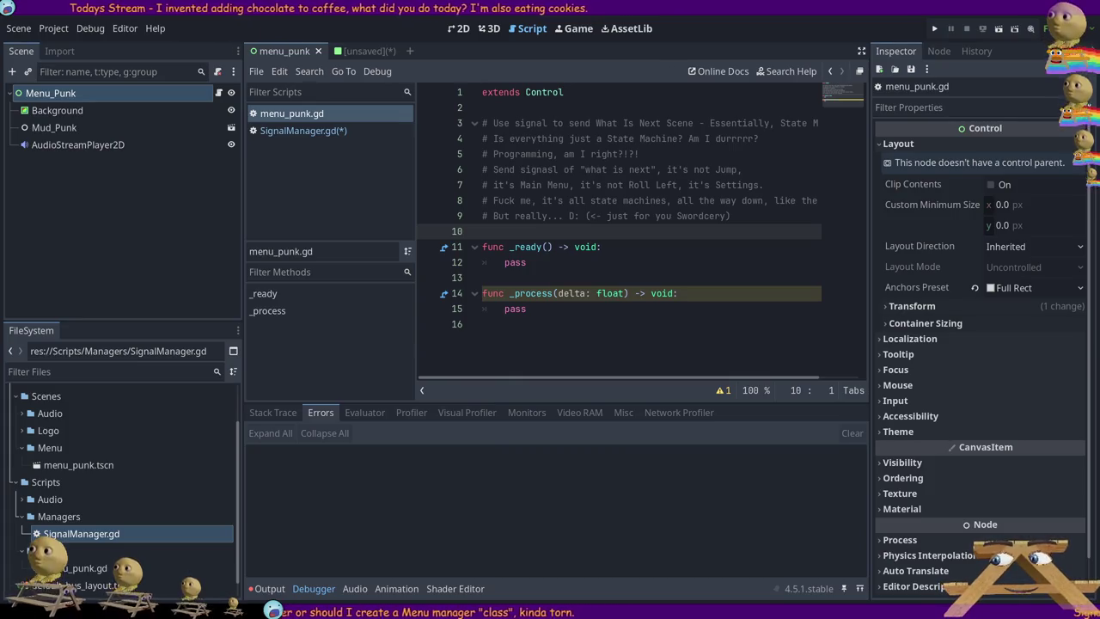
key(alt+Tab)
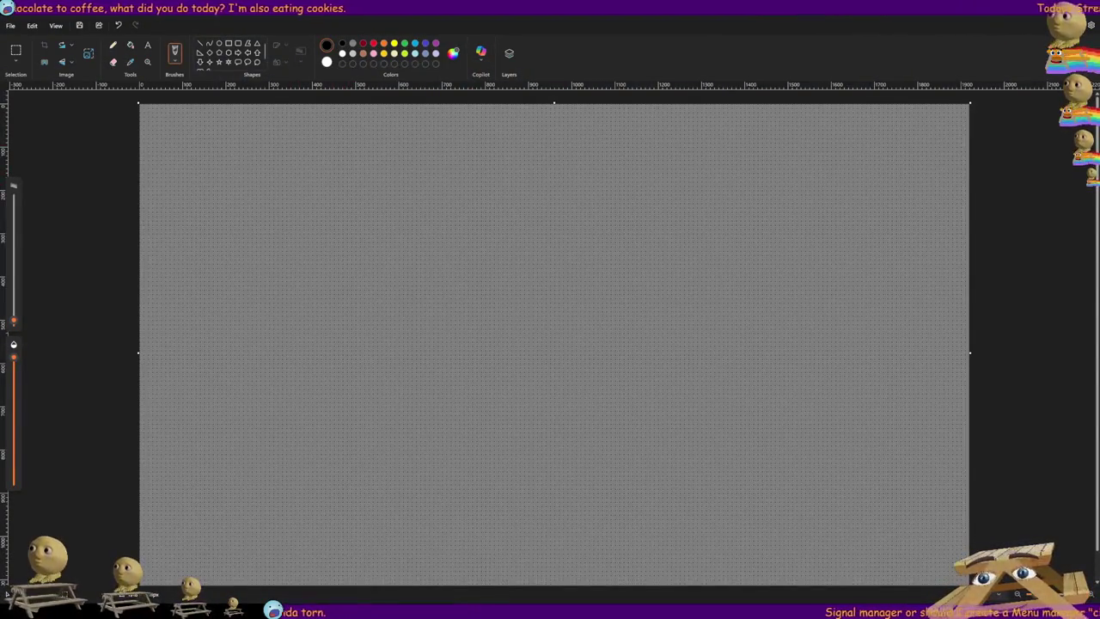
- Draw a green-filled rectangle near the canvas's top-left
click(228, 43)
mouse_move(180, 143)
mouse_down()
mouse_move(393, 263)
mouse_move(409, 295)
mouse_up()
click(404, 43)
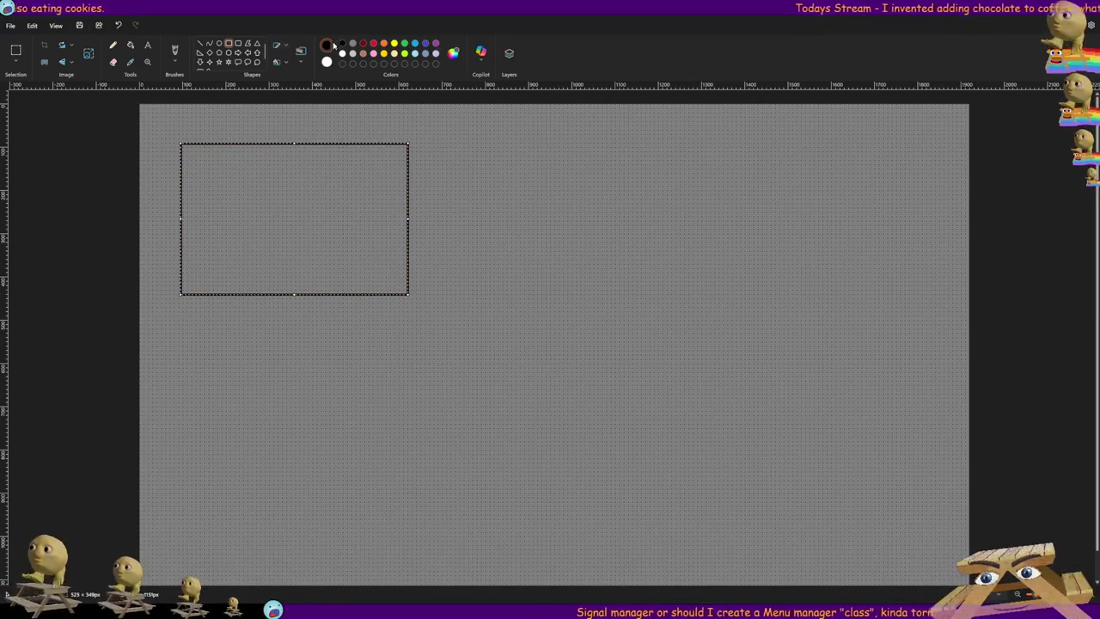
click(229, 47)
click(405, 42)
click(321, 189)
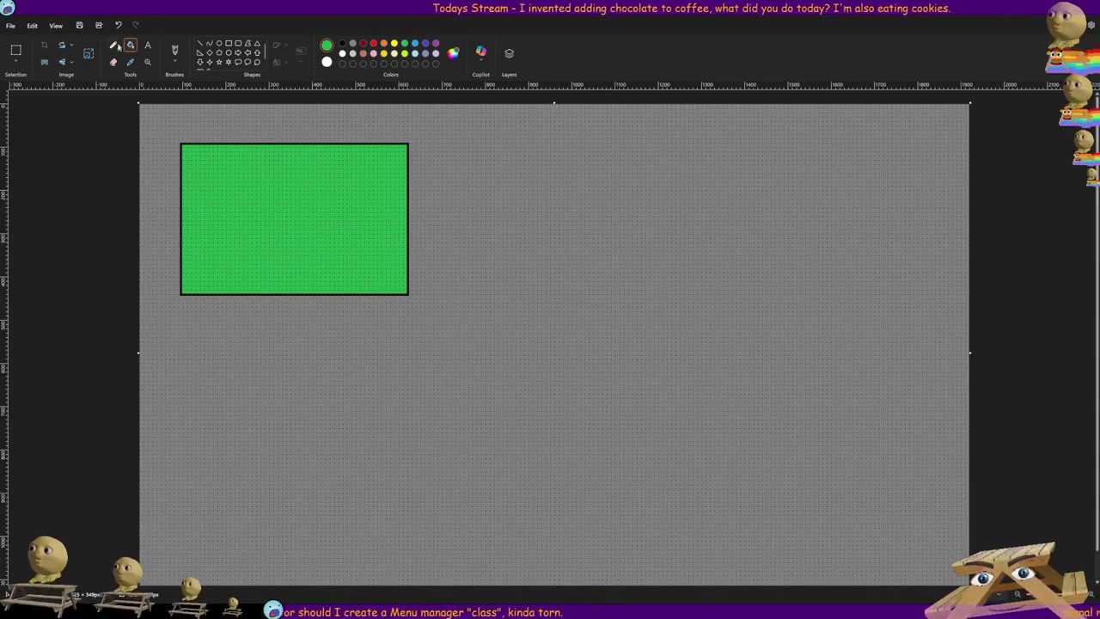
- Draw a small white circle outline in the green rectangle's top-left corner
click(220, 44)
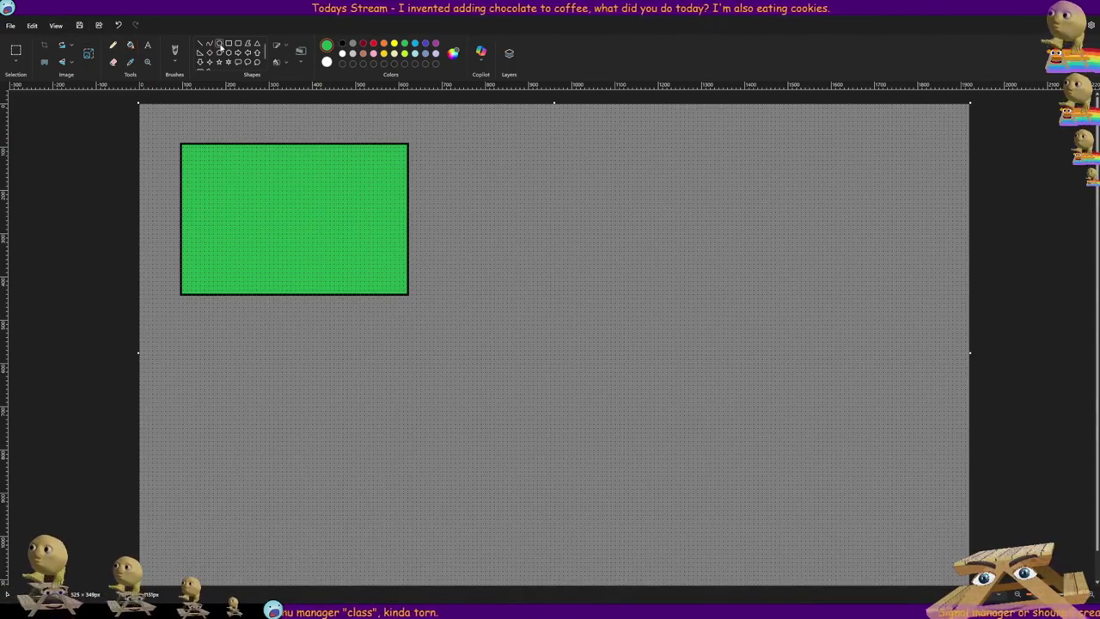
click(342, 53)
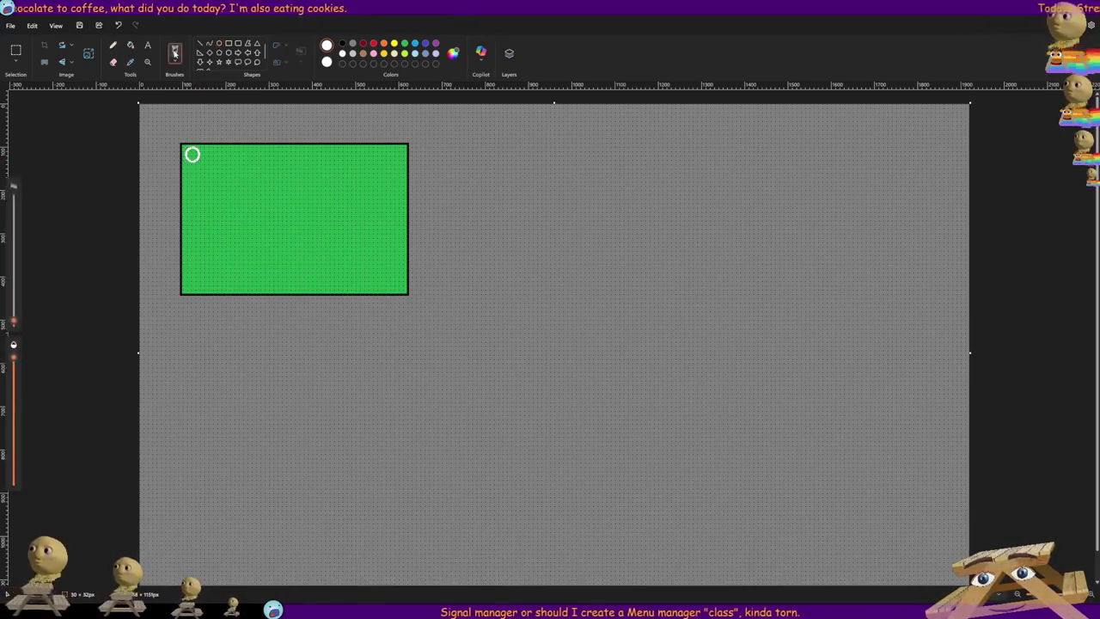
click(240, 43)
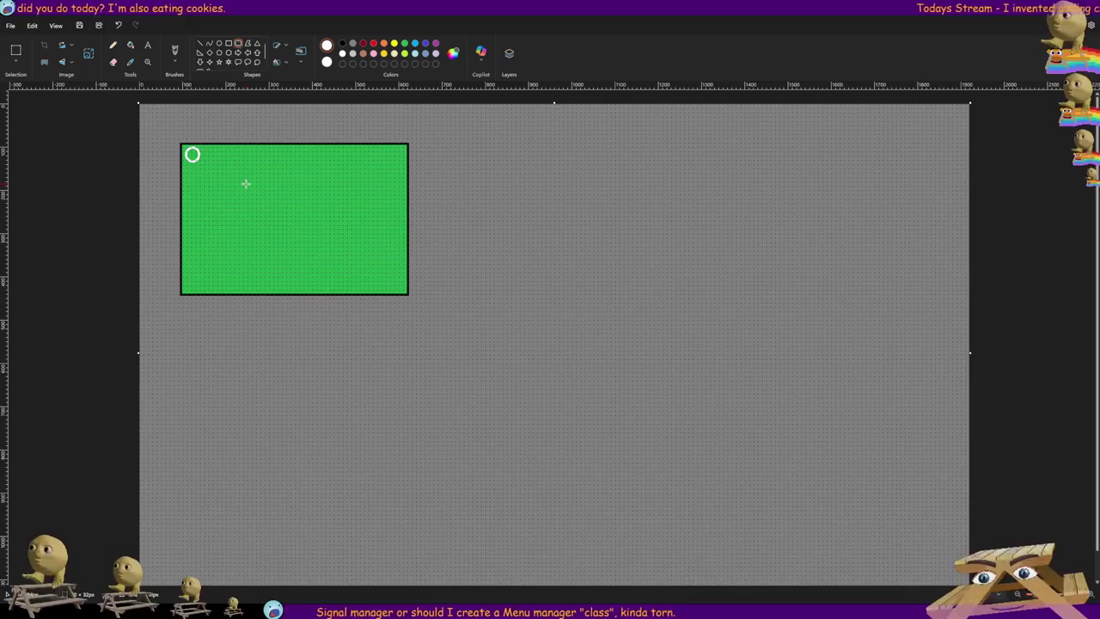
drag(237, 182, 286, 196)
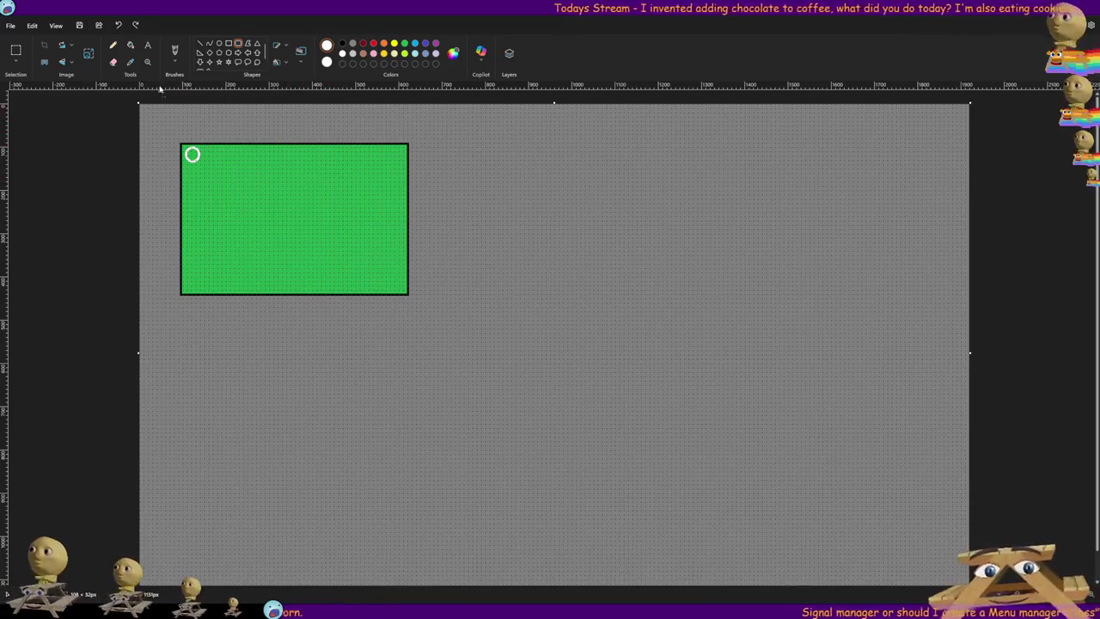
click(229, 44)
- Draw a large white frame beside the green rectangle with staggered rounded button shapes inside
mouse_move(461, 145)
mouse_down()
mouse_move(529, 204)
mouse_move(722, 294)
mouse_up()
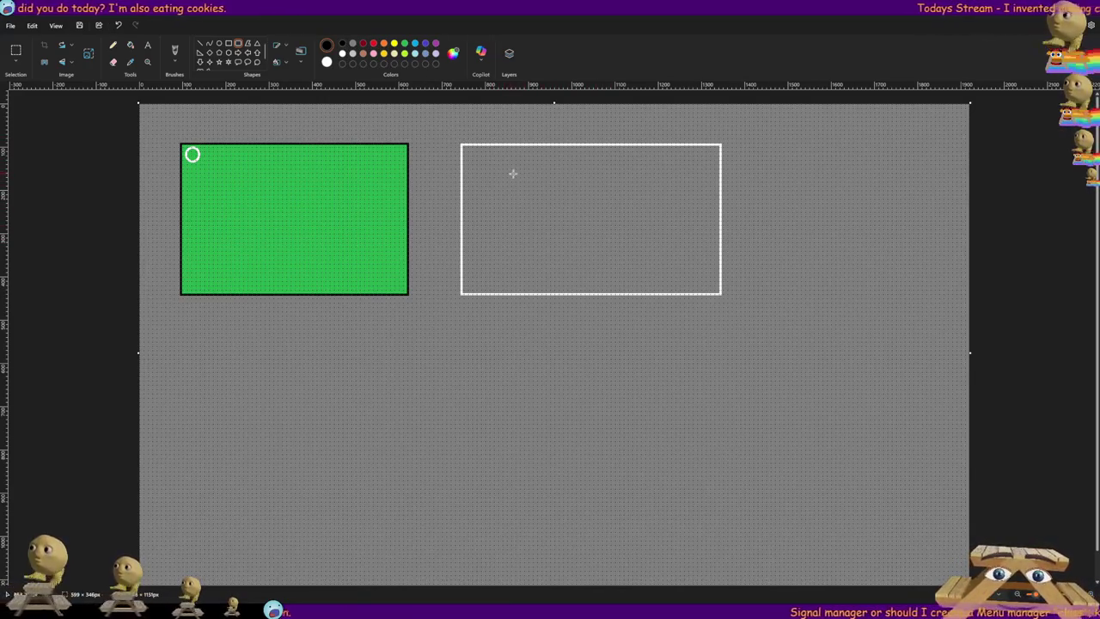
mouse_move(538, 214)
mouse_down()
mouse_move(631, 246)
mouse_move(634, 237)
mouse_move(685, 278)
mouse_move(705, 276)
mouse_up()
- Label the three buttons Start Game, Settings and Exit the whole game, like, forever
click(148, 47)
drag(521, 180, 575, 195)
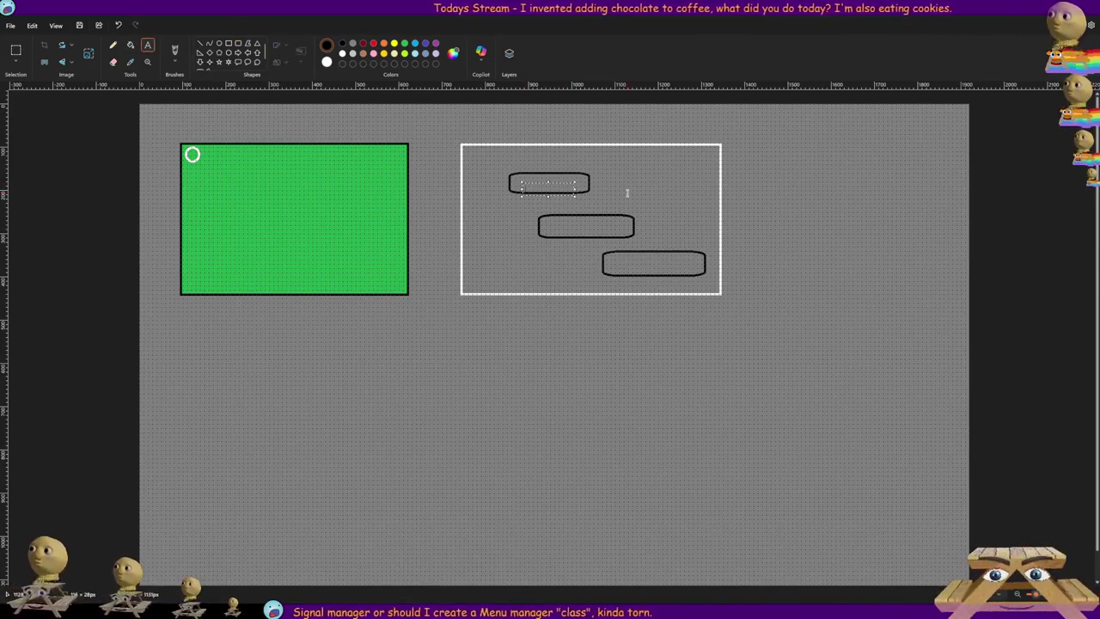
text(Start Game)
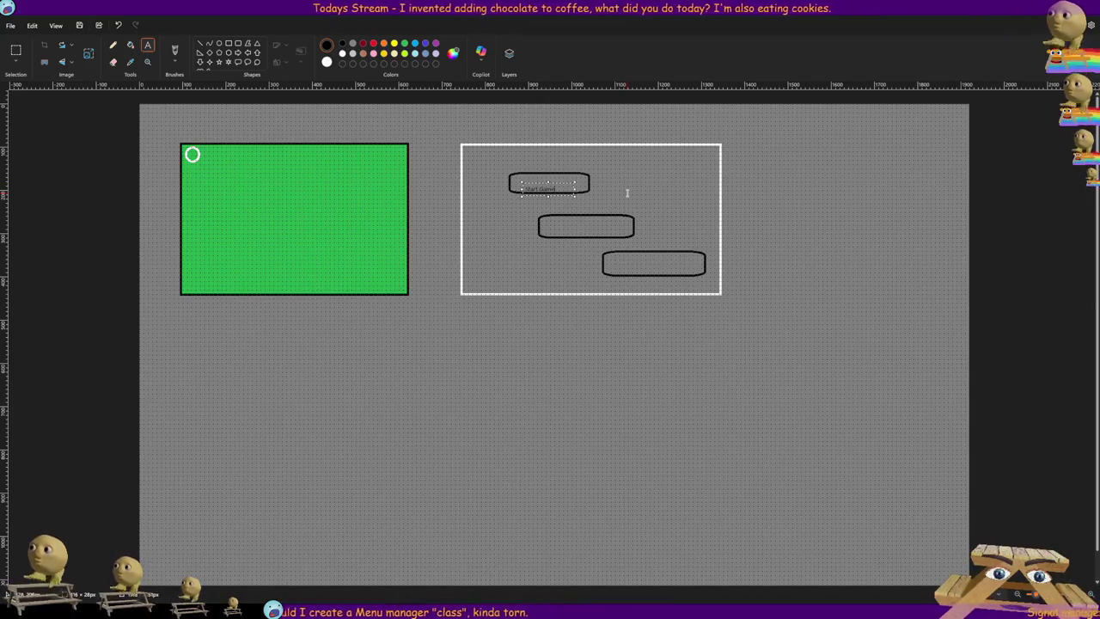
click(554, 221)
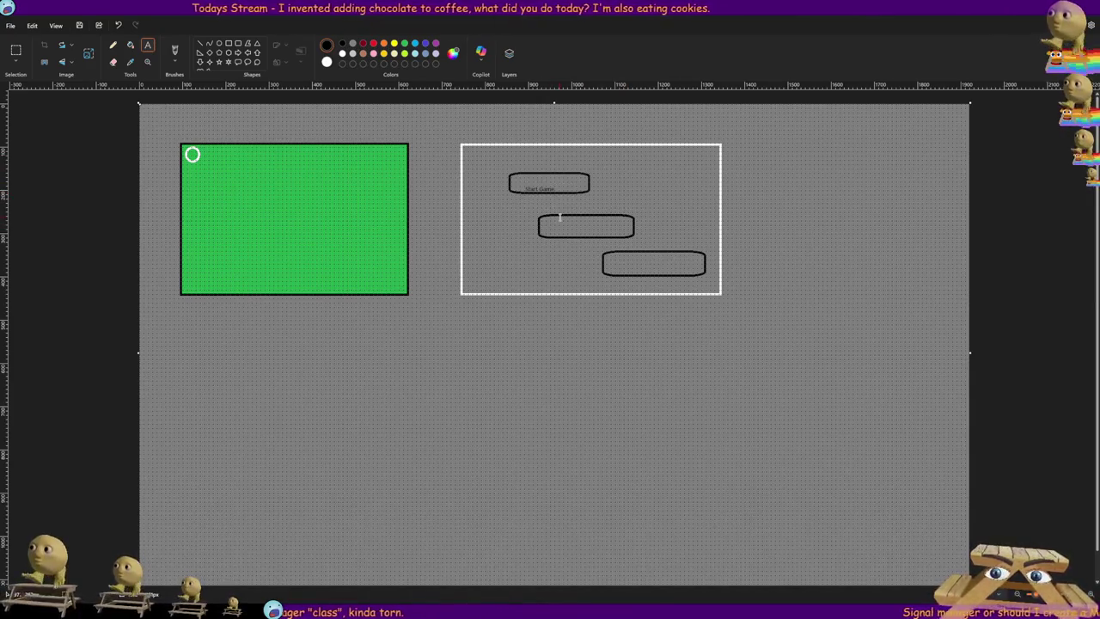
drag(557, 221, 611, 237)
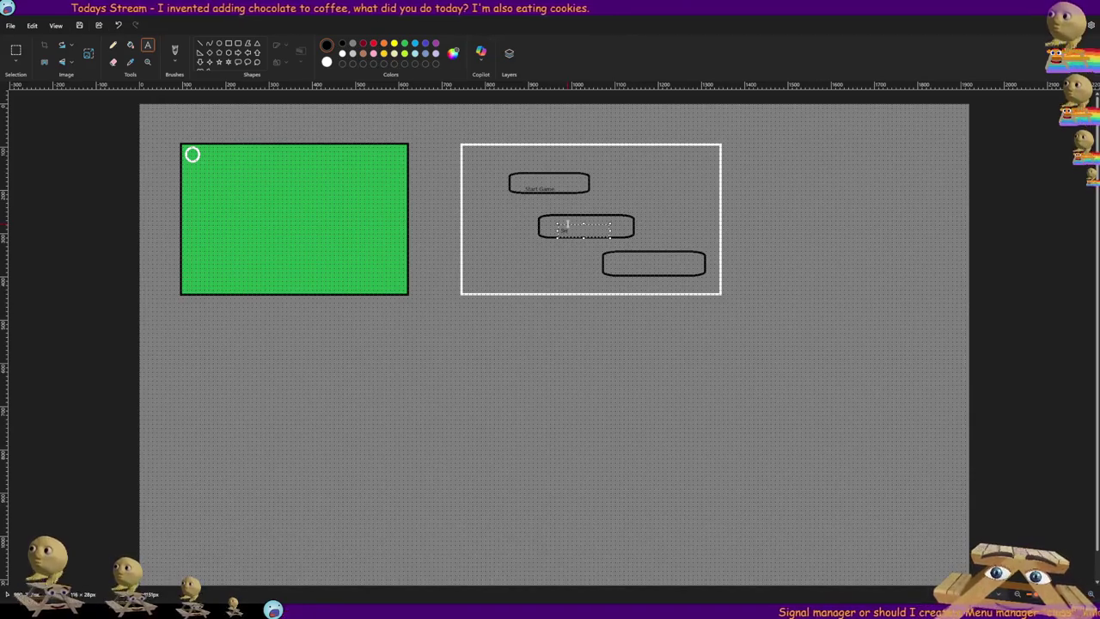
text(Settings)
click(617, 263)
drag(615, 260, 668, 274)
text(Exit the whole game, like,)
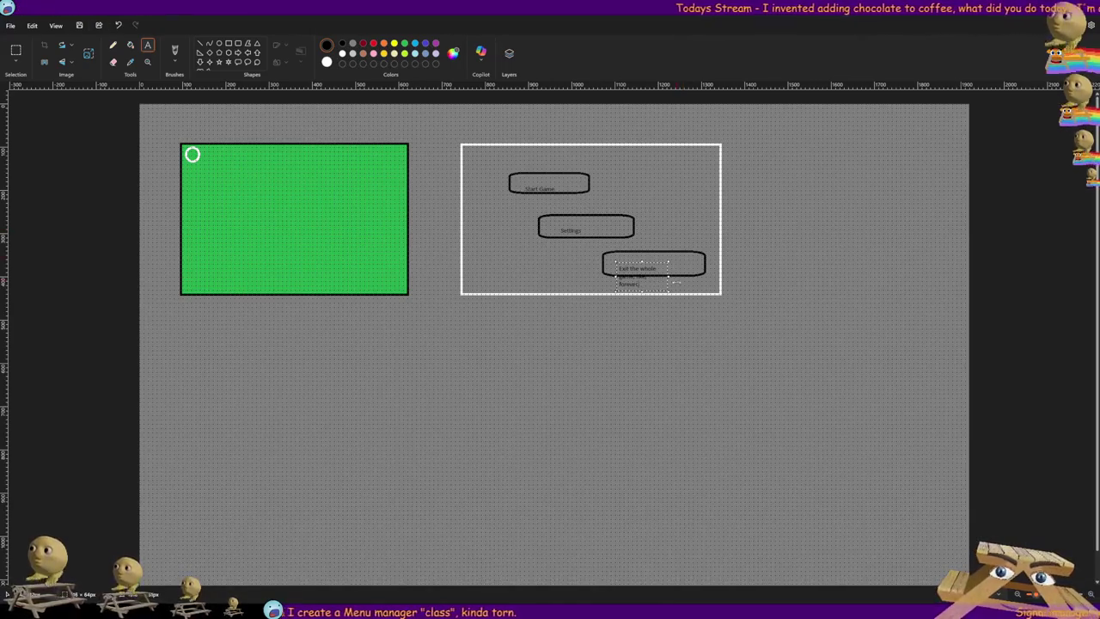
text(forever)
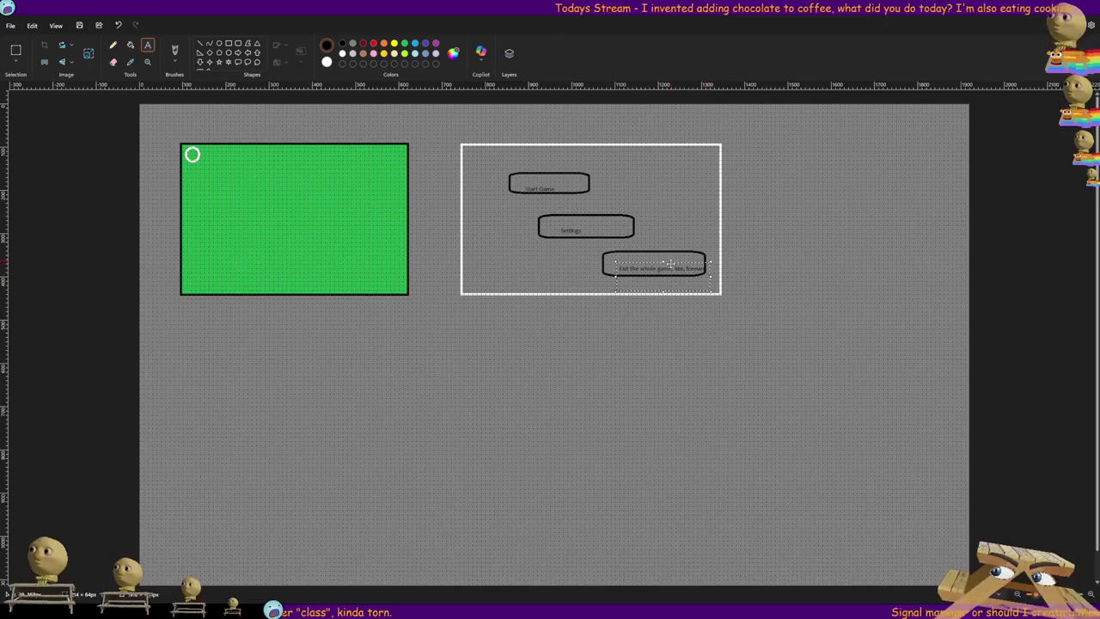
click(854, 209)
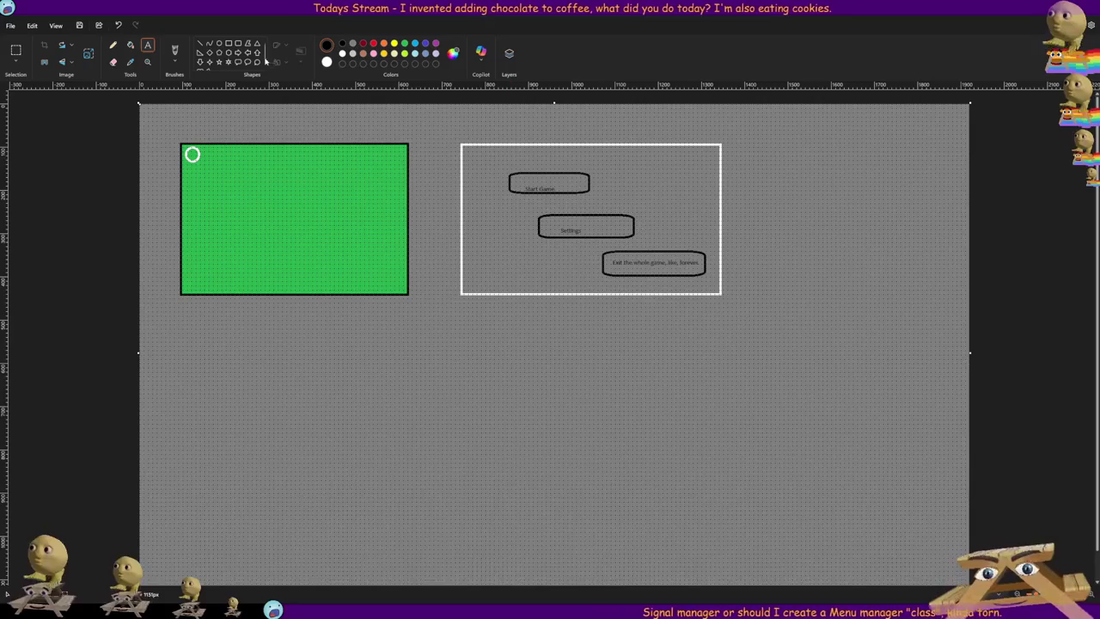
- Draw a second white frame below the first one
click(173, 53)
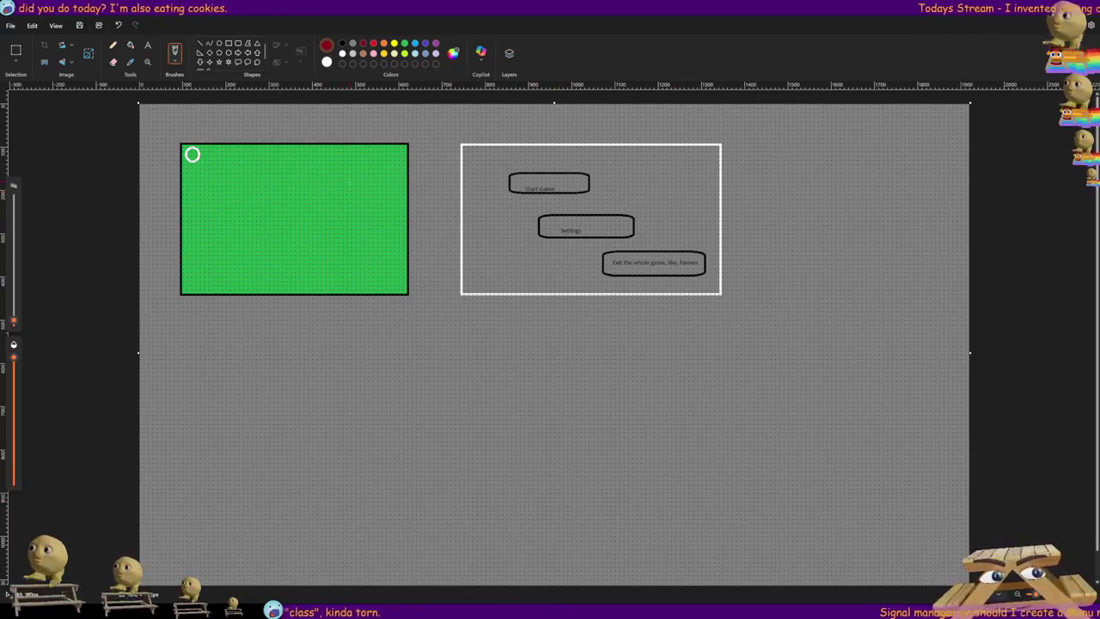
click(239, 44)
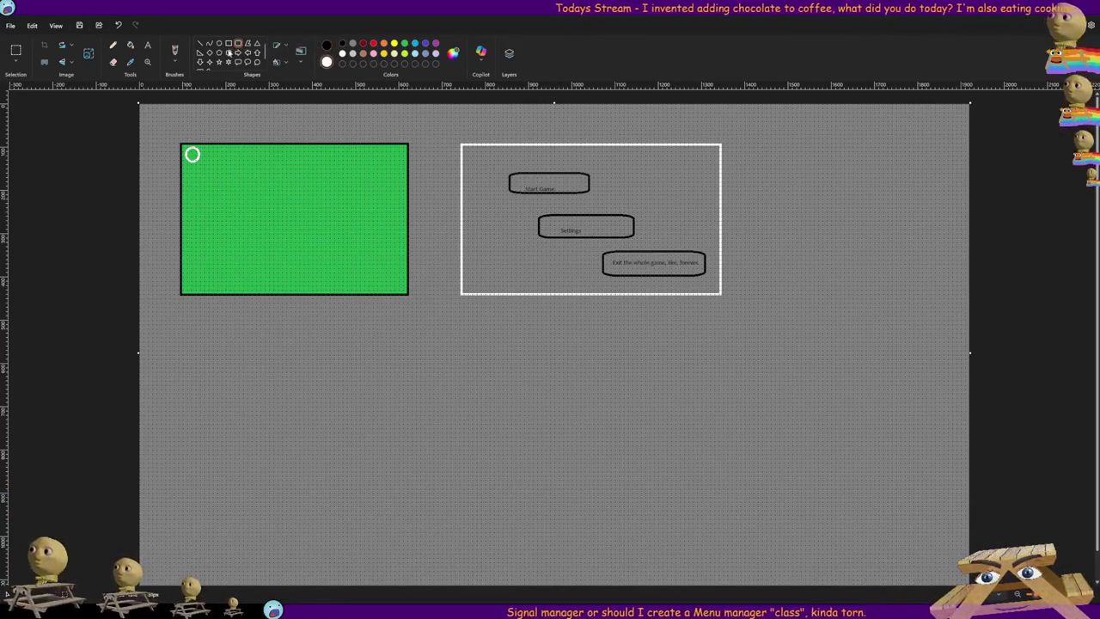
mouse_move(456, 310)
mouse_down()
mouse_move(664, 386)
mouse_move(752, 490)
mouse_up()
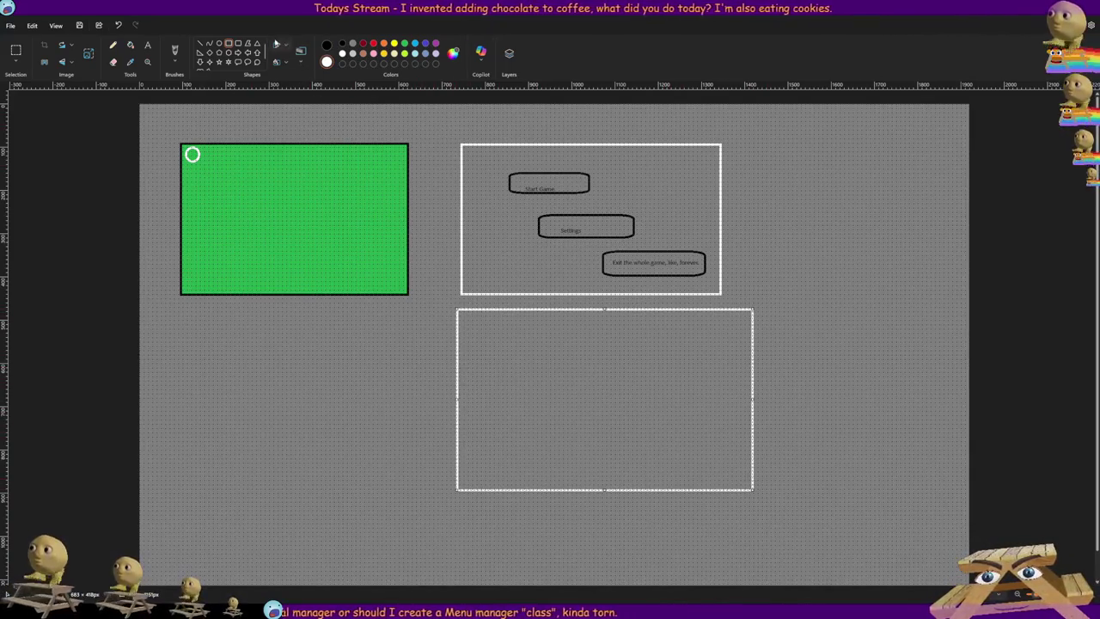
- Draw three black rounded buttons inside the lower frame
click(512, 319)
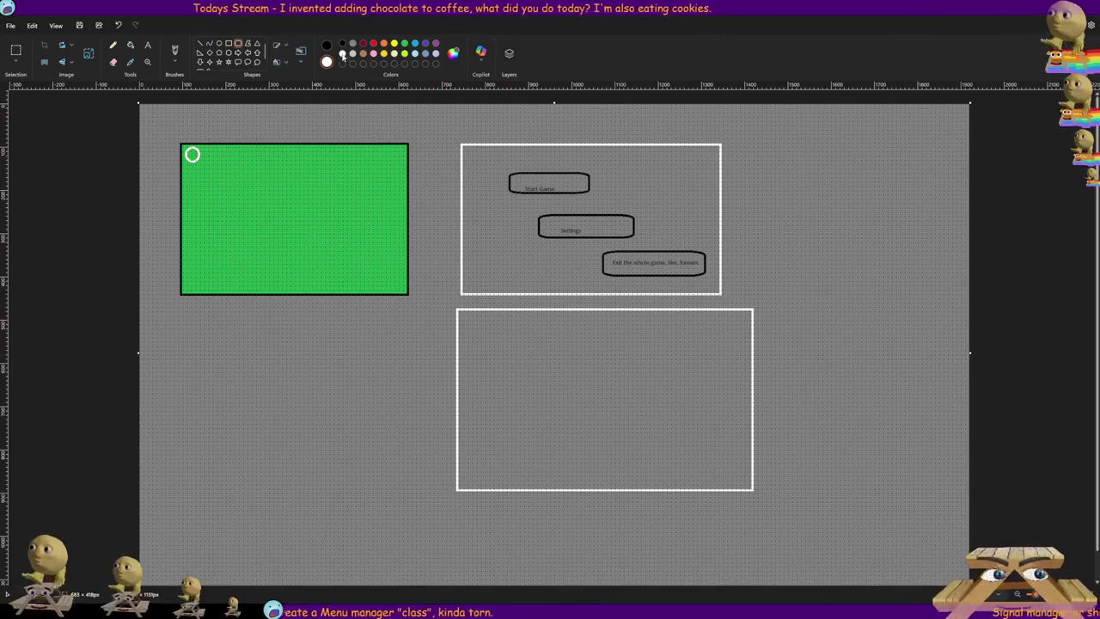
click(342, 43)
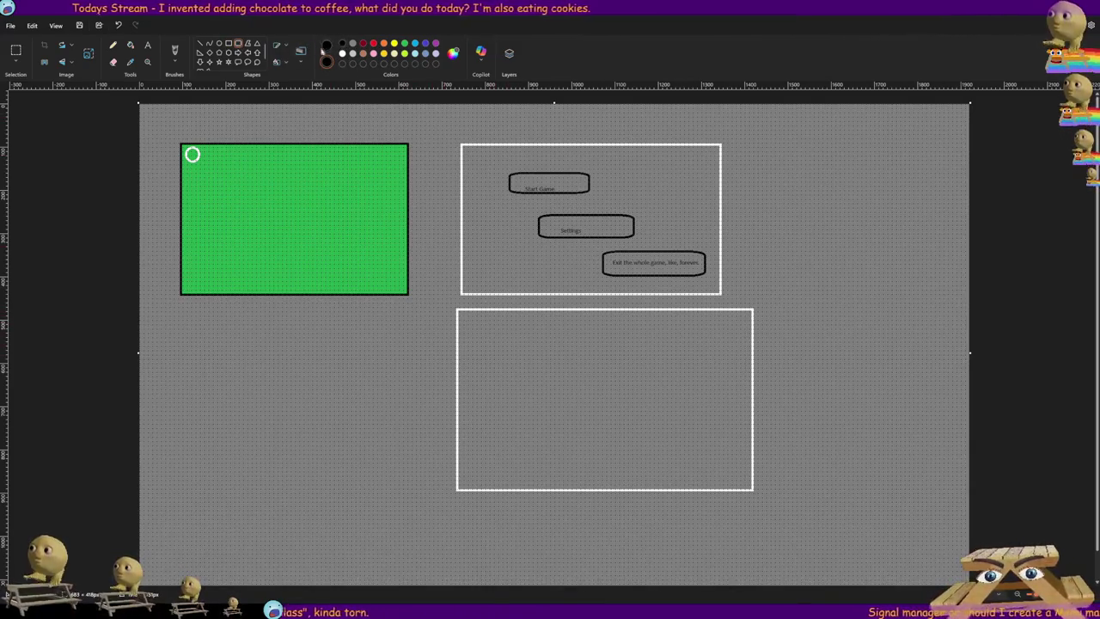
drag(487, 328, 572, 352)
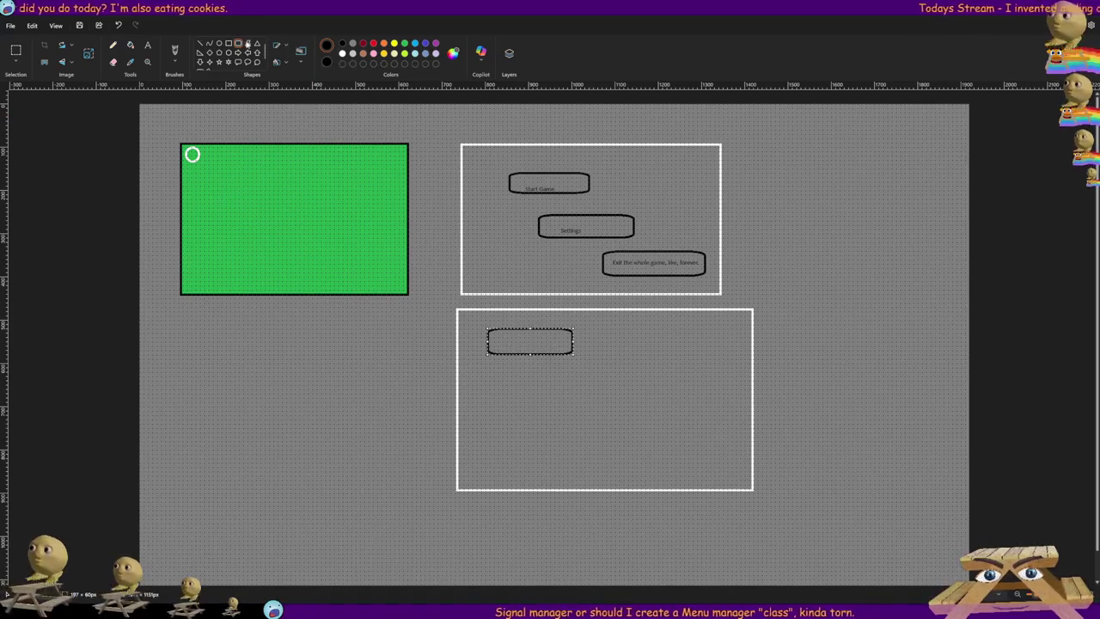
drag(494, 368, 595, 404)
drag(509, 418, 602, 448)
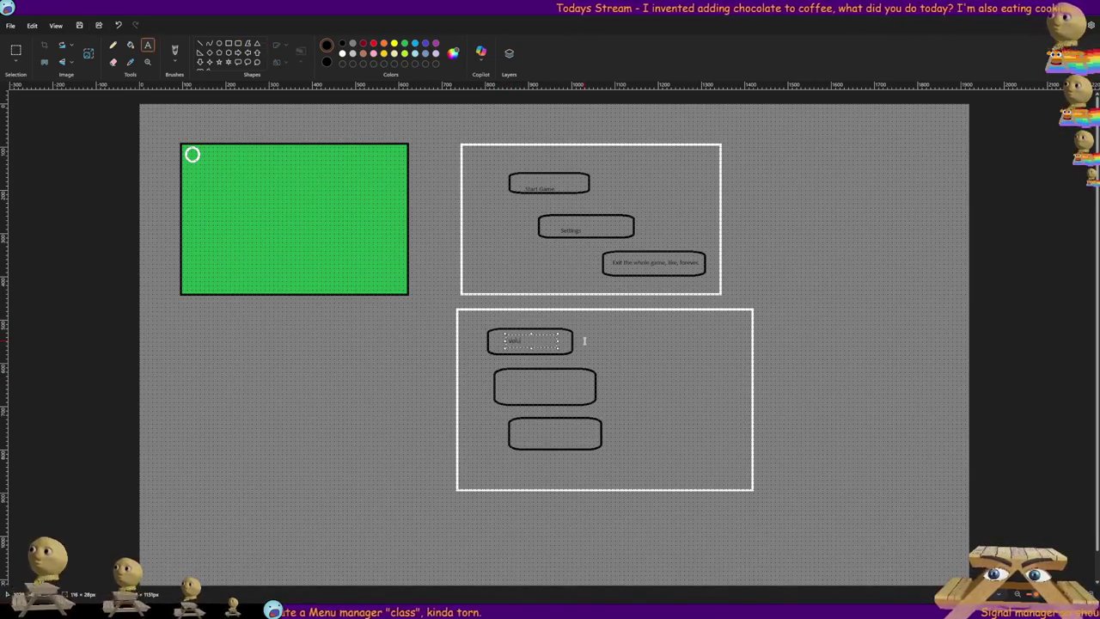
- Label the lower buttons Volume, Deez Nuts and Video slider for a thing
click(559, 376)
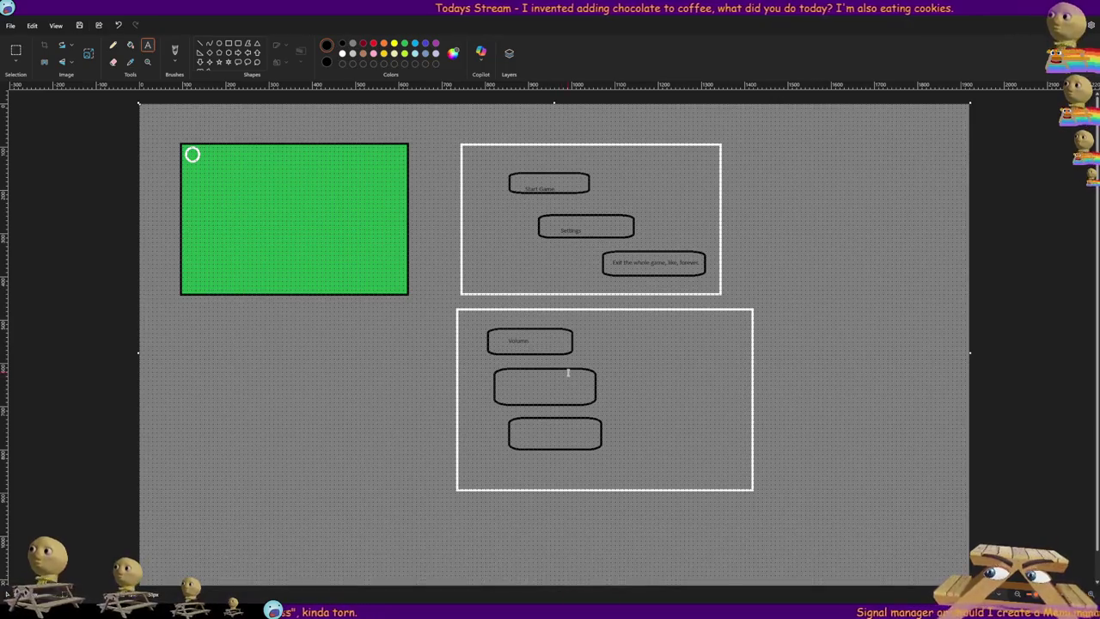
click(527, 381)
text(Back)
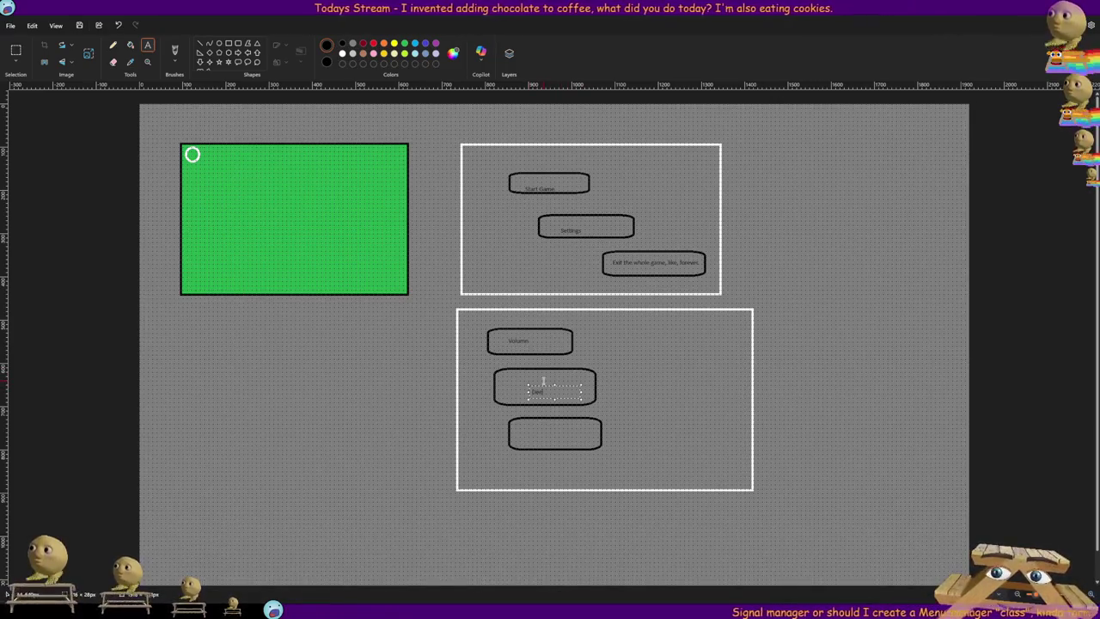
text( Nuts)
click(519, 434)
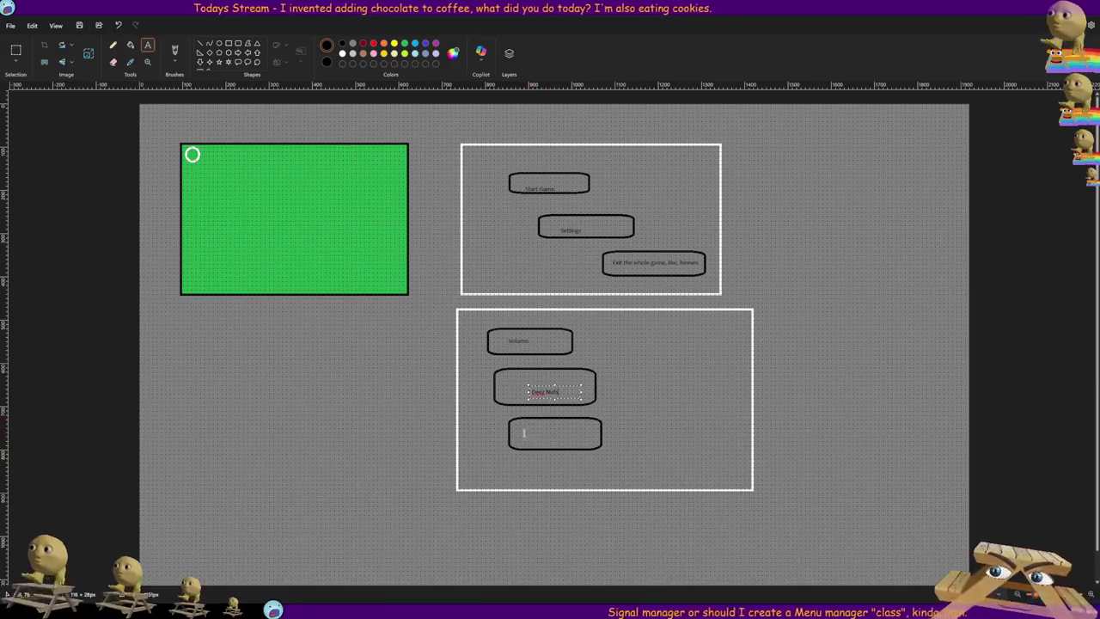
text(Back)
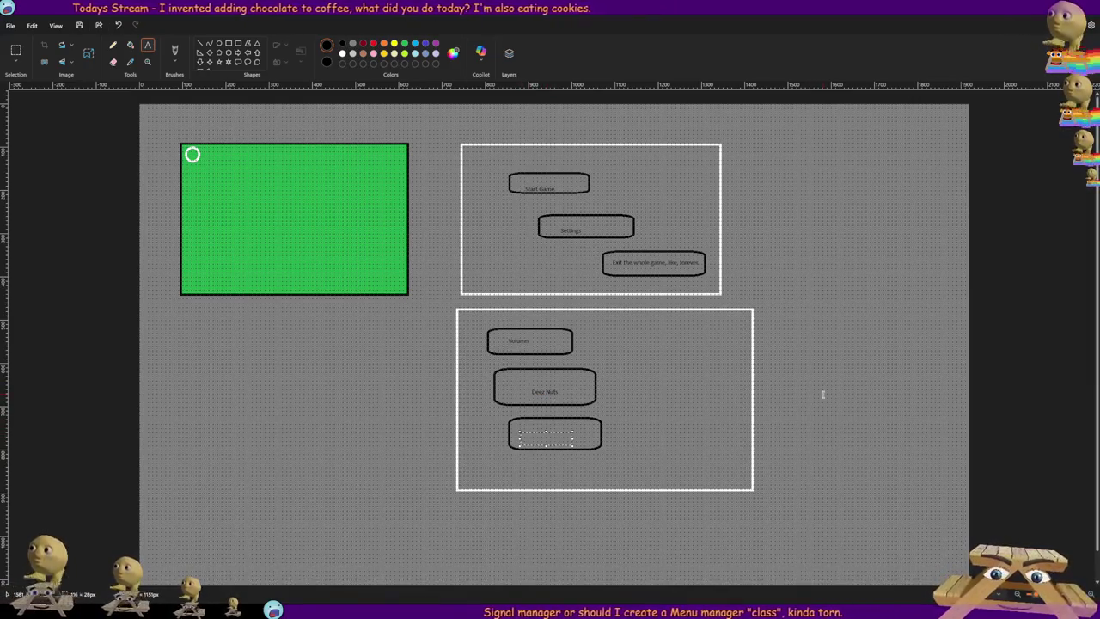
text(deo Slider for a thing)
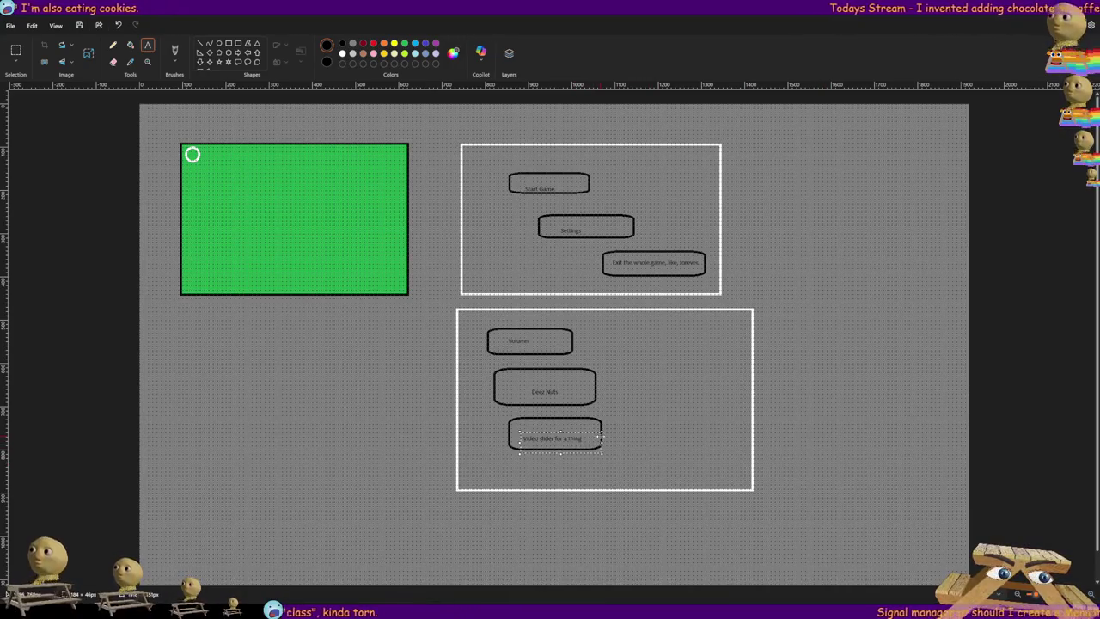
key(ctrl+z)
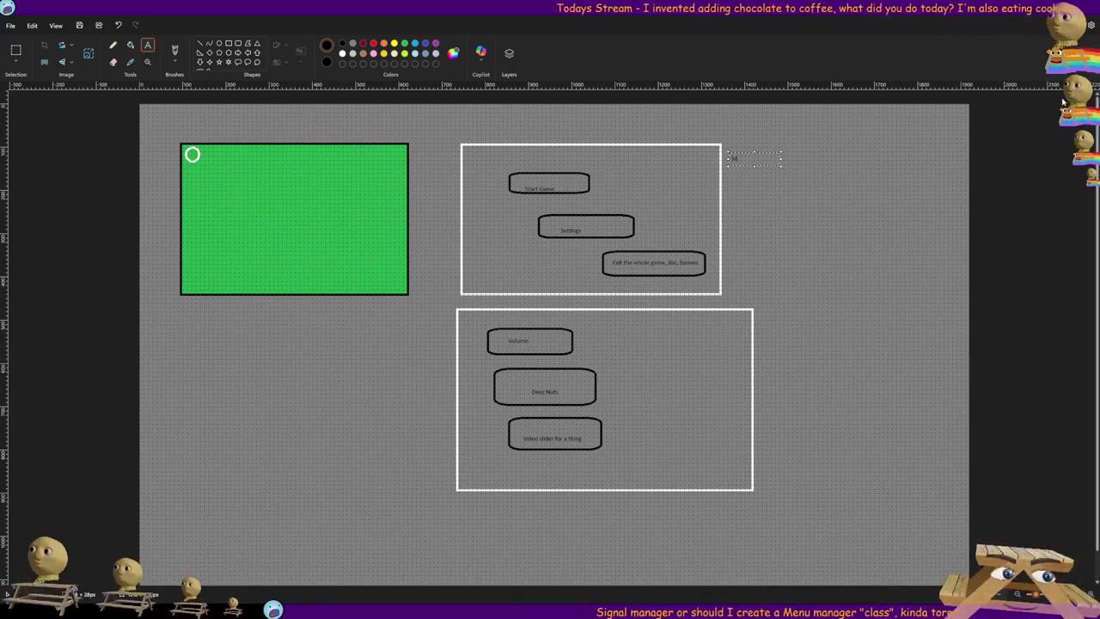
- Caption the upper frame 'Main Menu' and the lower frame 'Settings Menu'
text(ain Menu)
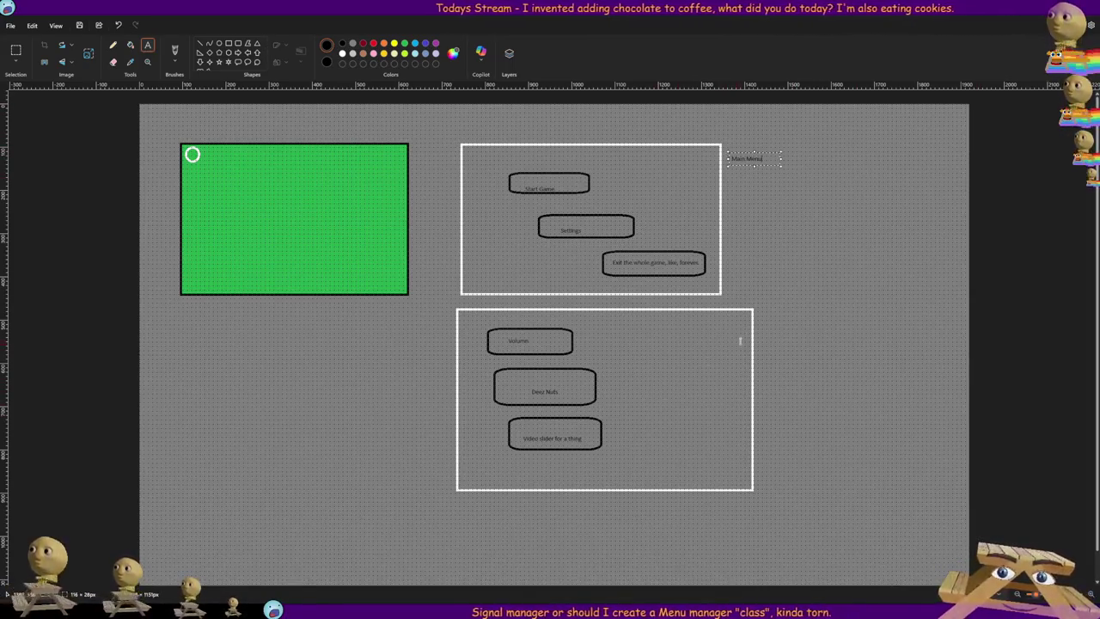
click(768, 311)
text(Sett)
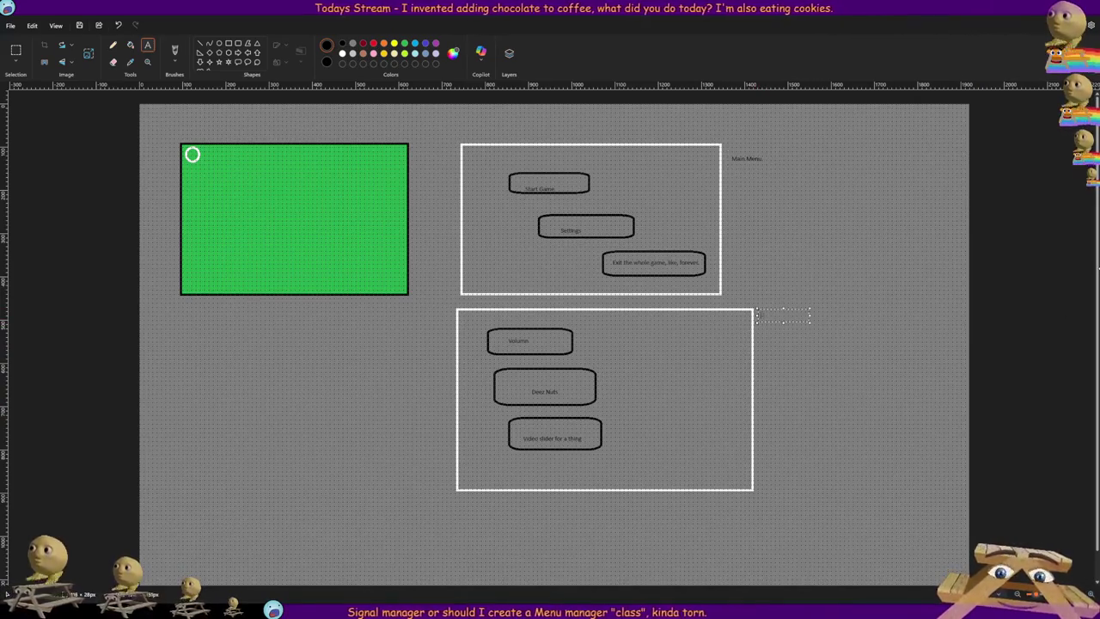
text(ings Menu)
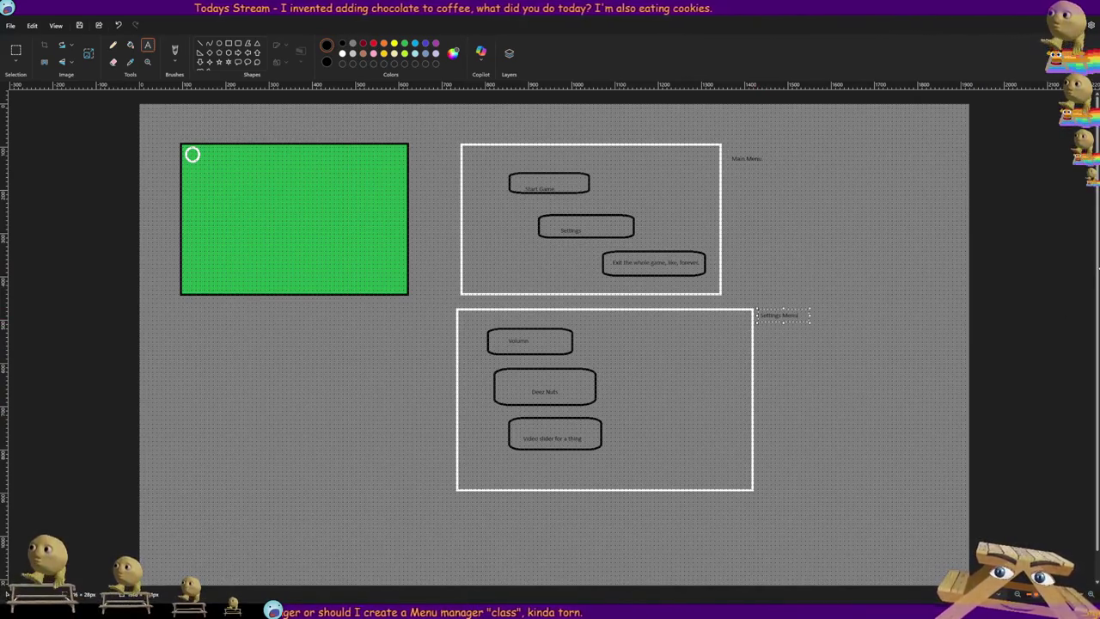
click(113, 45)
click(362, 42)
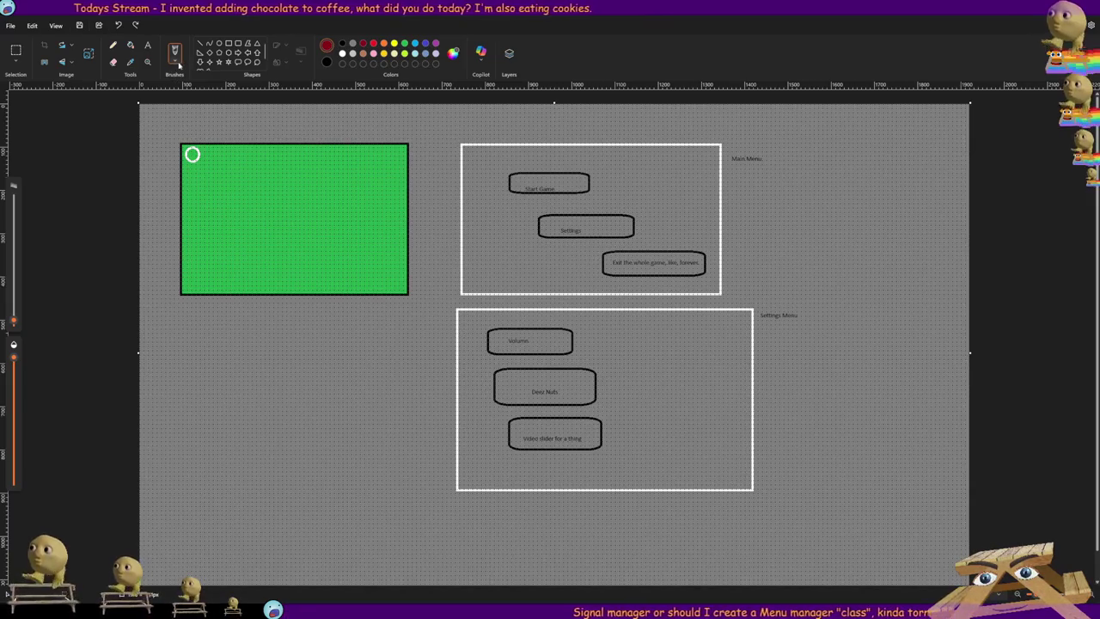
- Mark up the mockups in red with arrows, small boxes, an exit scrawl and crossing-out scribbles
drag(557, 136, 623, 117)
key(ctrl+z)
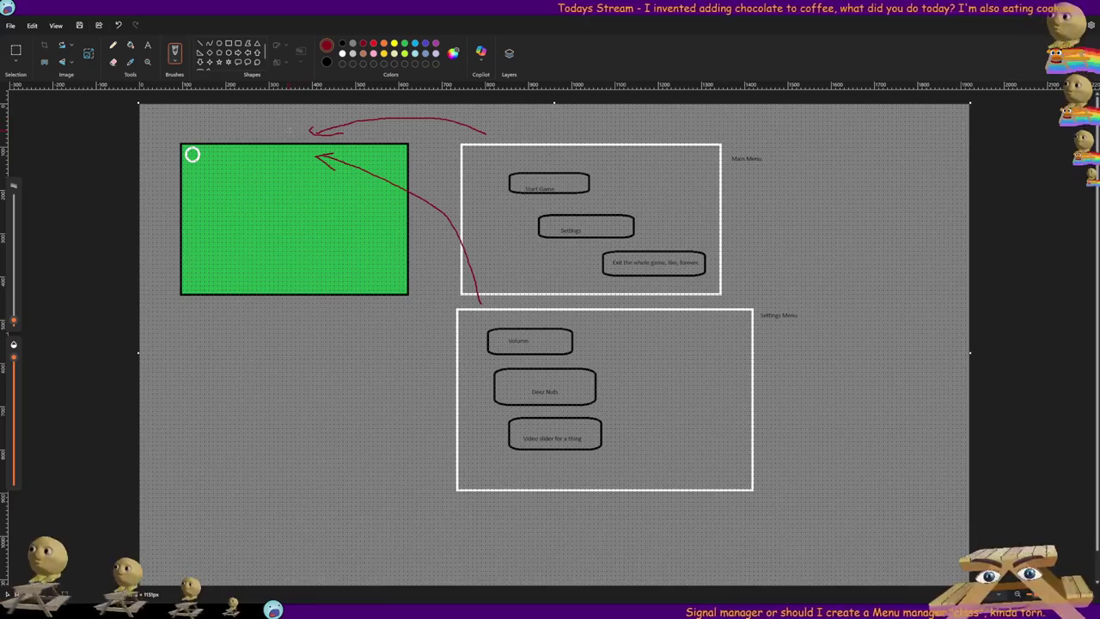
mouse_move(292, 130)
mouse_down()
mouse_move(273, 129)
mouse_move(297, 131)
mouse_move(273, 159)
mouse_move(300, 149)
mouse_up()
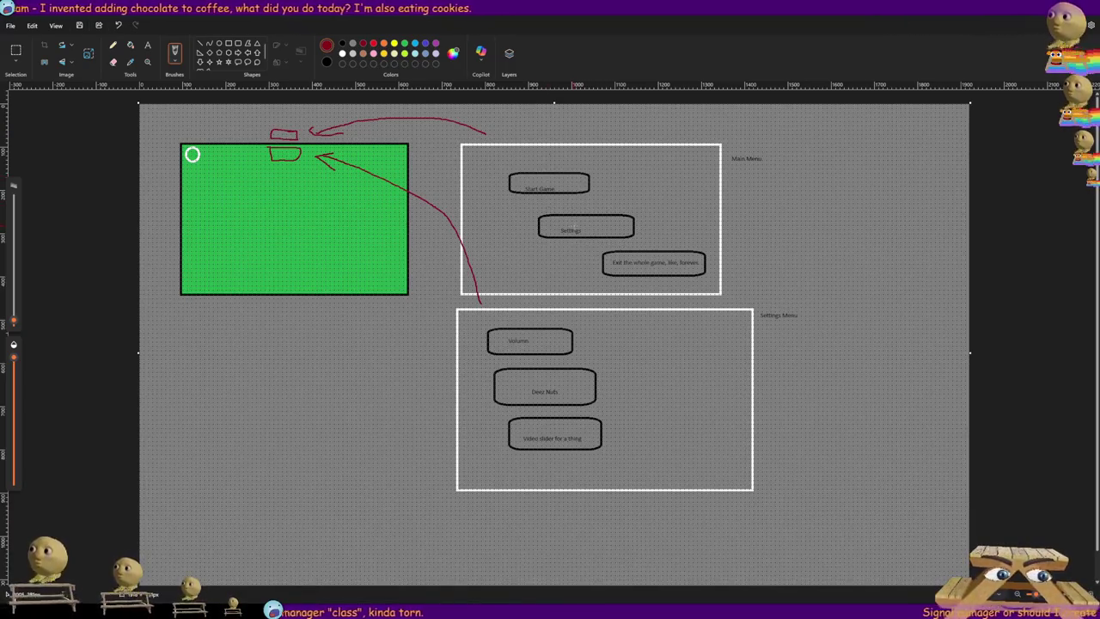
drag(616, 225, 735, 220)
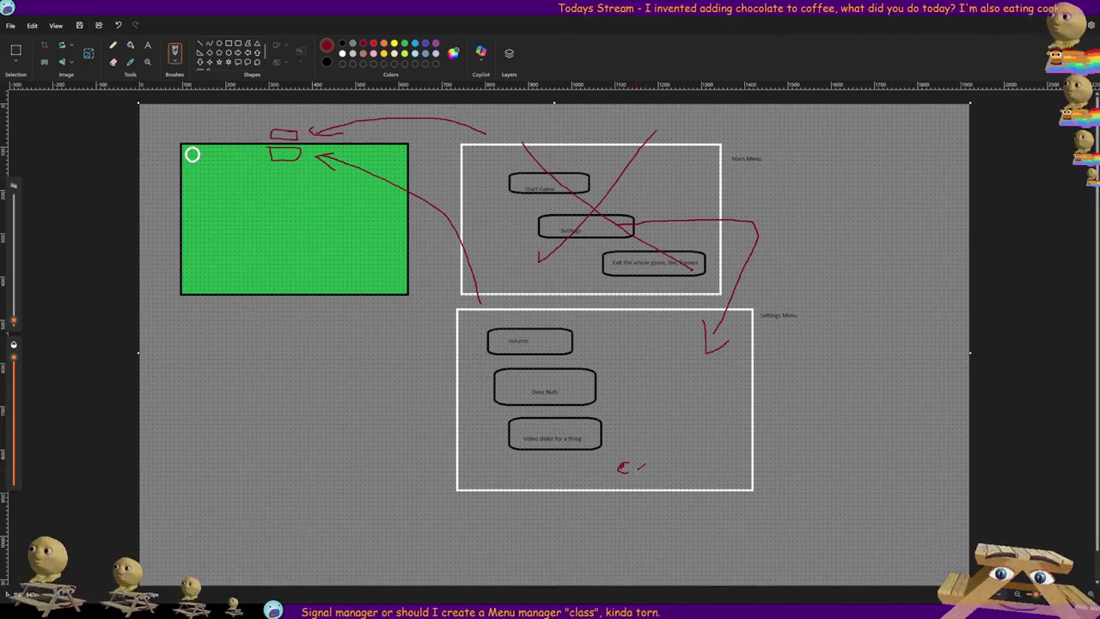
mouse_move(656, 457)
mouse_down()
mouse_move(668, 475)
mouse_move(807, 350)
mouse_move(833, 257)
mouse_move(774, 210)
mouse_move(679, 191)
mouse_move(679, 206)
mouse_up()
mouse_move(563, 222)
mouse_down()
mouse_move(601, 138)
mouse_move(618, 262)
mouse_move(559, 236)
mouse_up()
drag(739, 337, 660, 541)
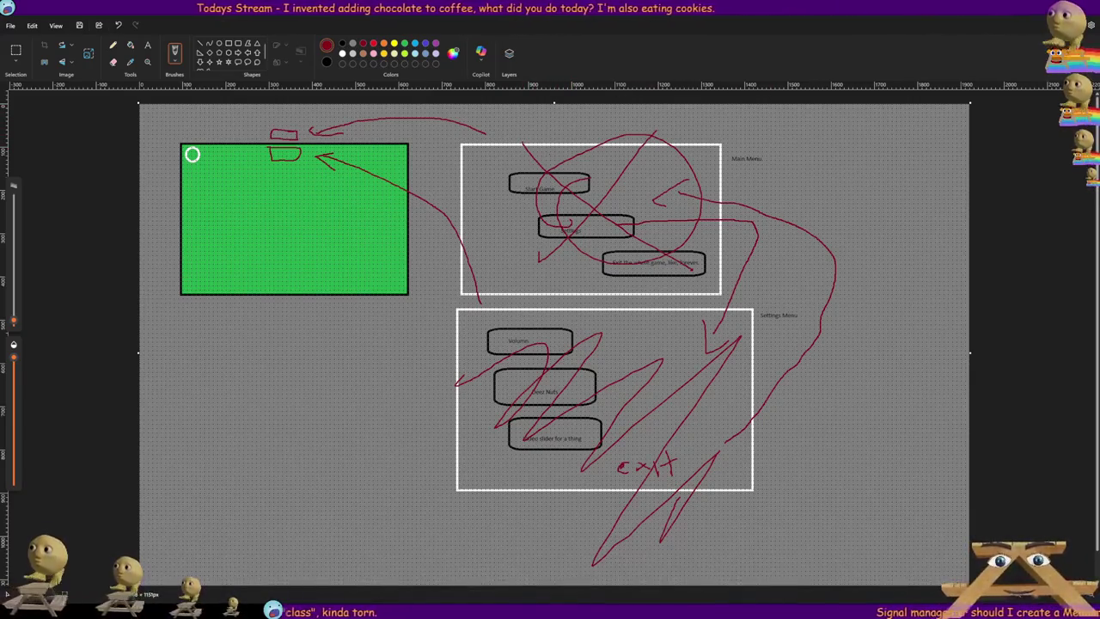
key(alt+Tab)
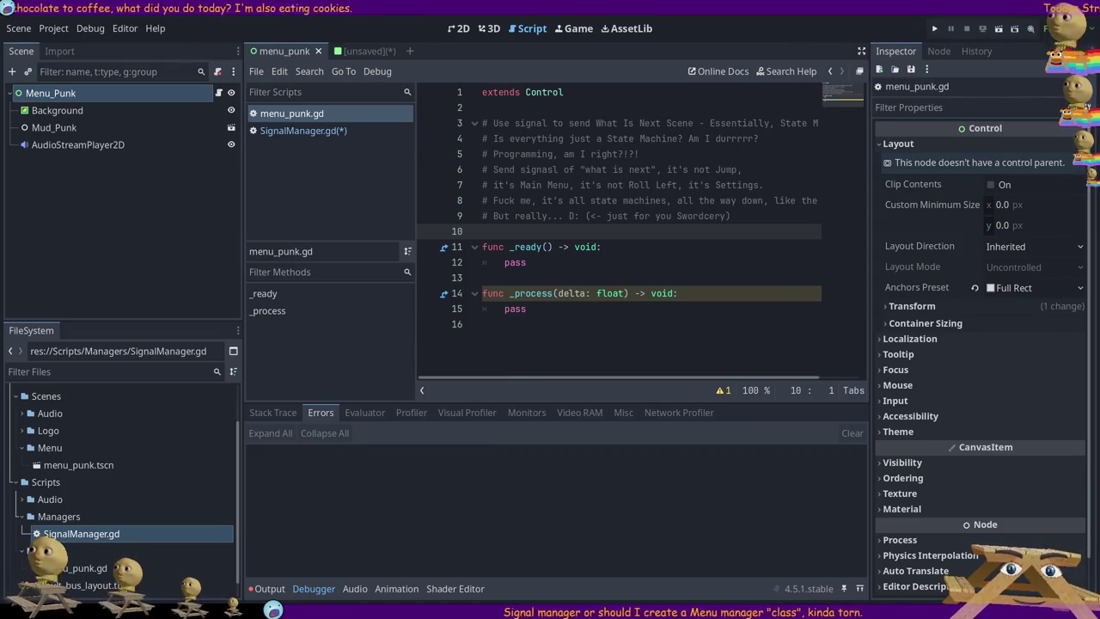
- Switch to the 2D view and show the unsaved MainMenu scene with its start_button
click(458, 28)
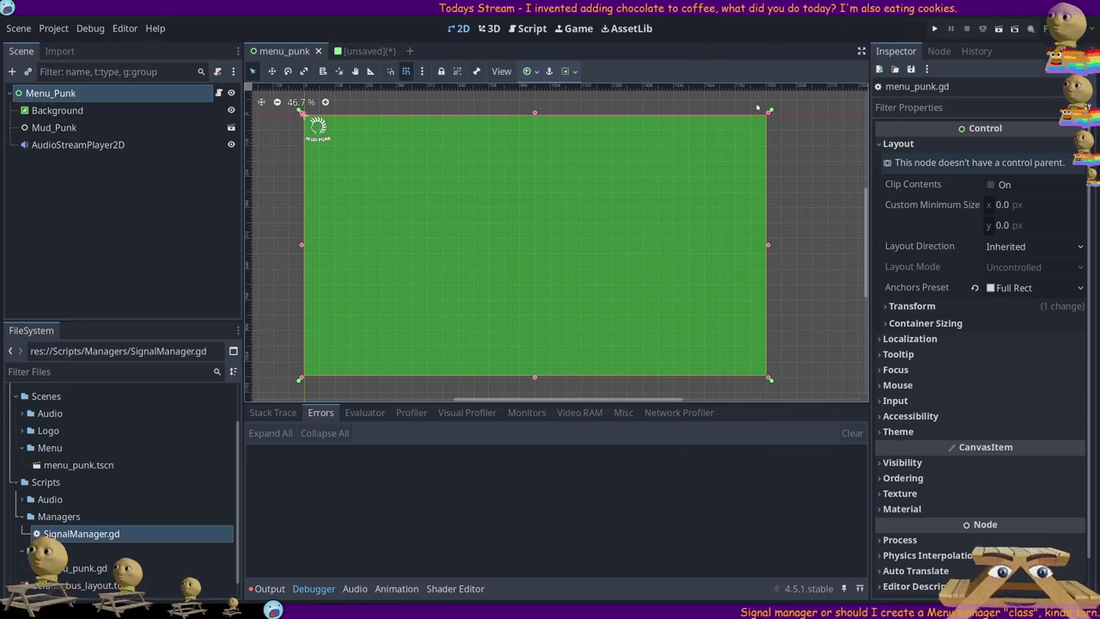
click(369, 52)
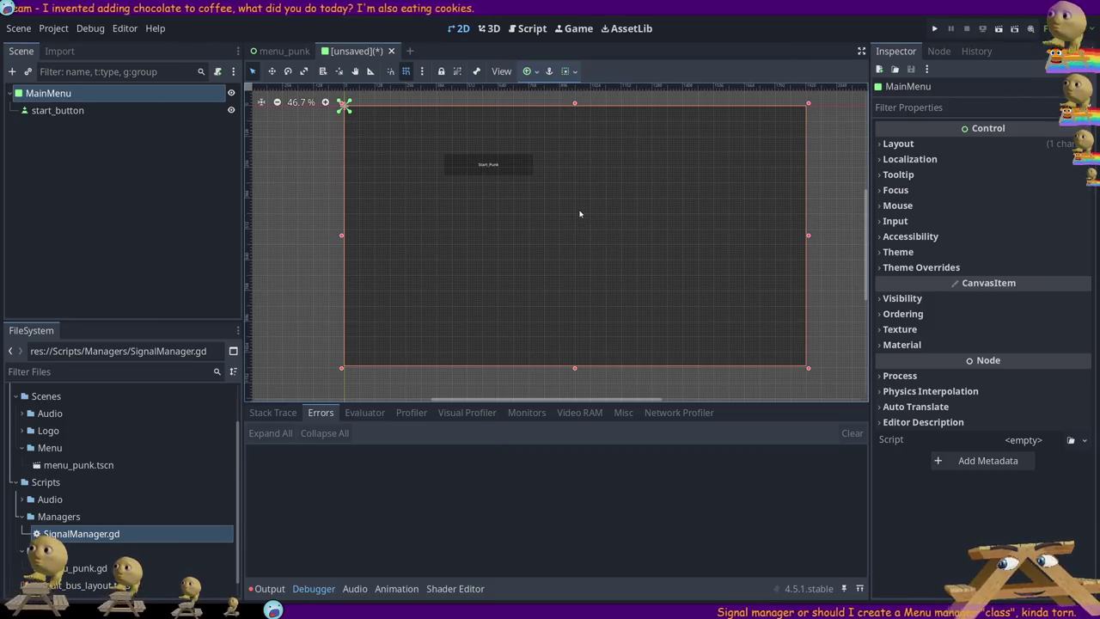
- In the MainMenu scene, list start_button's BaseButton signals such as pressed(), then return to menu_punk
click(940, 50)
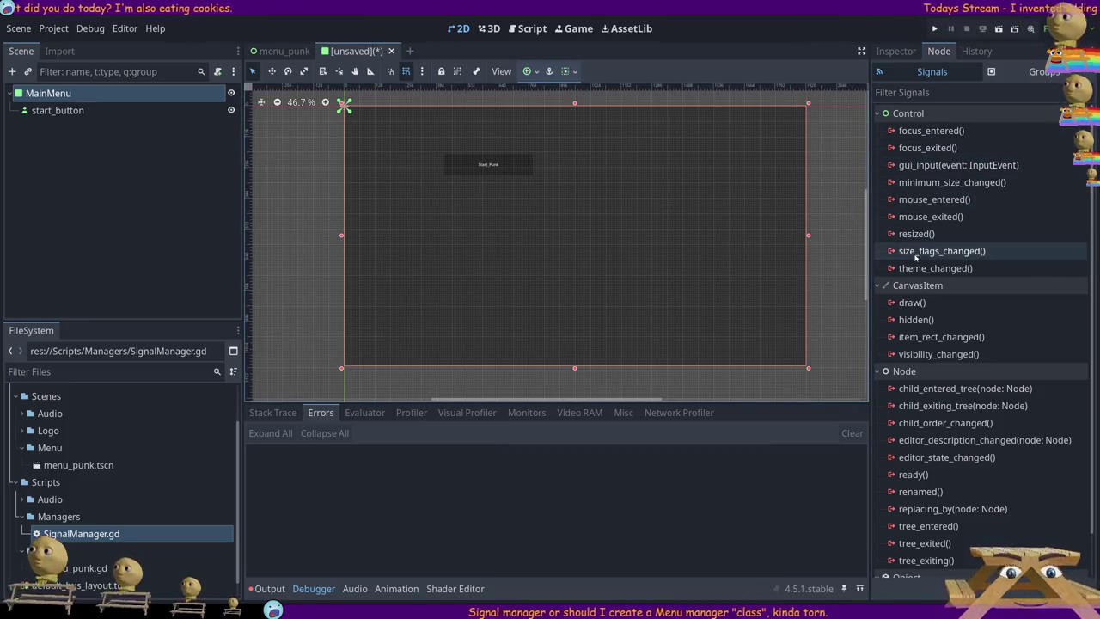
click(58, 110)
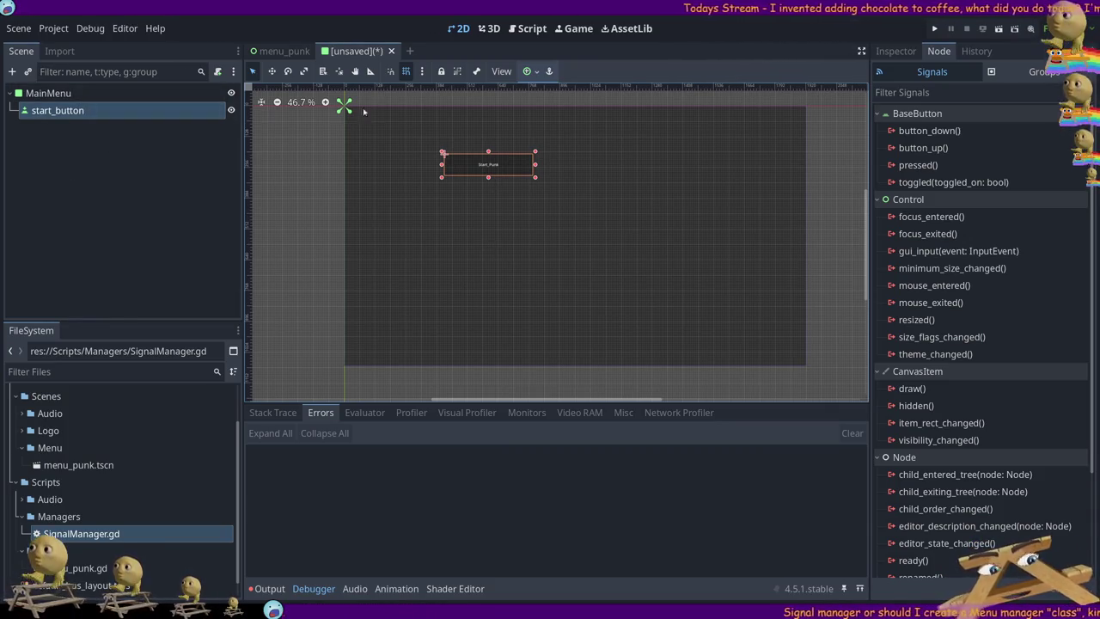
click(284, 51)
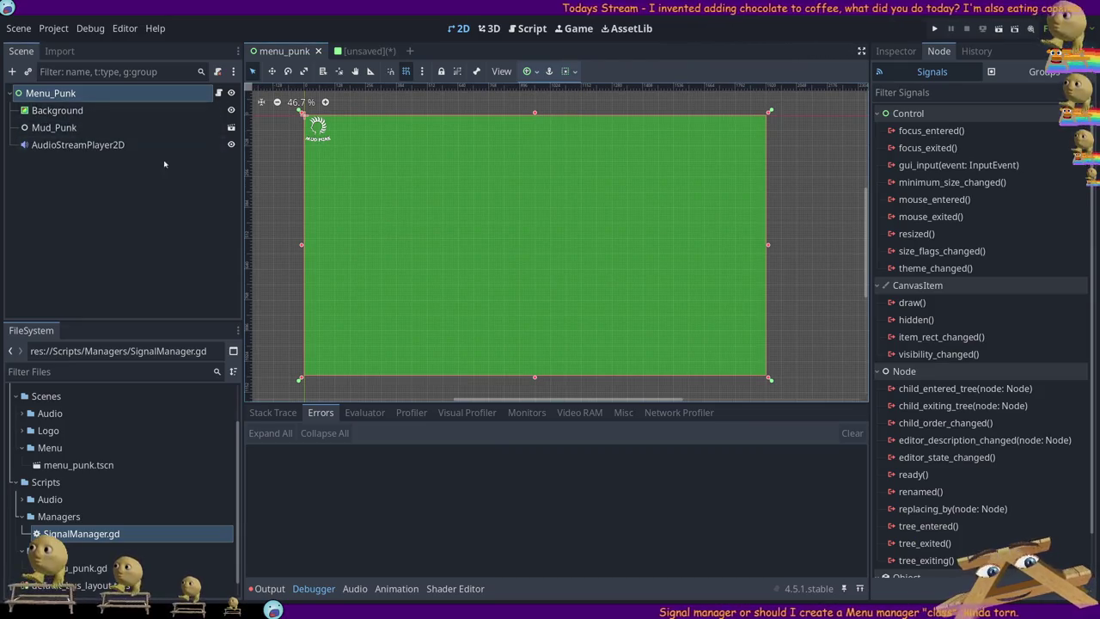
- Open menu_punk.gd, the script attached to the Menu_Punk root node
click(230, 110)
click(230, 110)
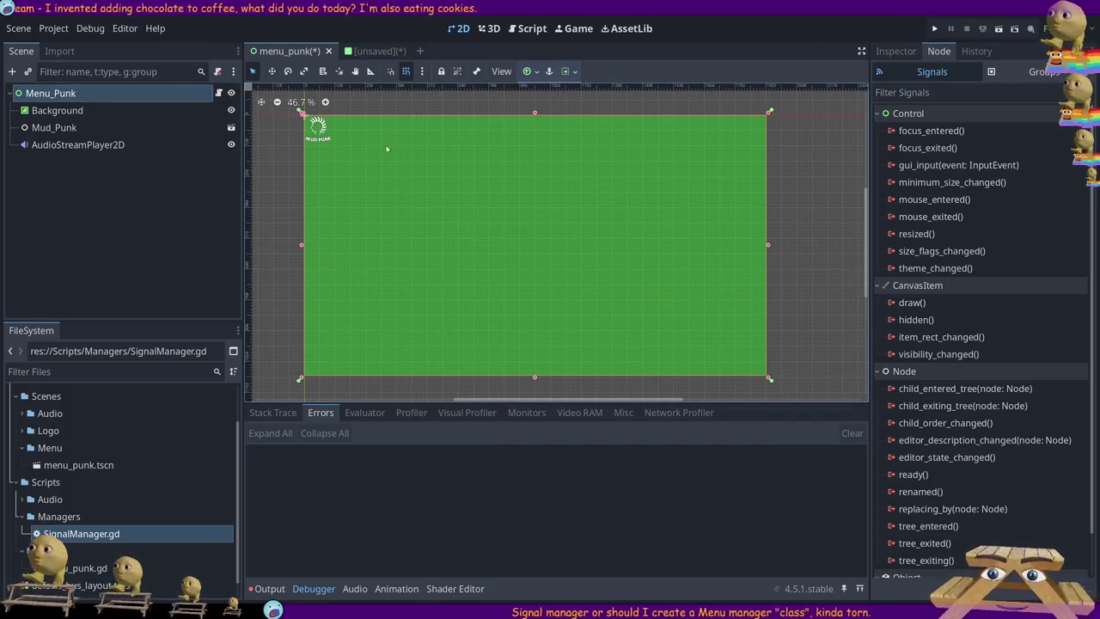
click(378, 52)
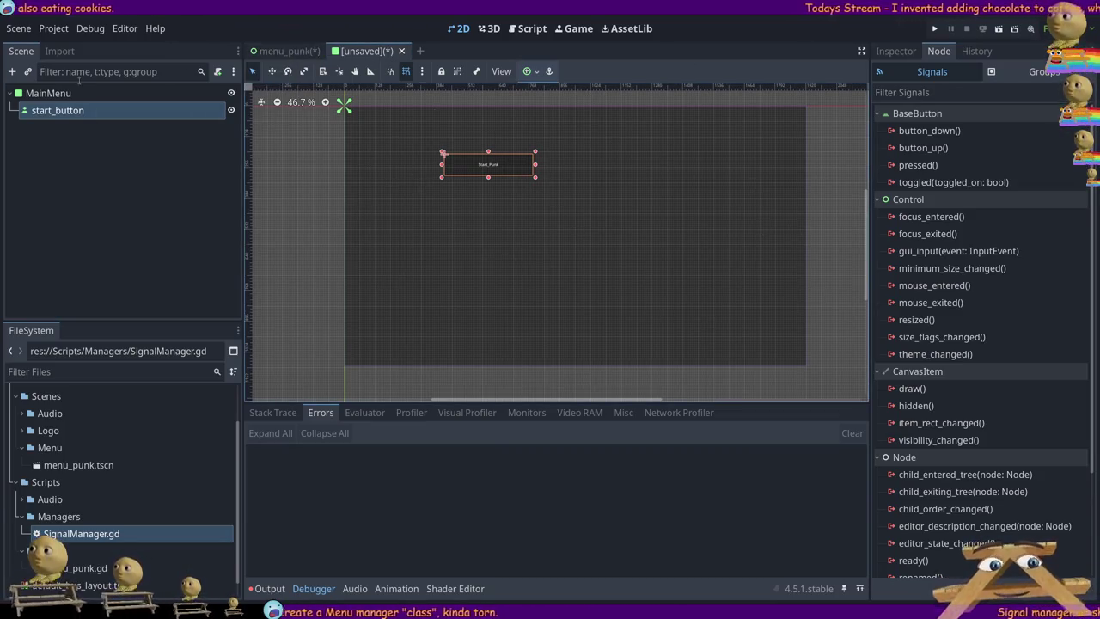
click(255, 51)
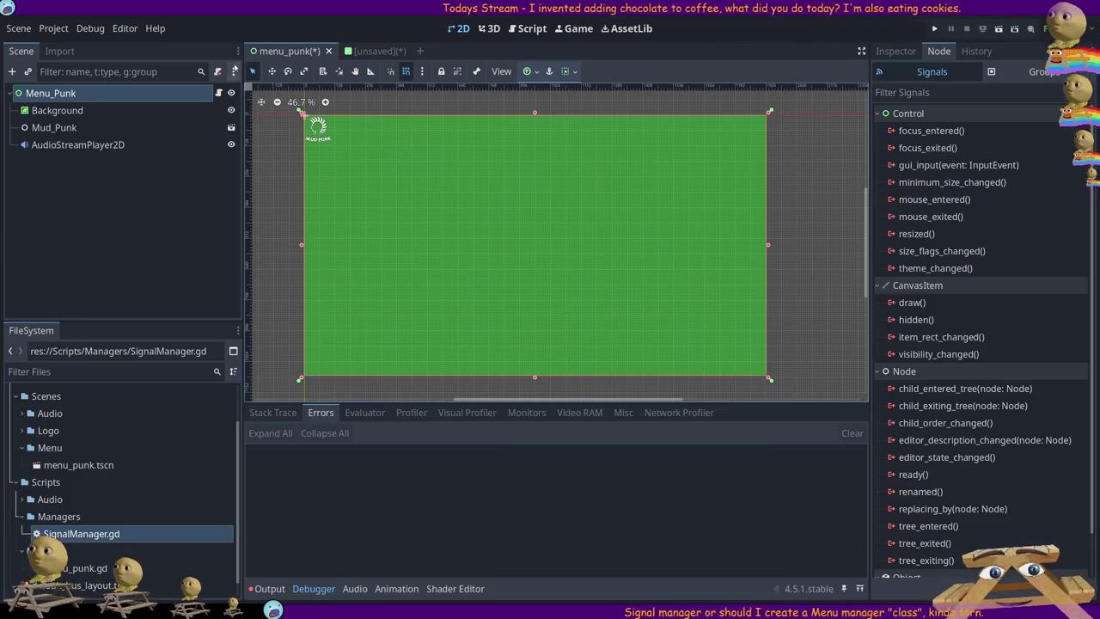
click(219, 93)
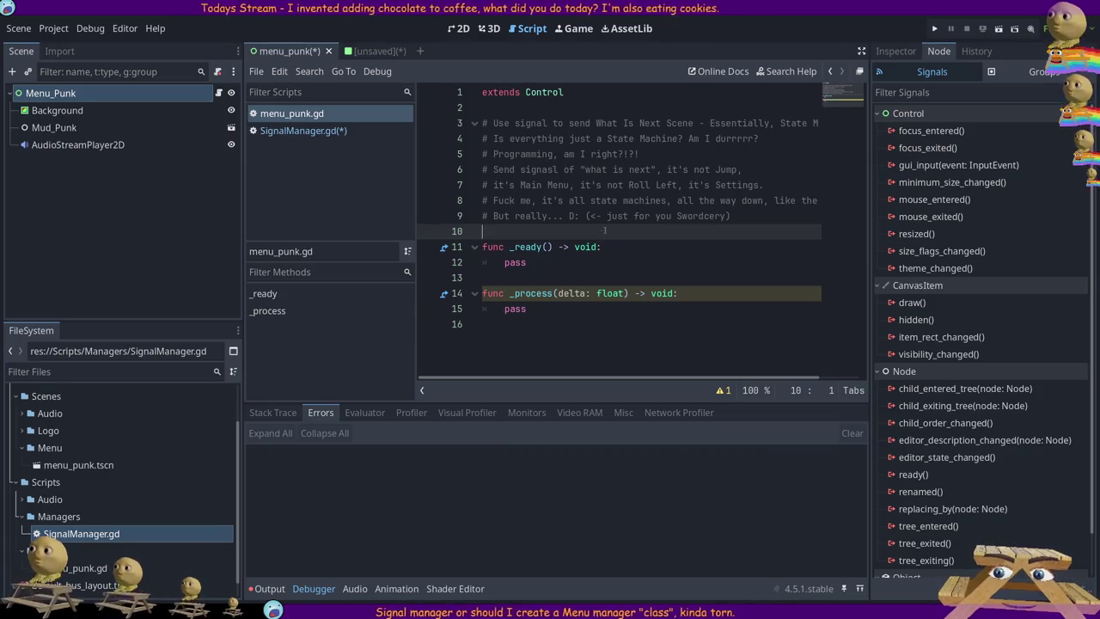
- Delete the state-machine comment block on lines 3–9 and the leftover empty line
mouse_move(755, 218)
mouse_down()
mouse_move(602, 177)
mouse_move(468, 123)
mouse_up()
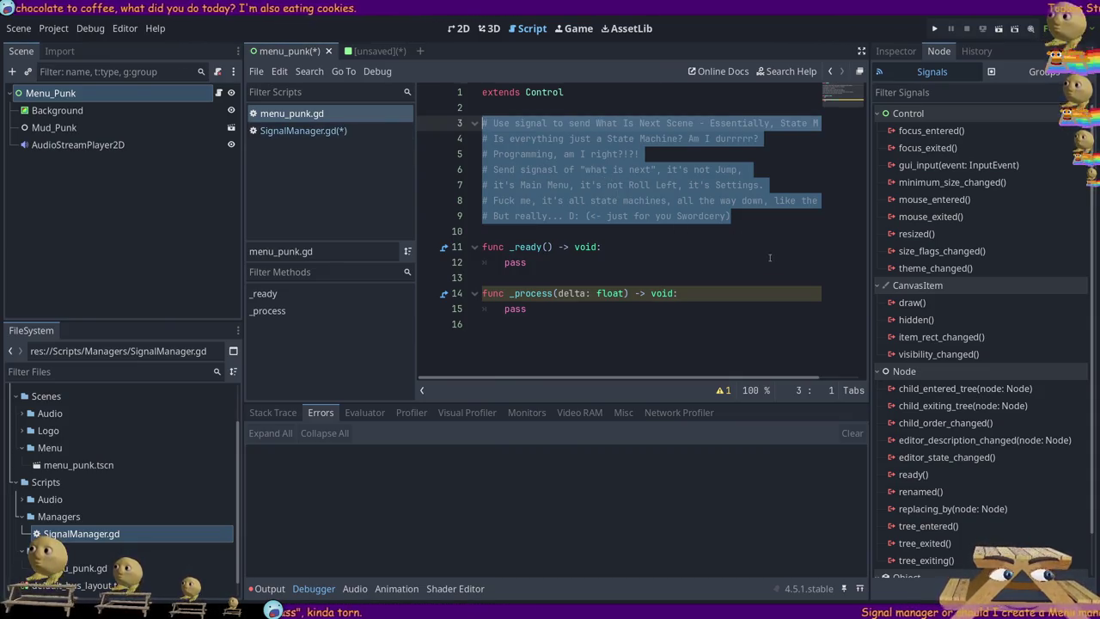
key(BackSpace)
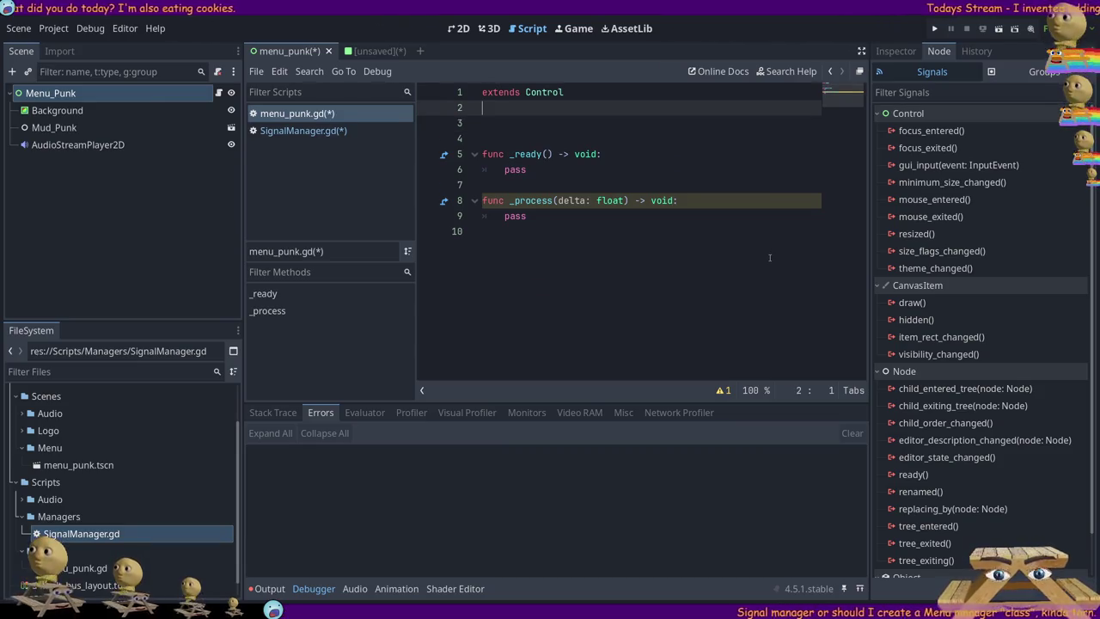
key(Delete)
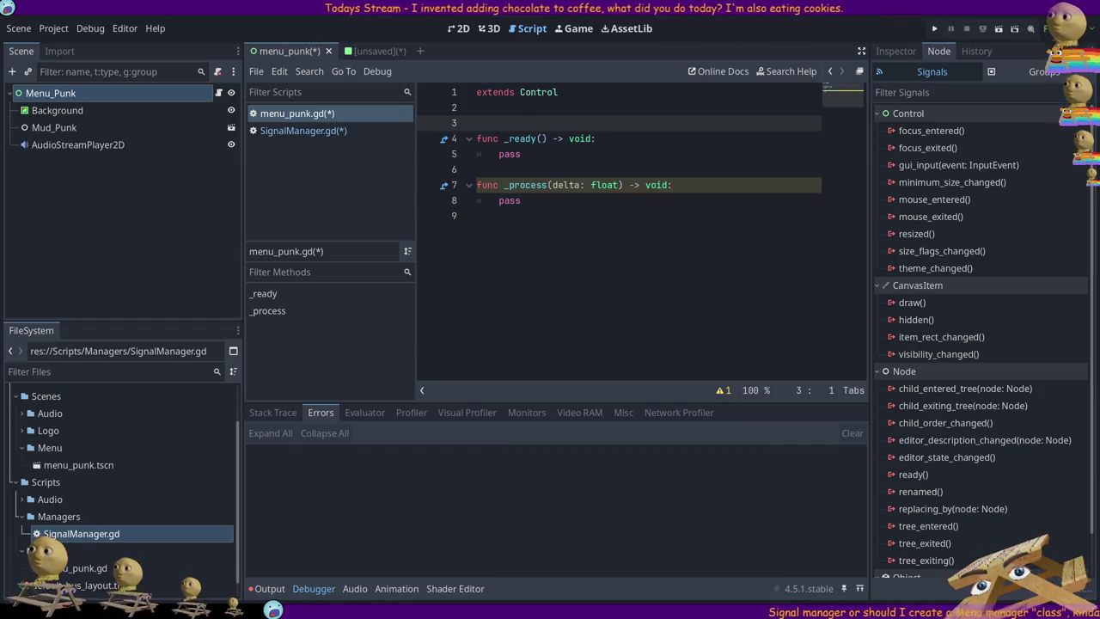
- Adjust the blank lines and begin an ActiveMenu enum declaration on line 3
click(506, 115)
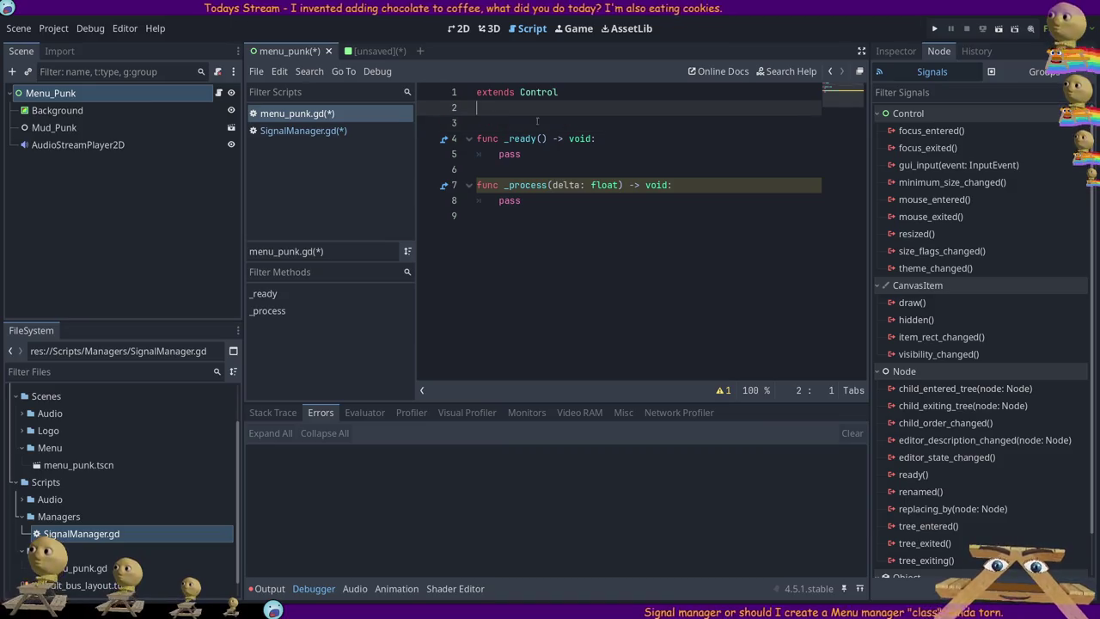
key(Return)
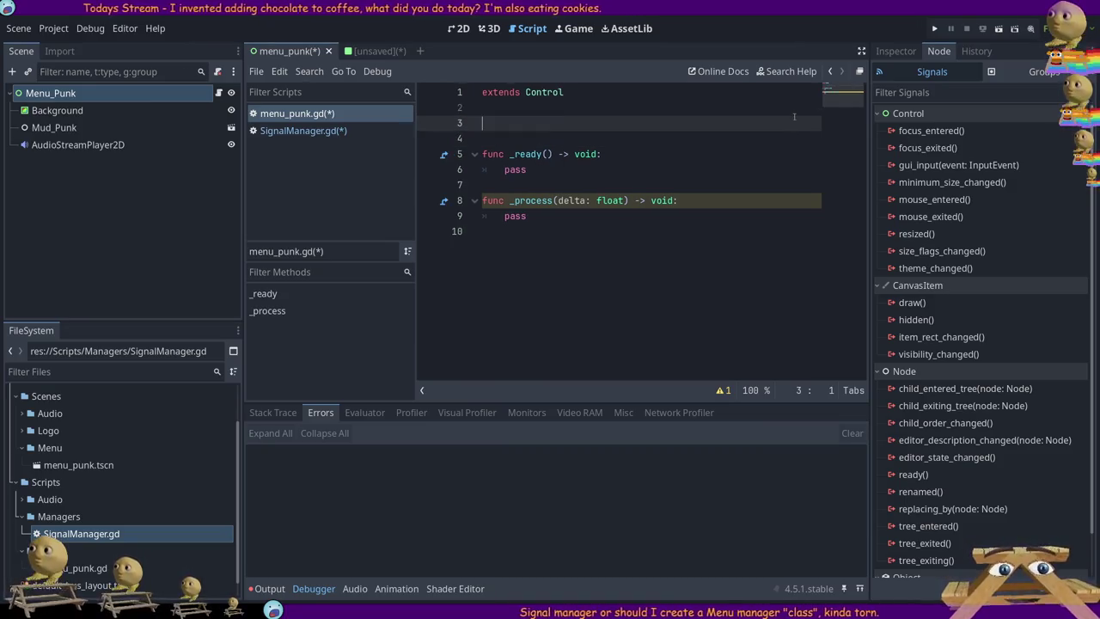
key(Return)
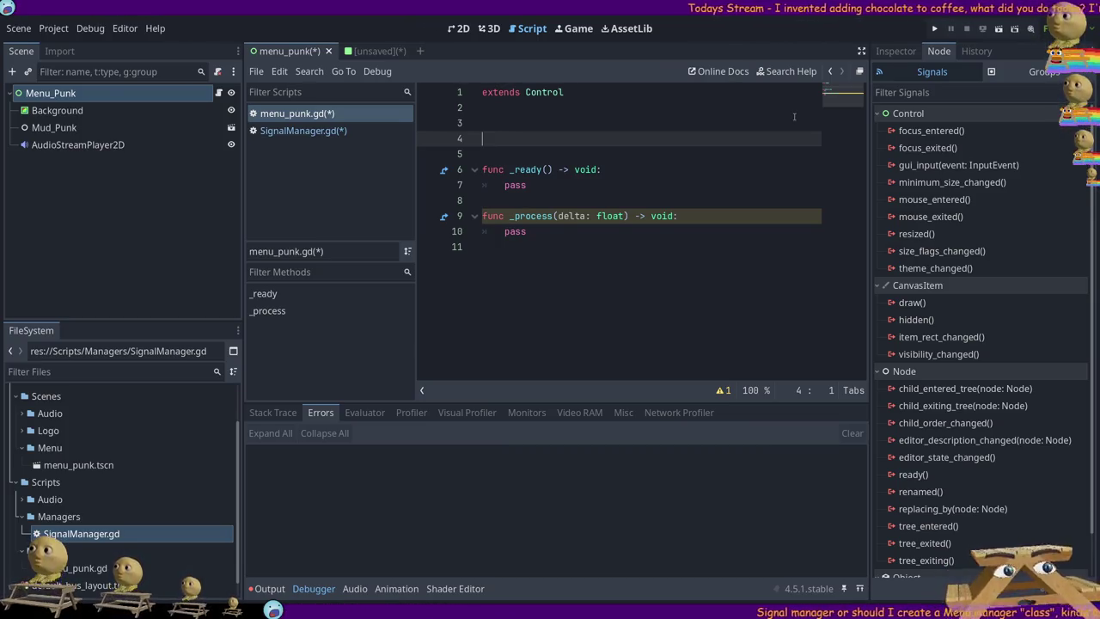
key(BackSpace)
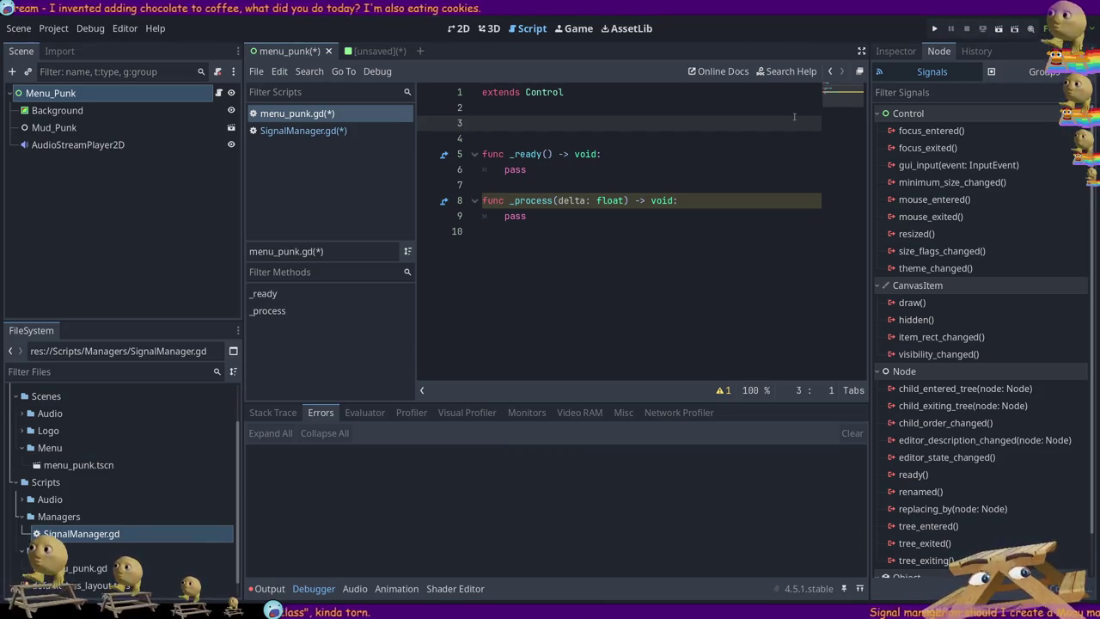
text(enum ActiveMenu)
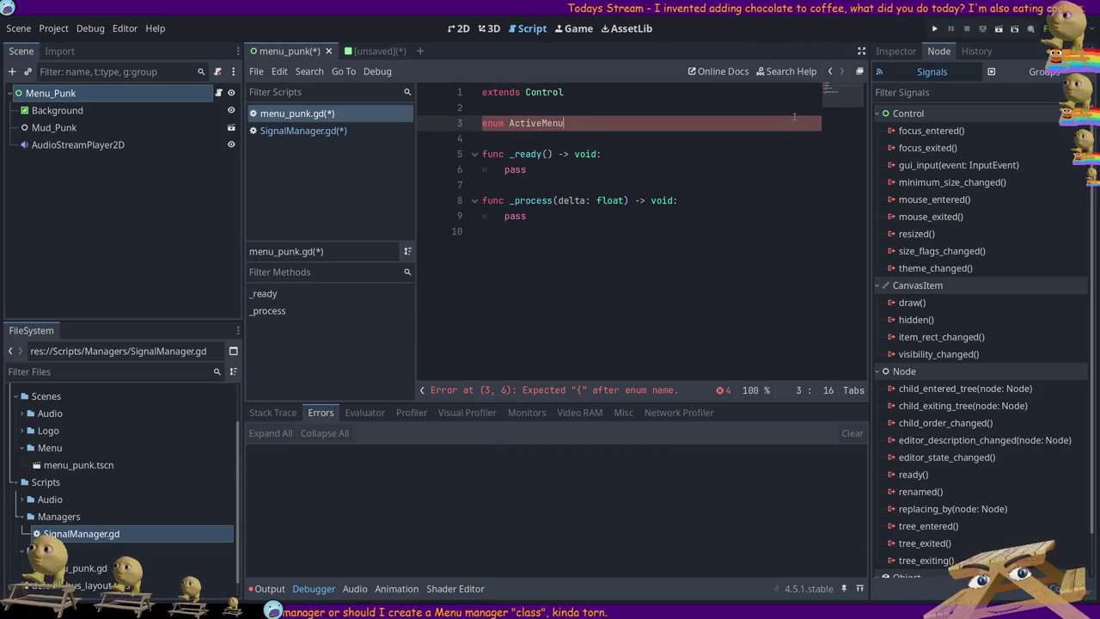
- Rename the enum to MENUS and open its brace body on a new line
key(BackSpace)
key(BackSpace)
key(BackSpace)
text(MENUS {)
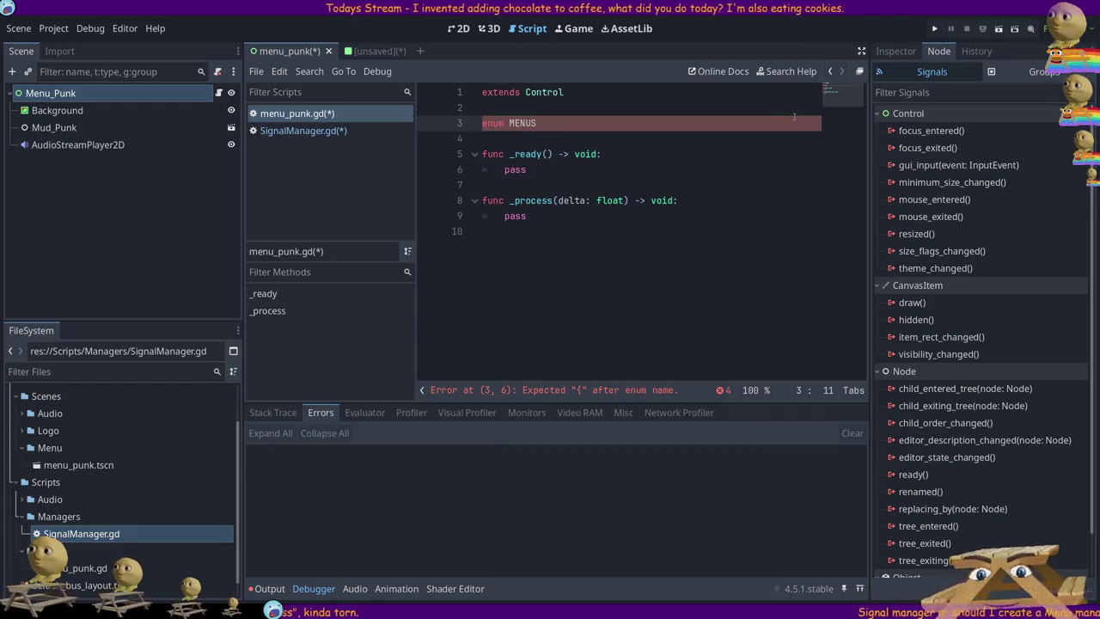
key(Return)
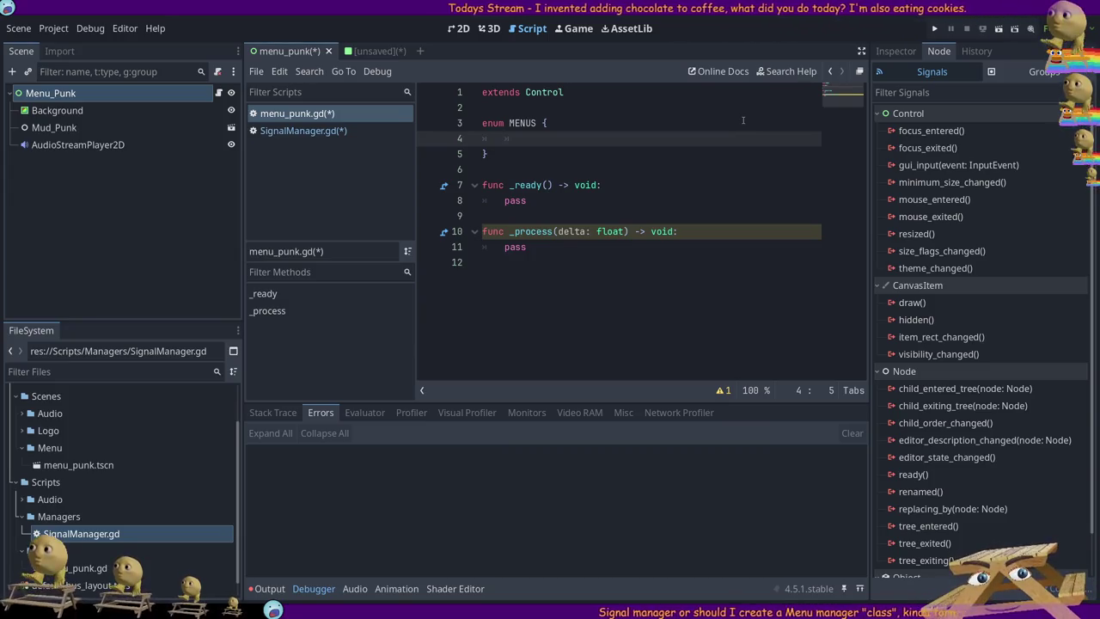
- Enter the MAIN and SETTINGS entries with commas and start a third GAMEMODE entry
text(Main)
key(BackSpace)
key(BackSpace)
key(BackSpace)
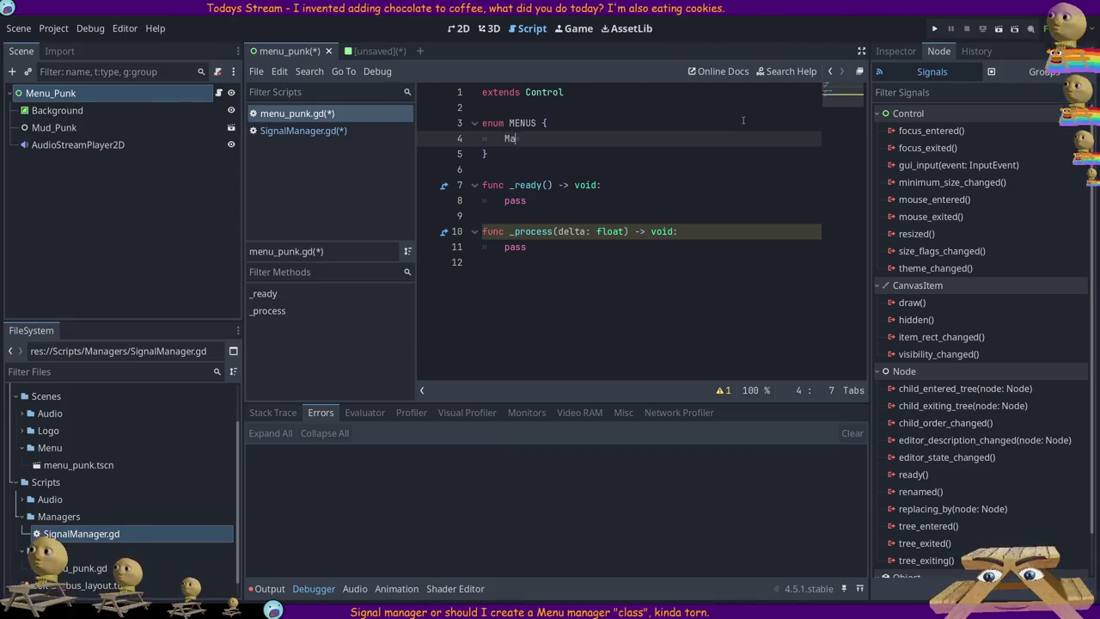
text(AINMENU)
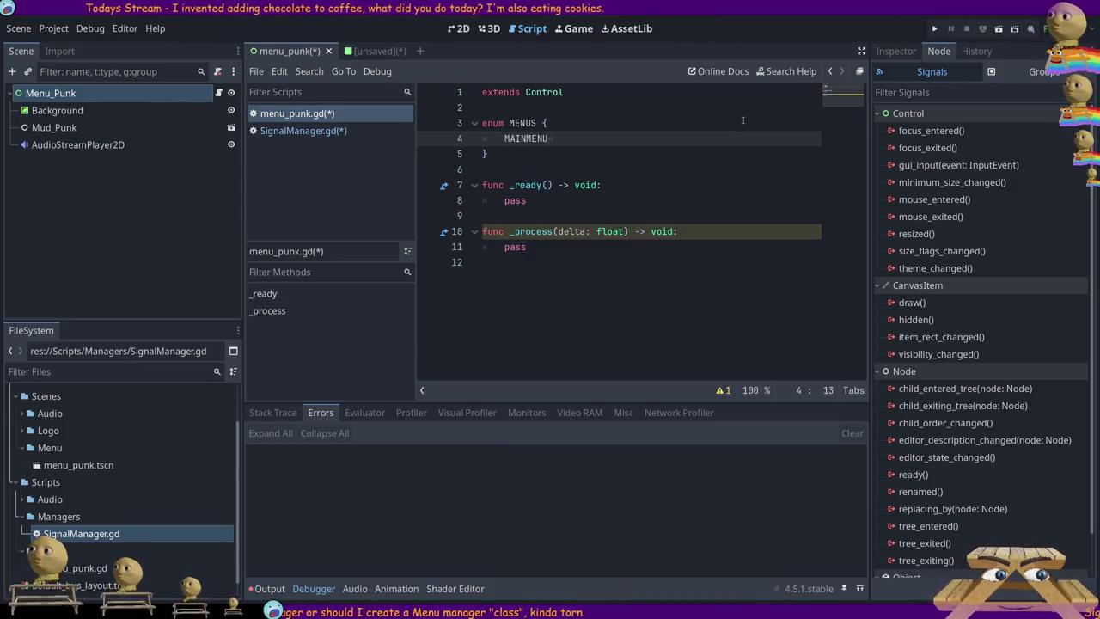
text(,)
key(Return)
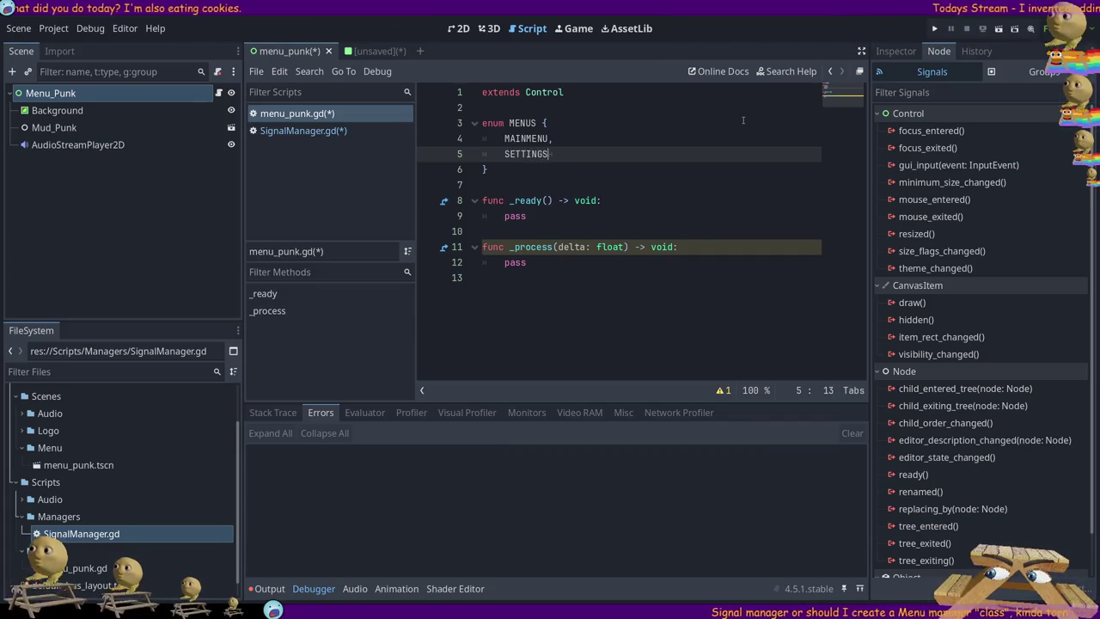
key(Up)
key(Down)
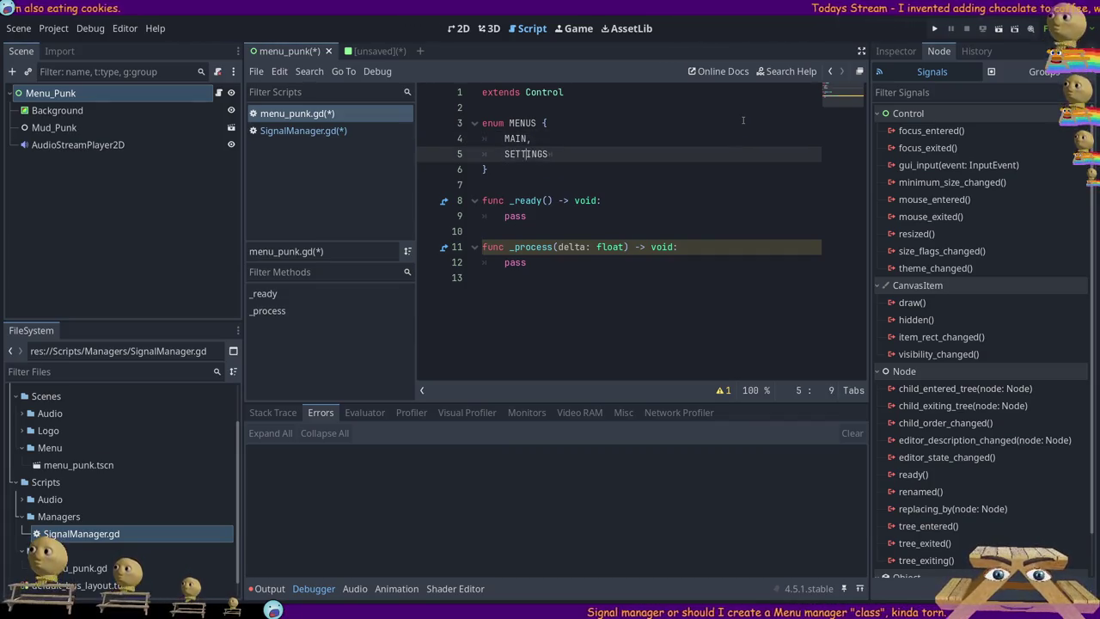
text(,)
key(Return)
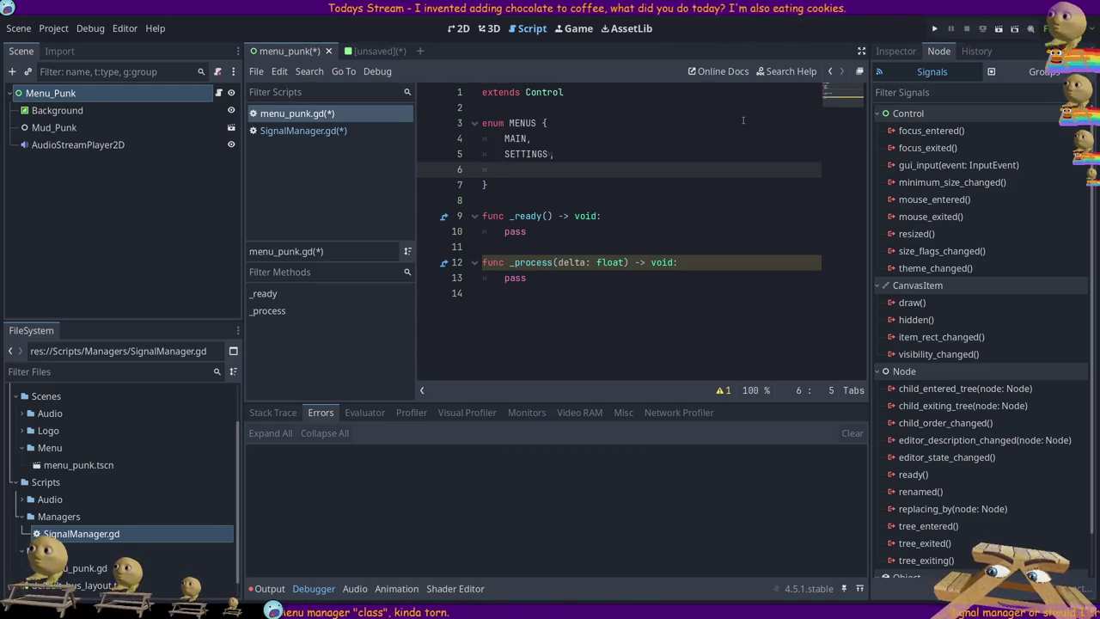
text(GAME)
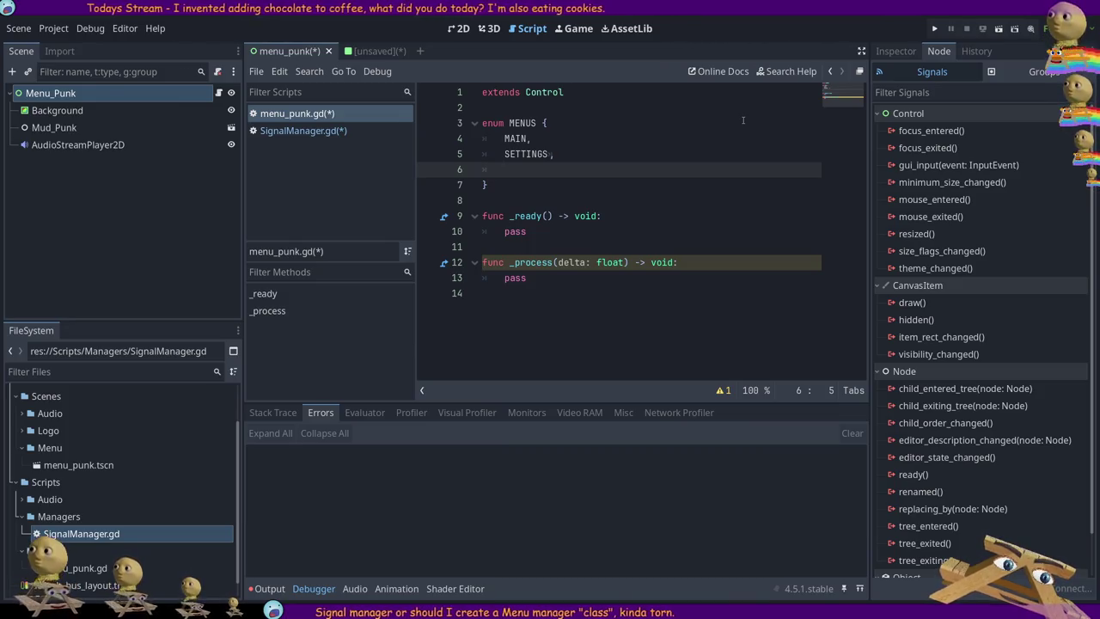
text(G)
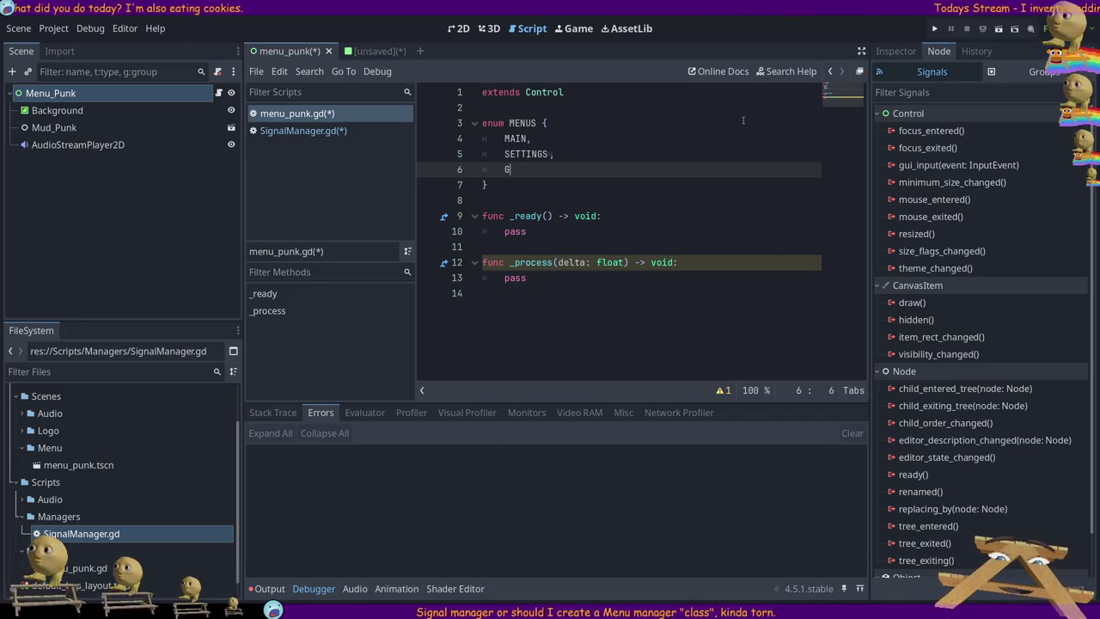
text(GS)
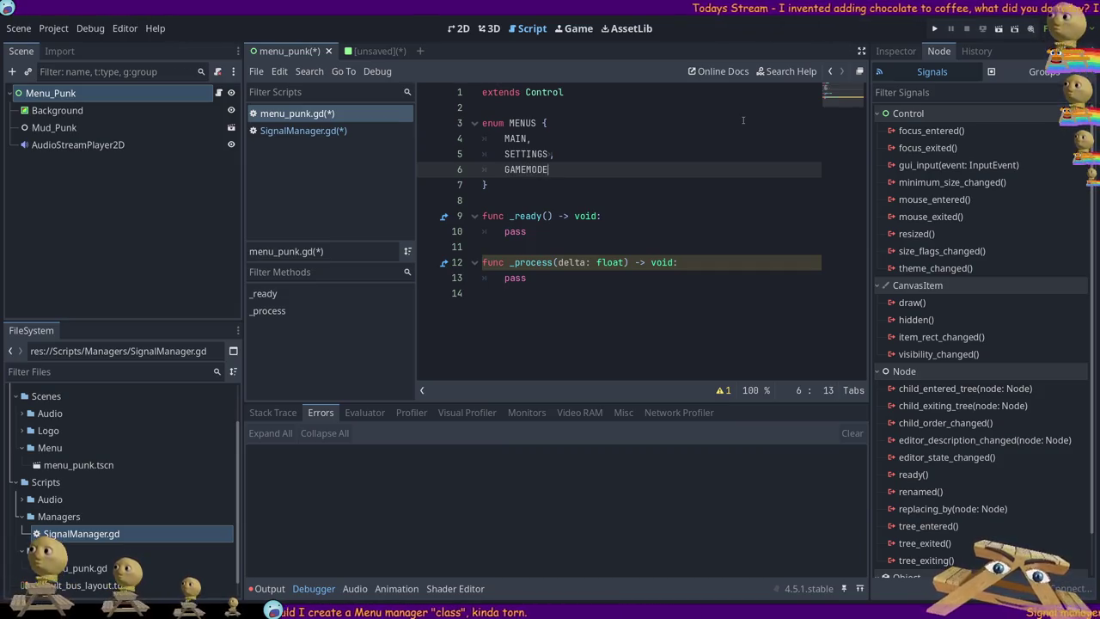
text(,)
- Add a GAMEMODE2 entry on a new line below GAMEMODE1
key(Return)
text(GAME)
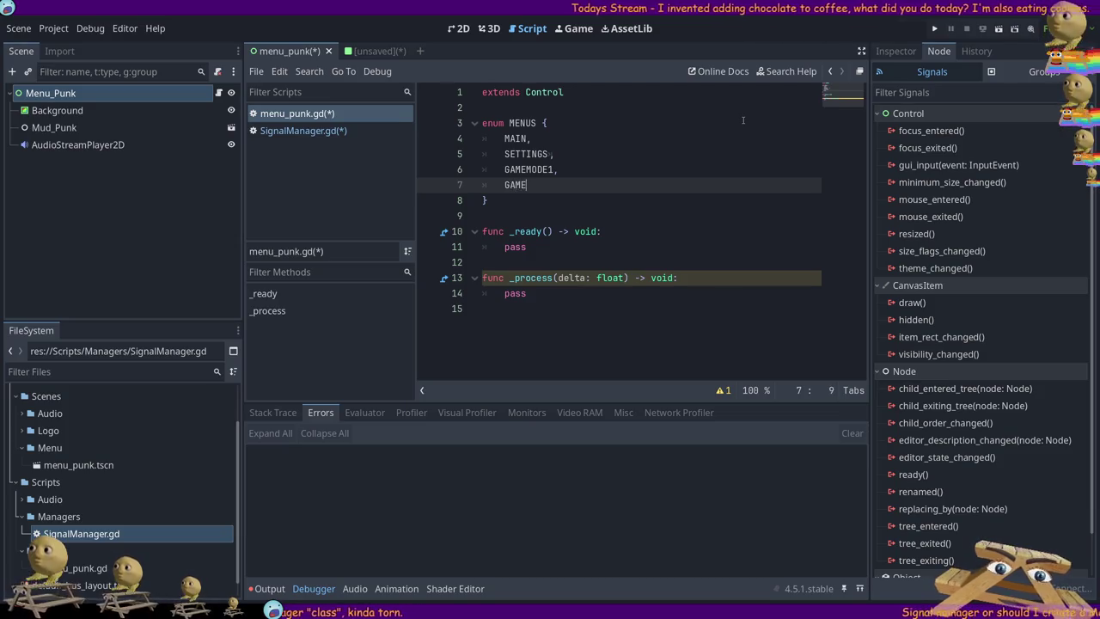
text(MODE2)
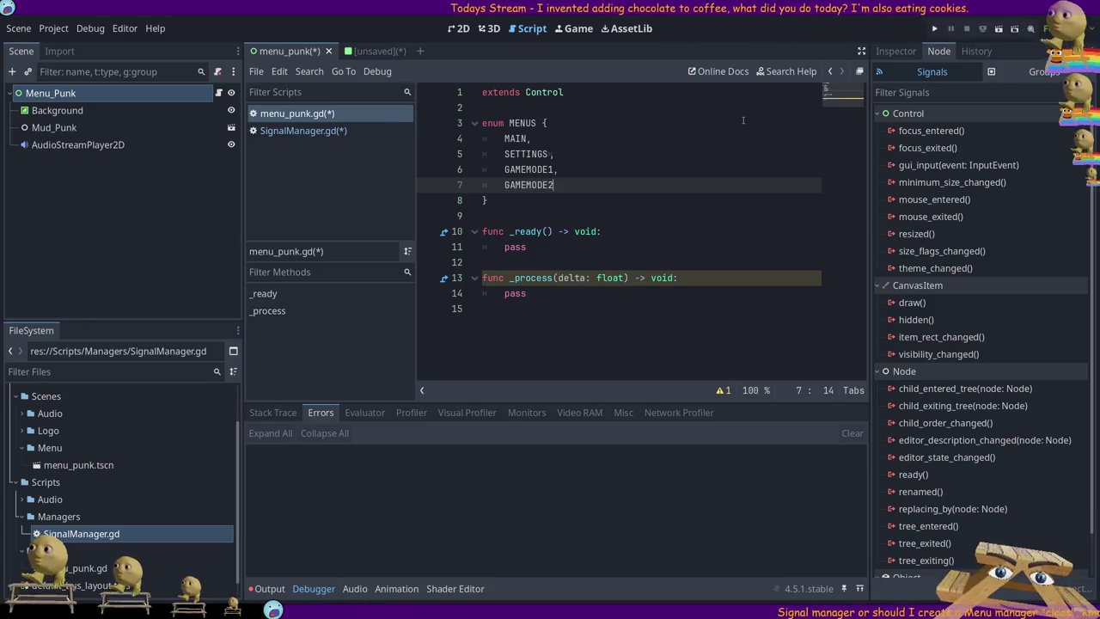
key(Up)
key(Home)
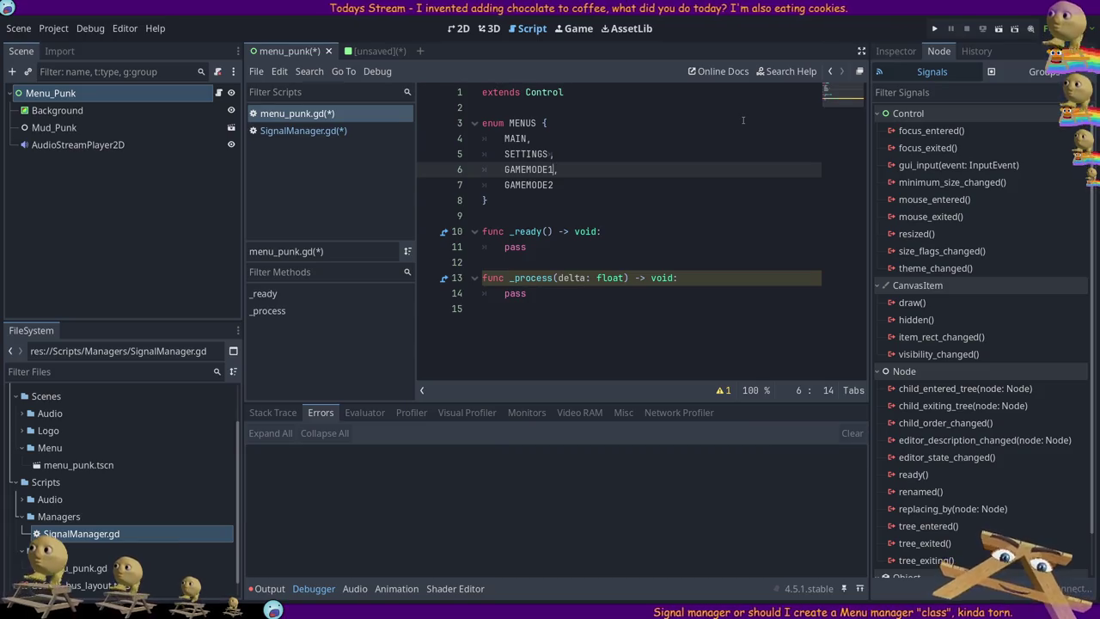
key(Up)
key(shift+End)
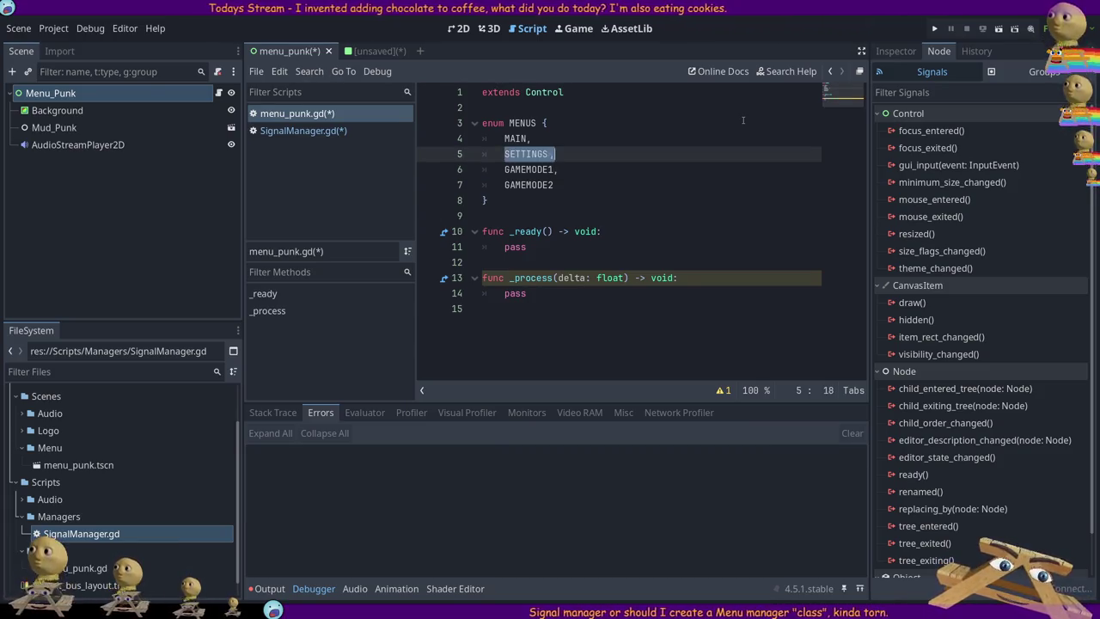
key(Down)
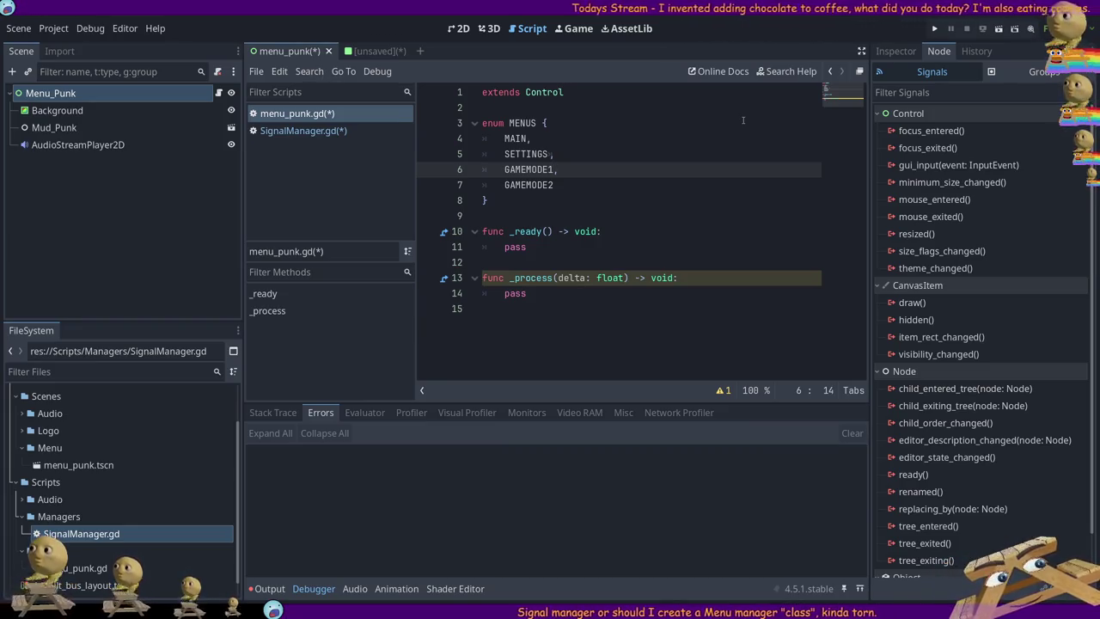
- Replace the GAMEMODE1 entry with GAME
key(ctrl+shift+Left)
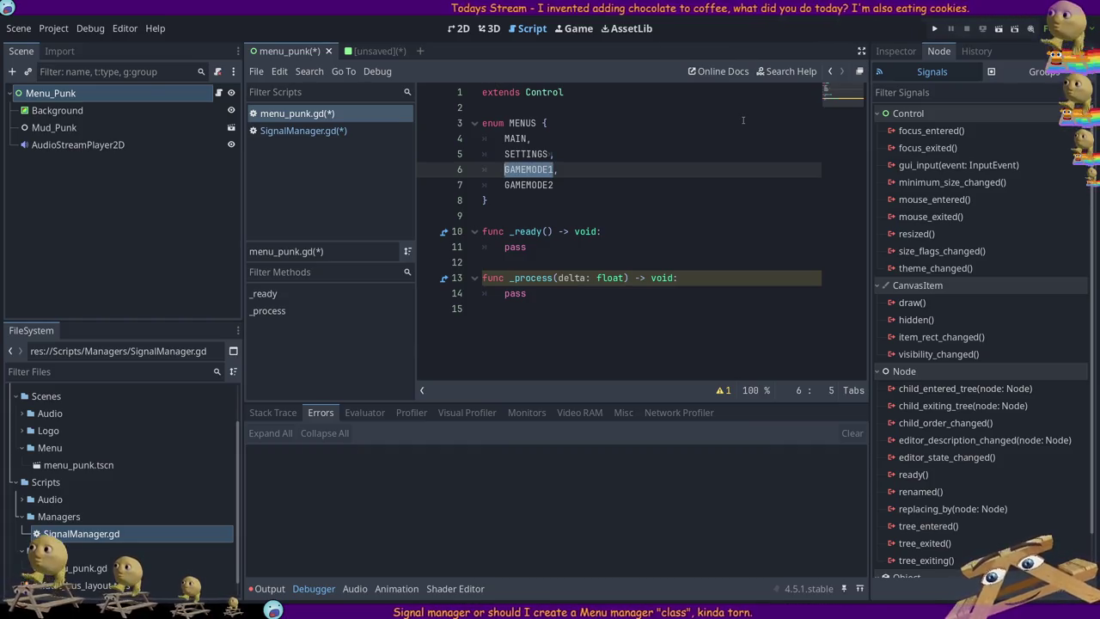
text(STA)
key(BackSpace)
key(BackSpace)
key(BackSpace)
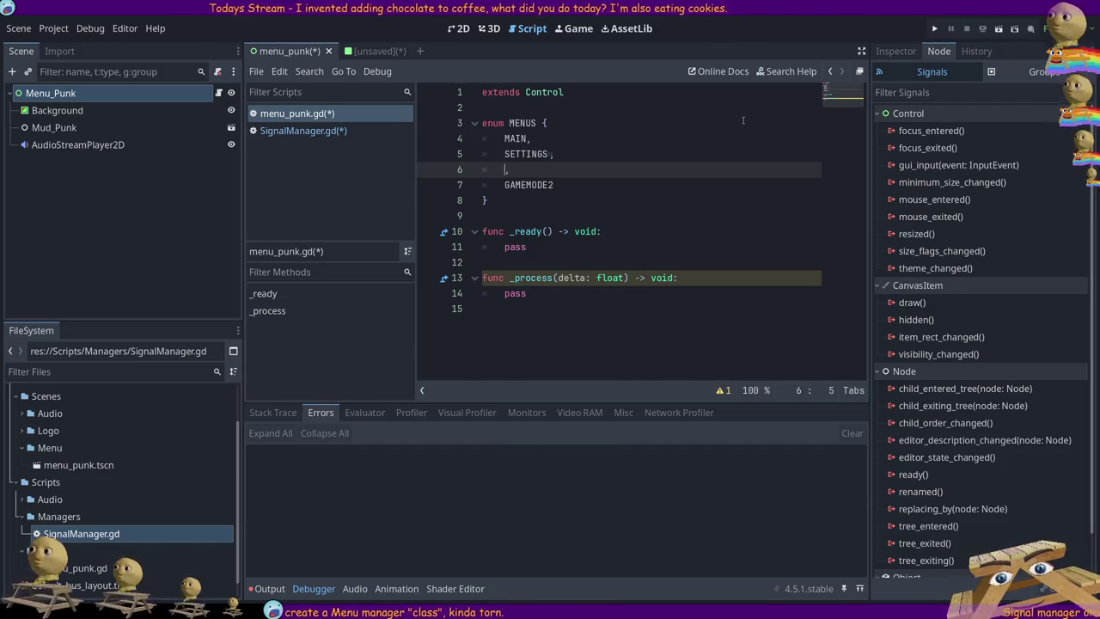
text(GAME)
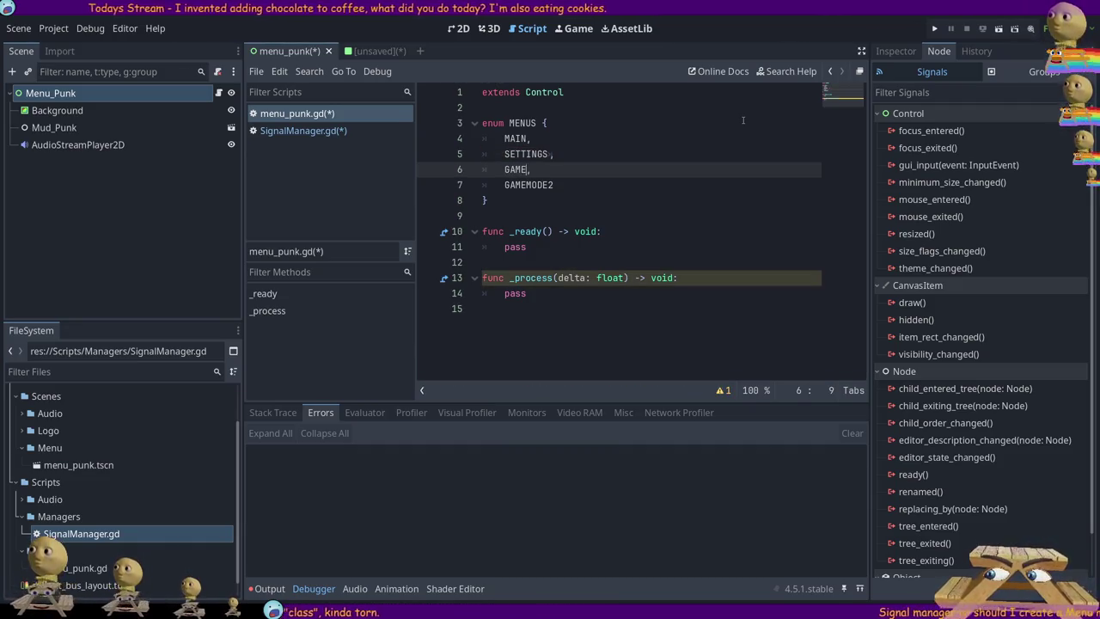
- Delete the GAMEMODE2 line along with its trailing comma
key(Down)
key(End)
key(shift+Home)
key(BackSpace)
key(BackSpace)
key(BackSpace)
key(BackSpace)
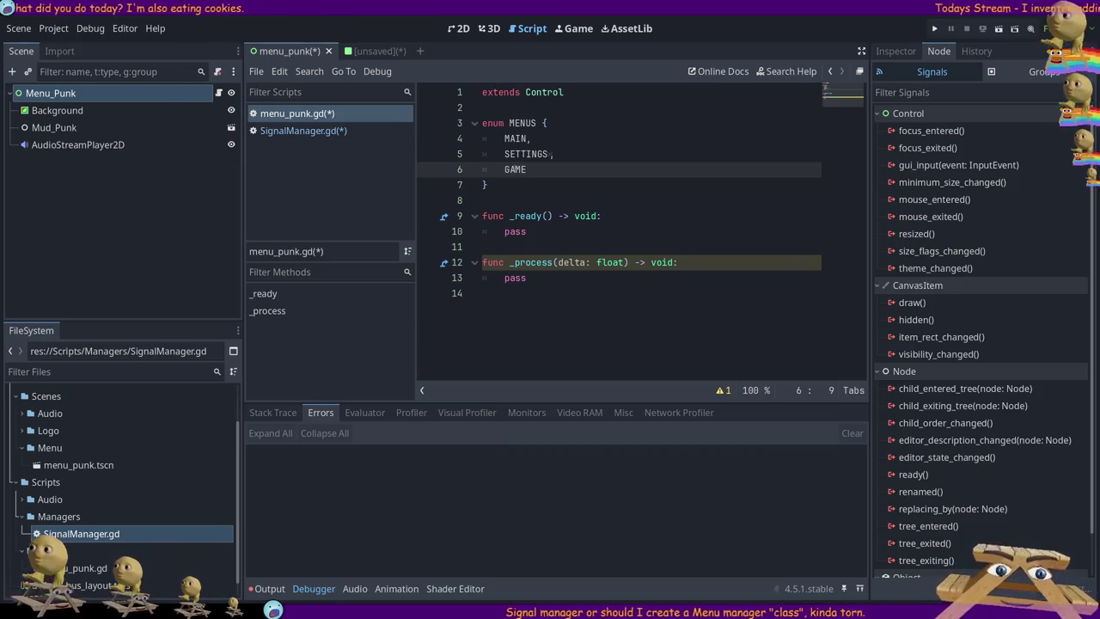
key(Up)
- Add ## comments to MAIN and SETTINGS, describing settings like sound, video, etc
click(517, 139)
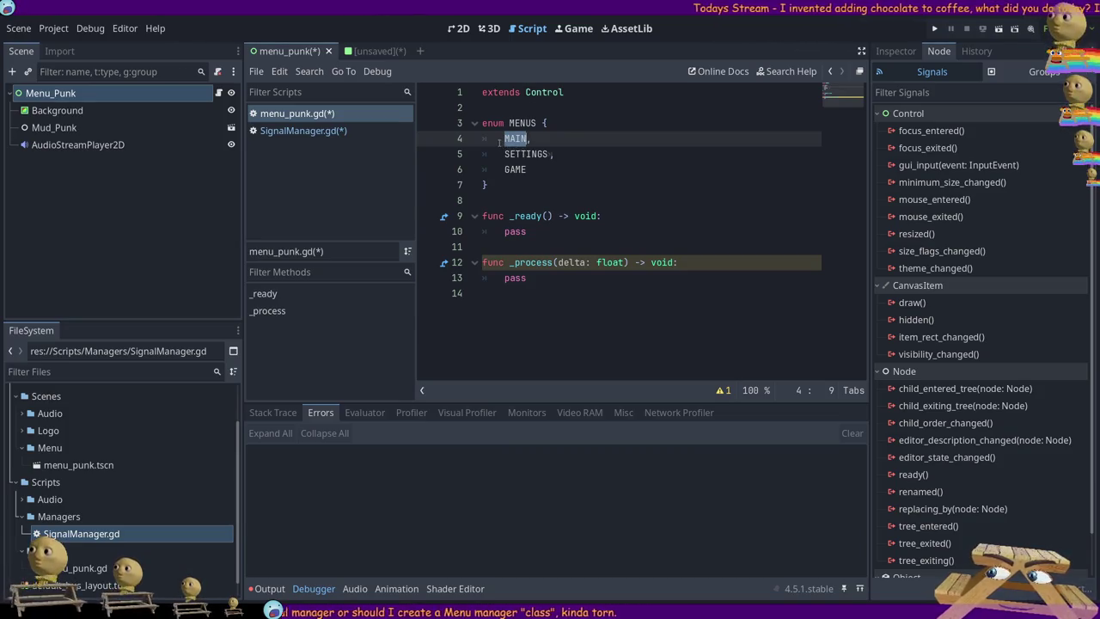
double_click(533, 153)
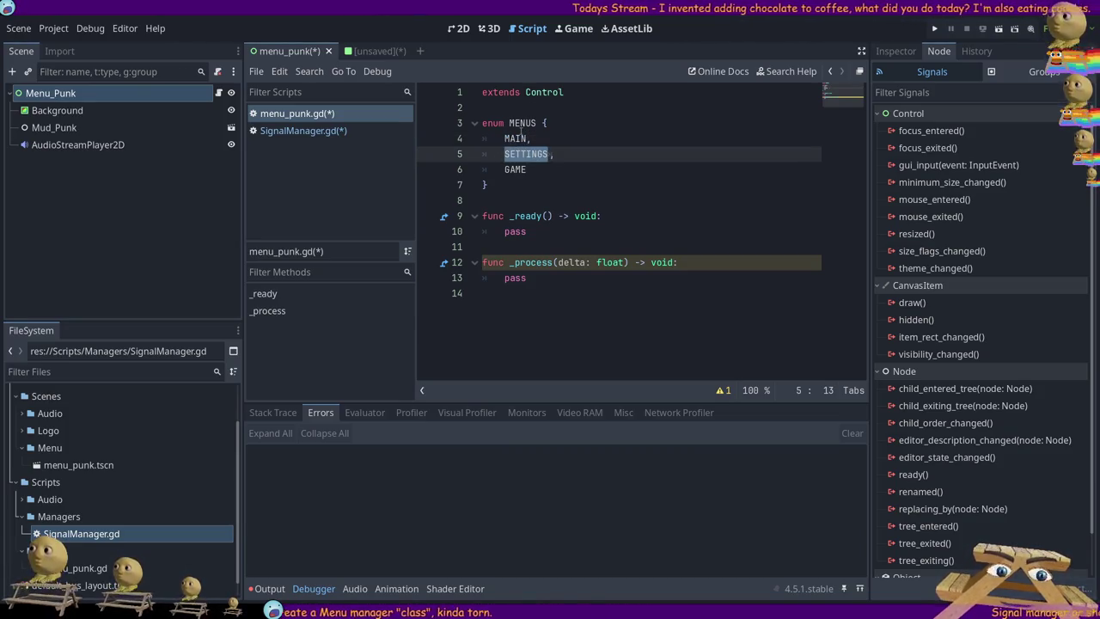
double_click(516, 139)
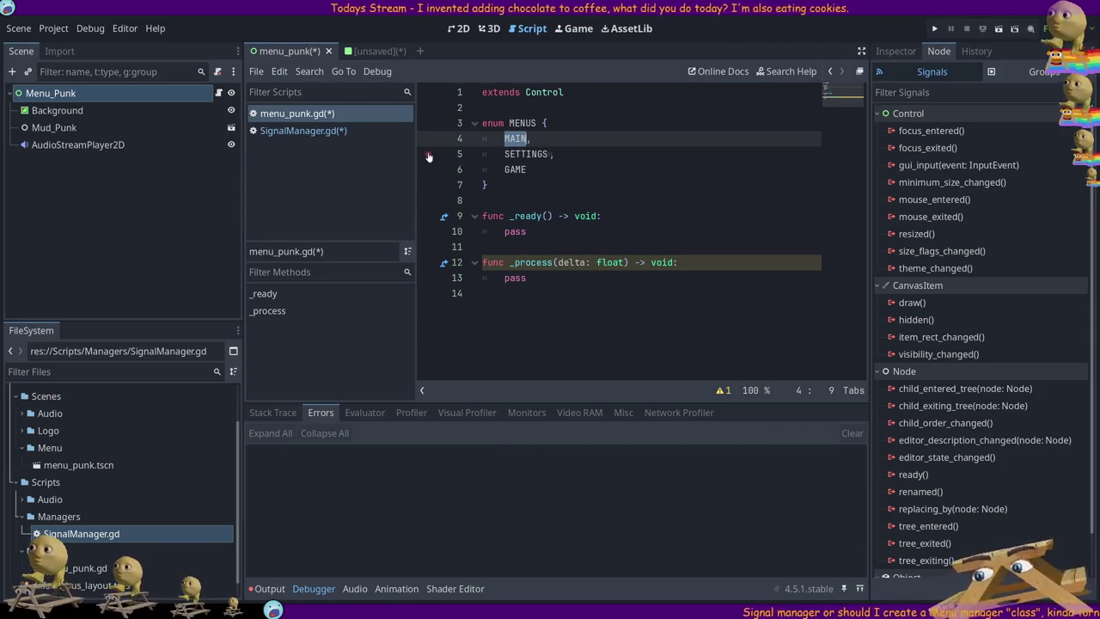
key(End)
key(ctrl+space)
key(Escape)
key(ctrl+space)
key(Escape)
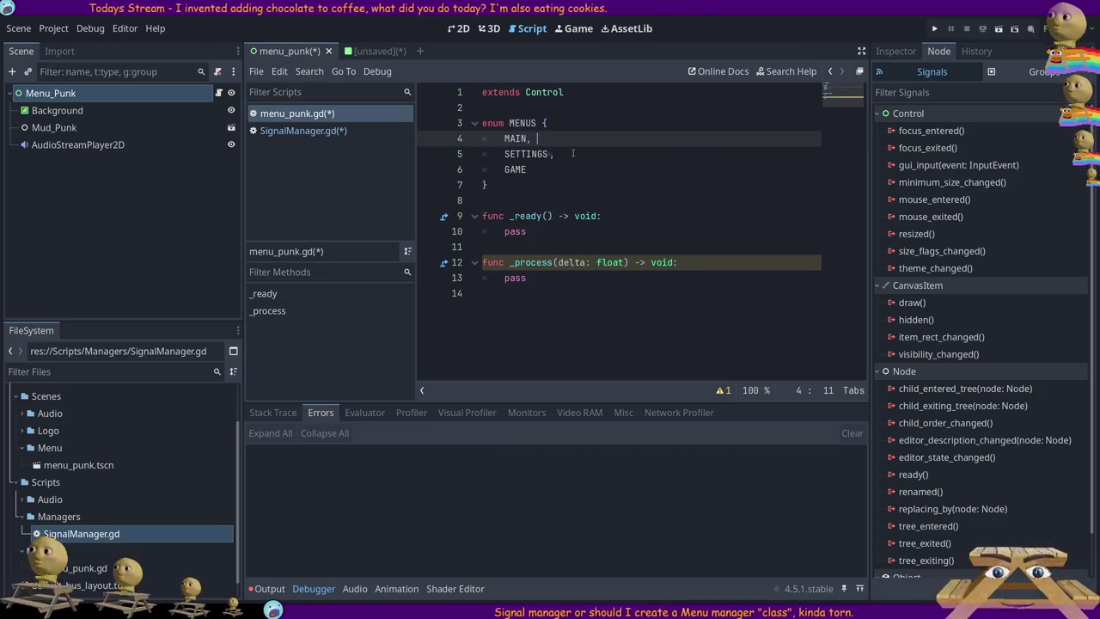
text($%^&&*@)
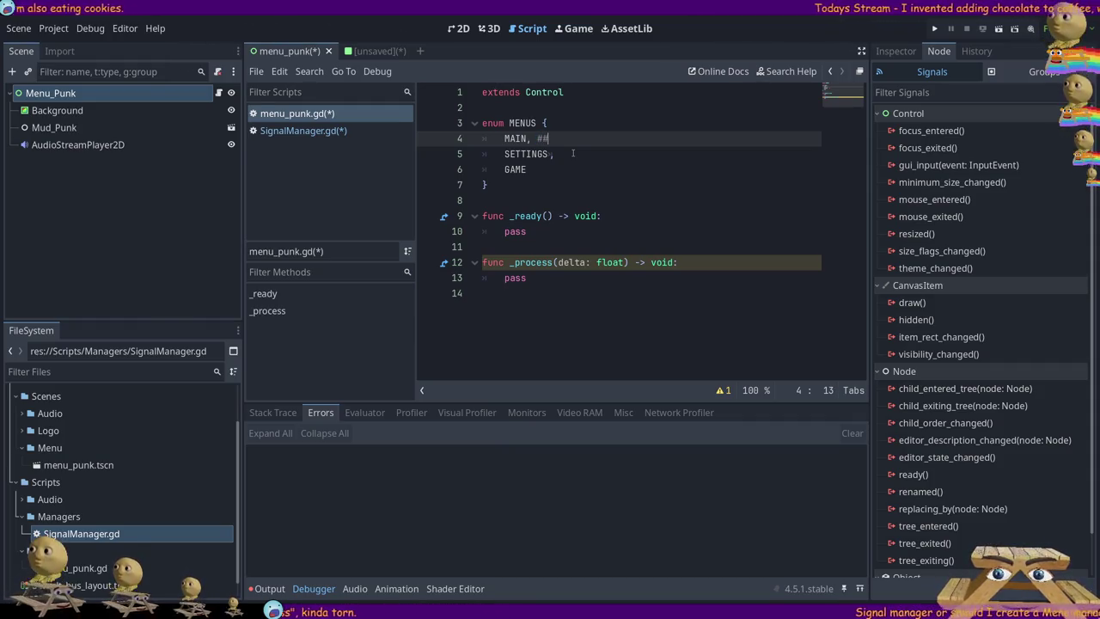
click(573, 153)
text(## General G)
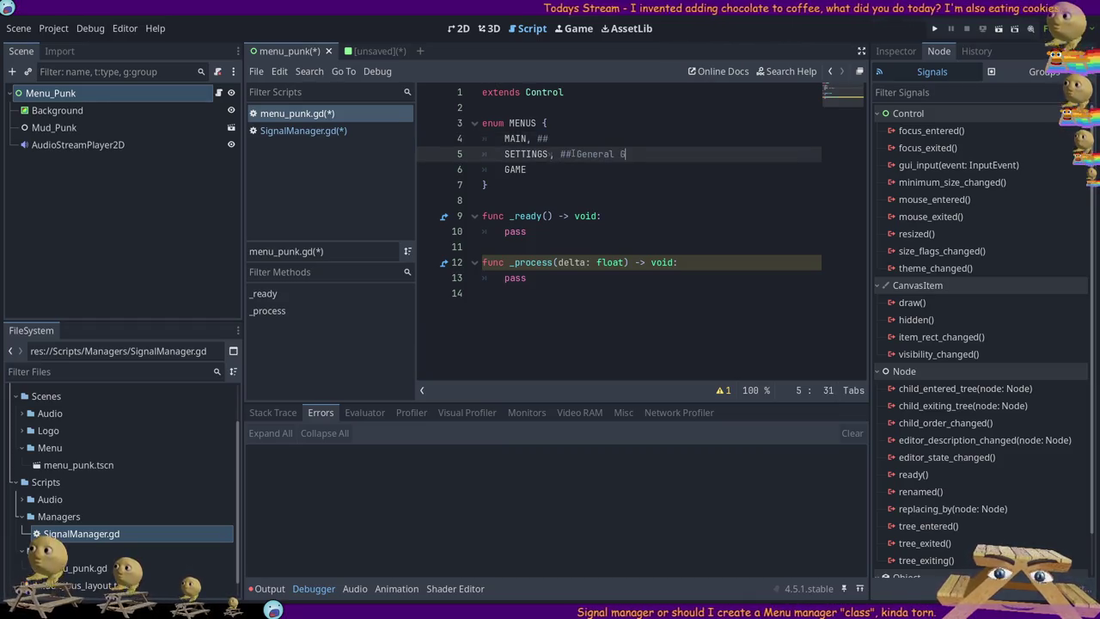
text(ame Setting)
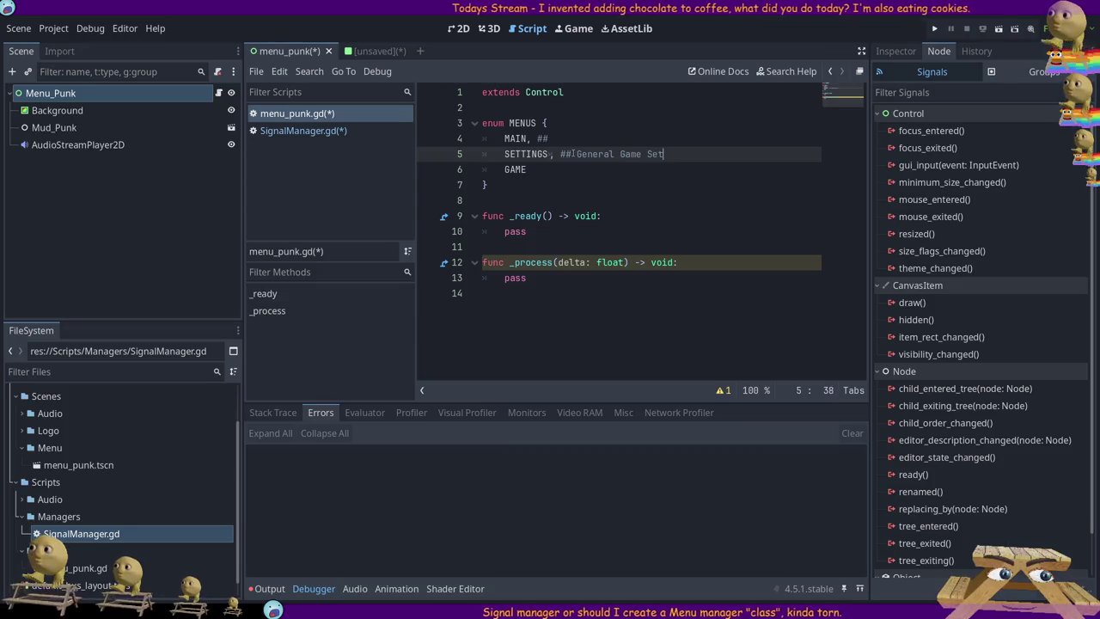
text(s like sound, )
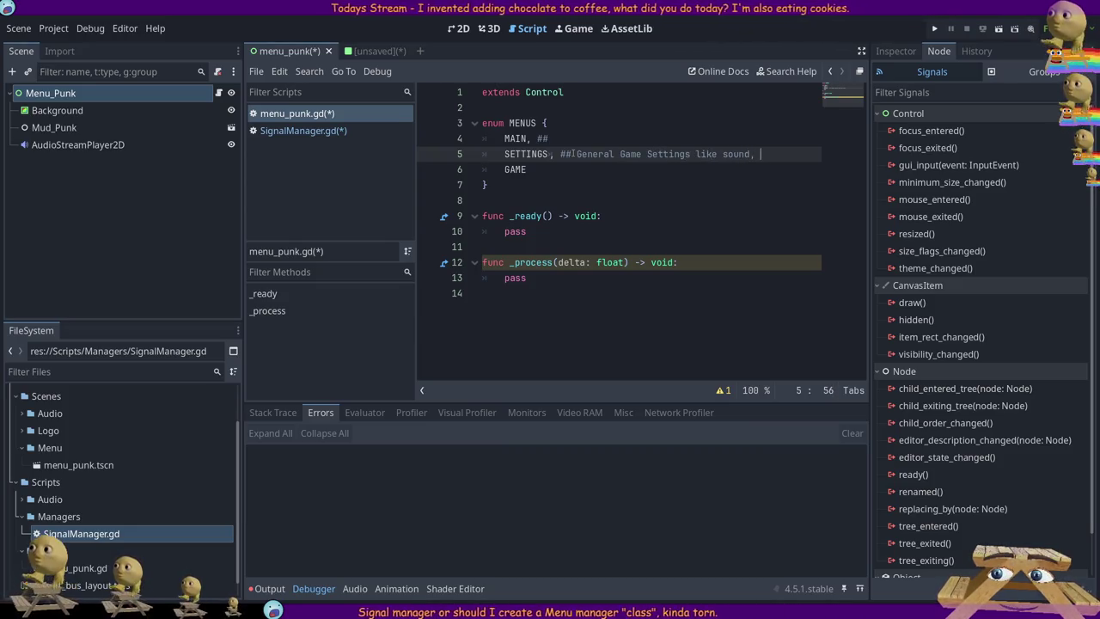
text(video,)
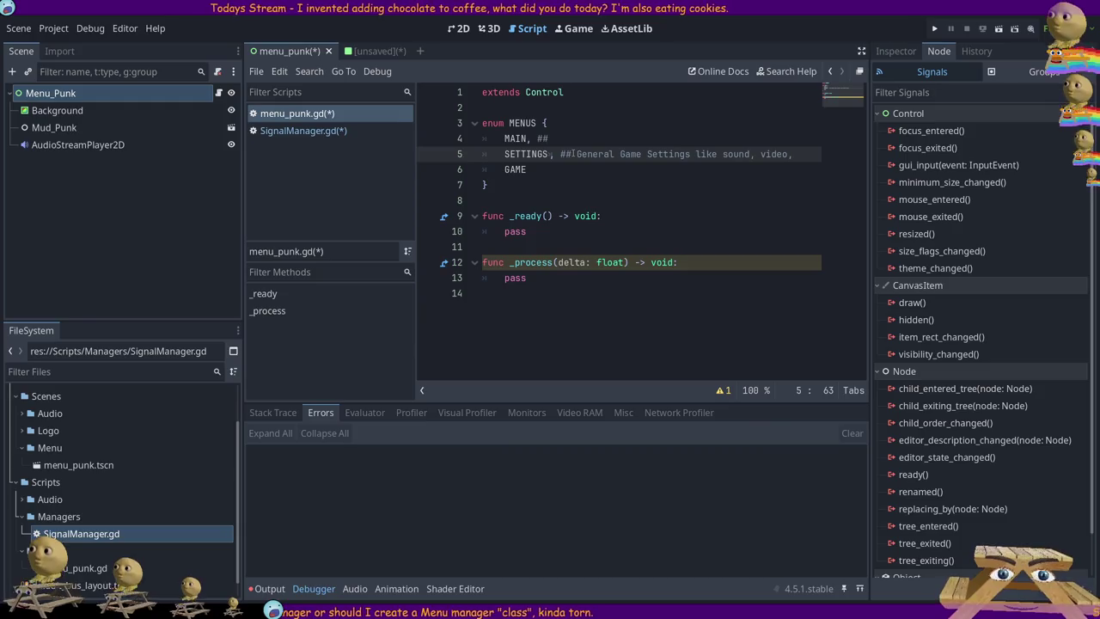
text( etc.)
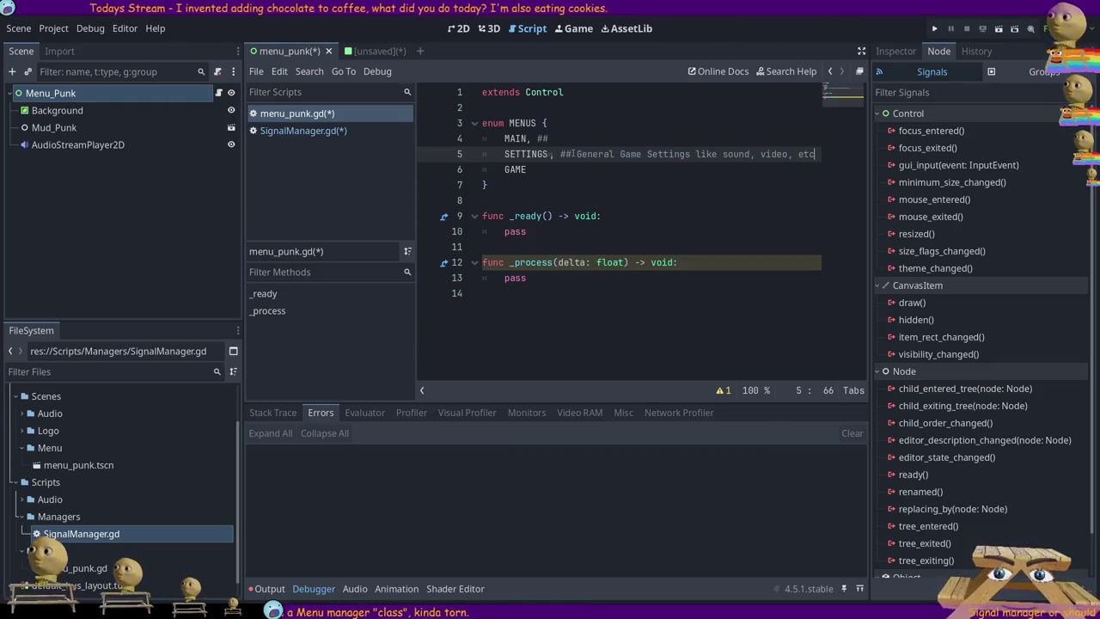
key(Up)
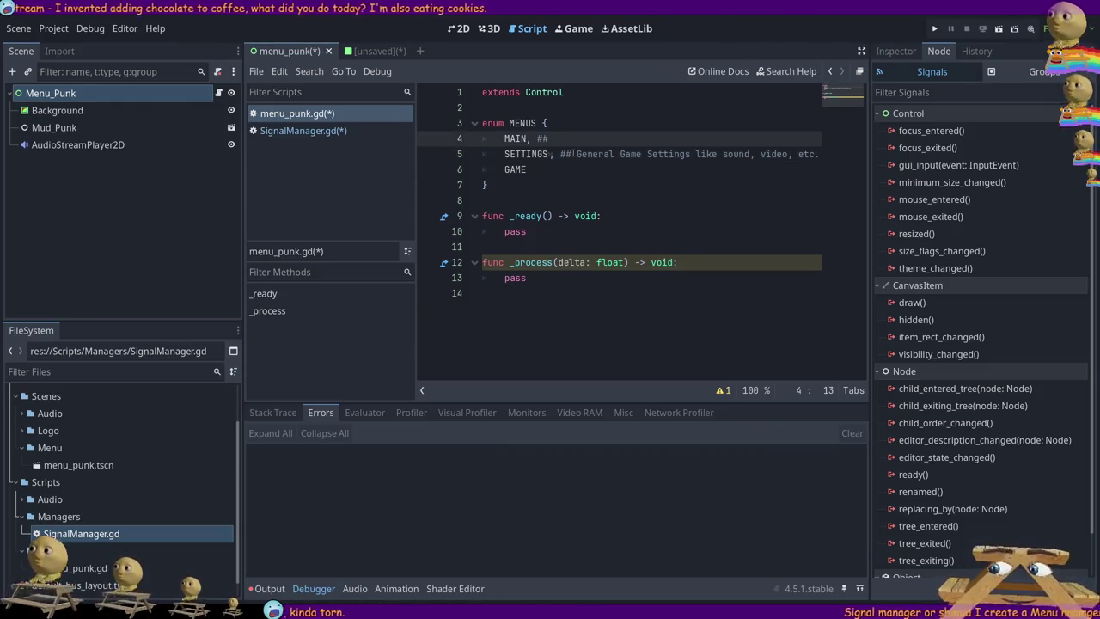
text( Choose game mode, Exit, or go)
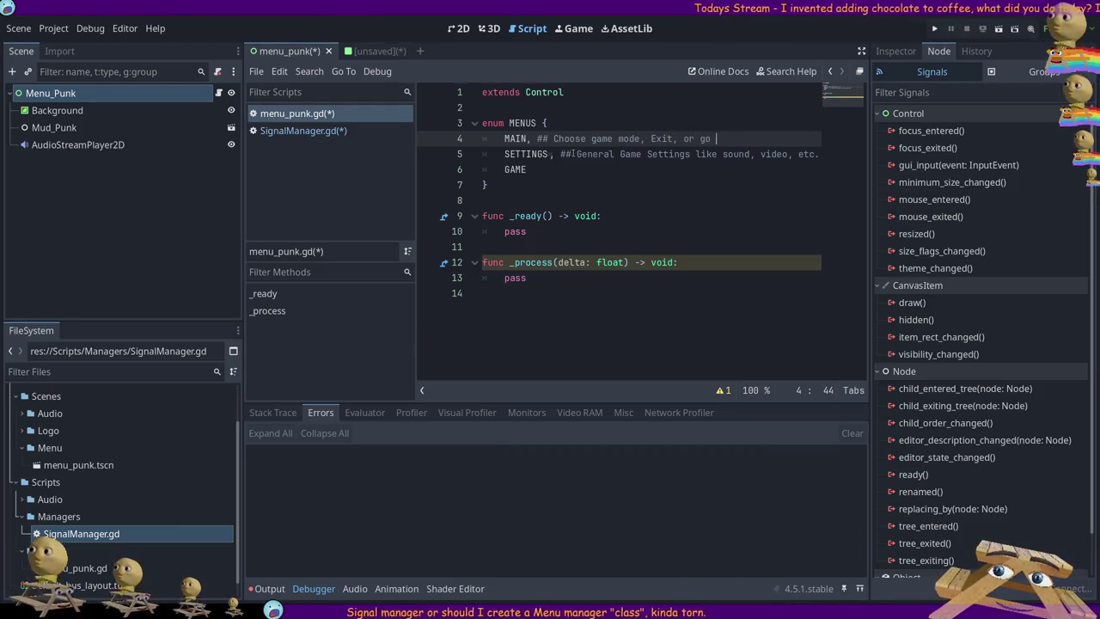
- Comment GAME: based on the game mode chosen; game screen needs its own state manager
key(Down)
key(Down)
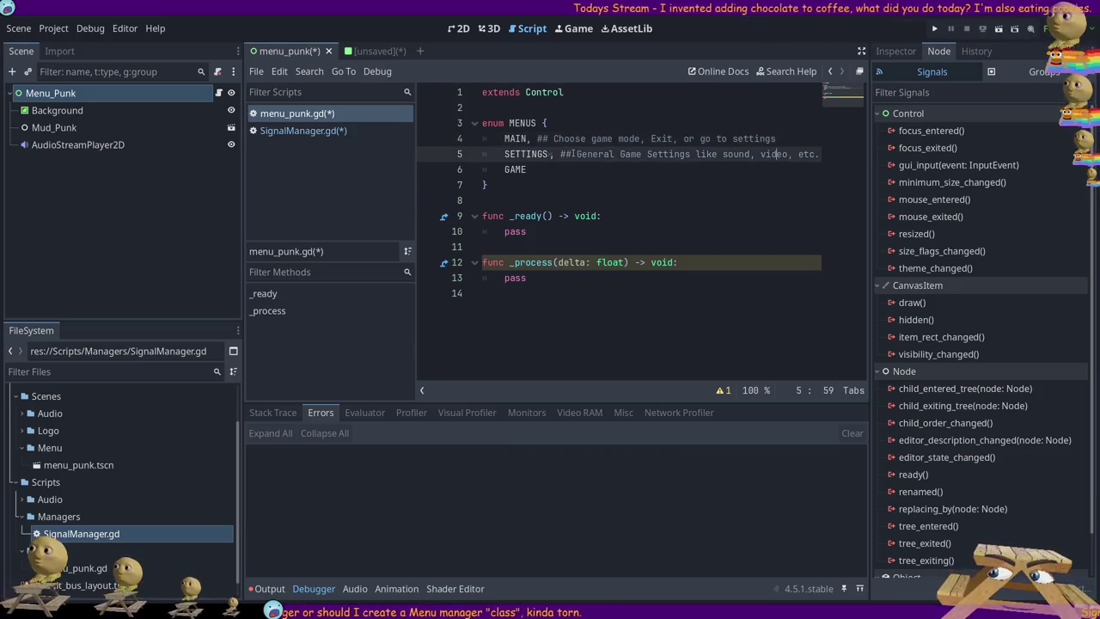
text(## )
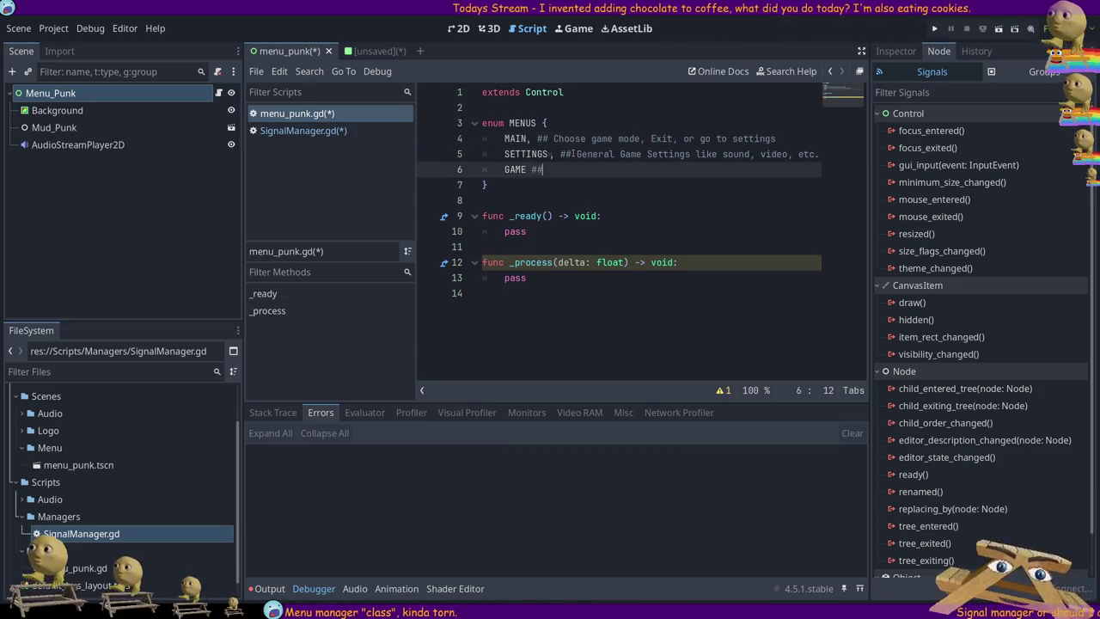
text(Based on game emo)
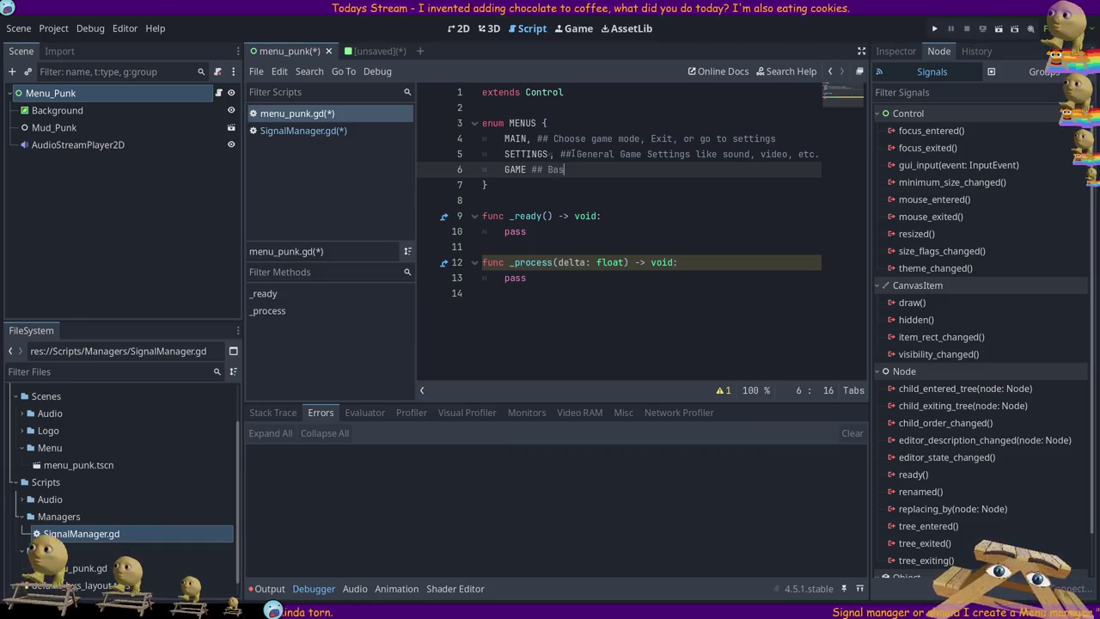
key(BackSpace)
key(BackSpace)
key(BackSpace)
text(m)
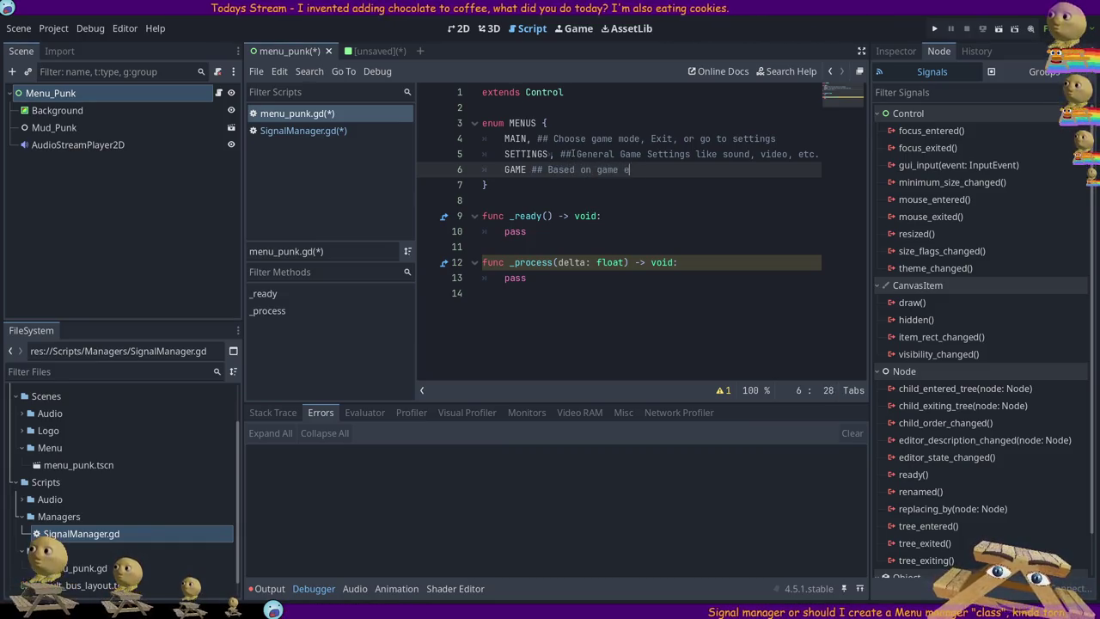
text(ode chosen)
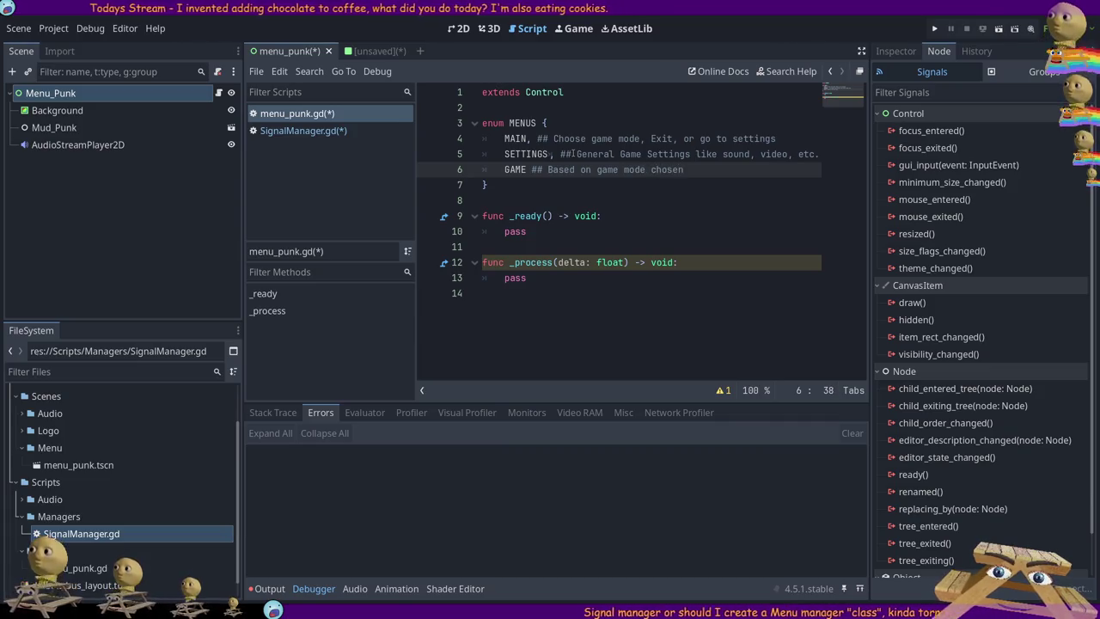
text( determins this g)
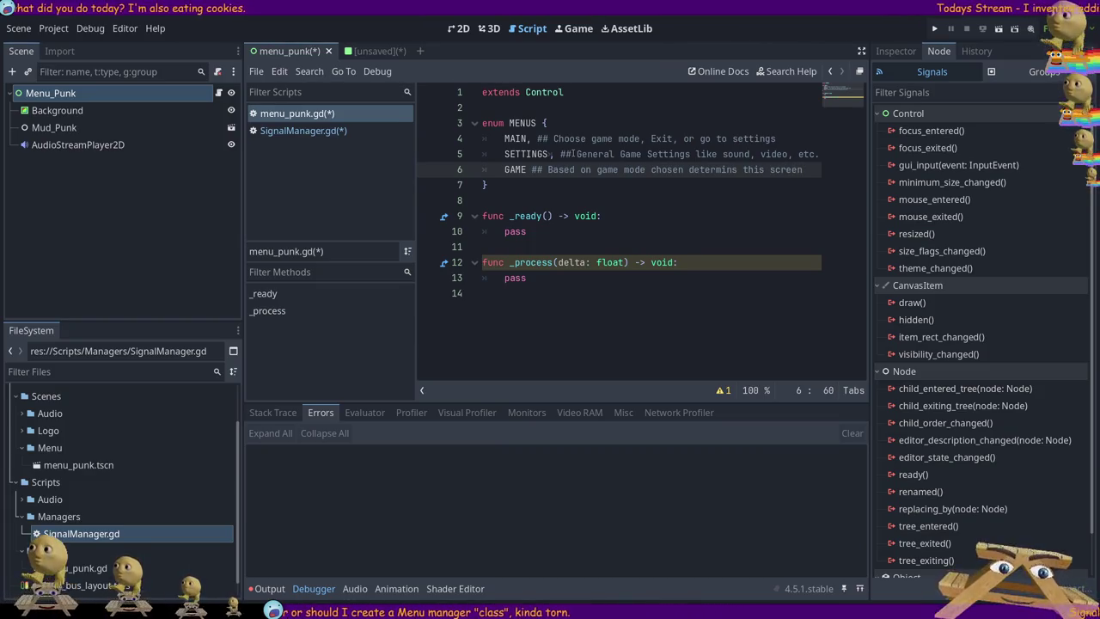
key(shift+Home)
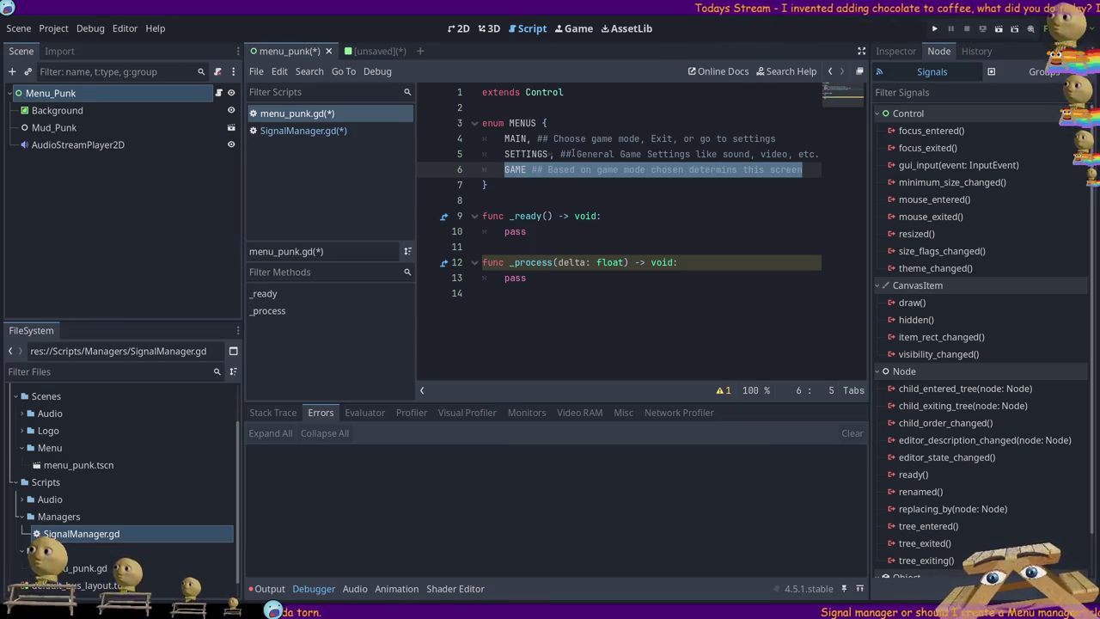
key(End)
text(Game screen will need it's own state manager.)
key(Home)
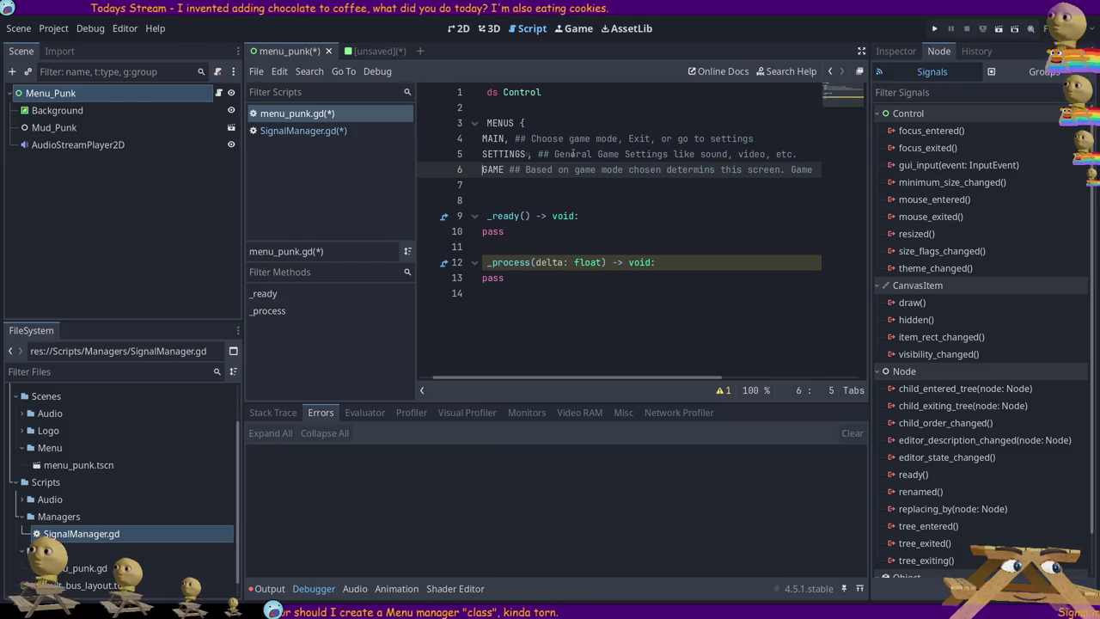
key(Home)
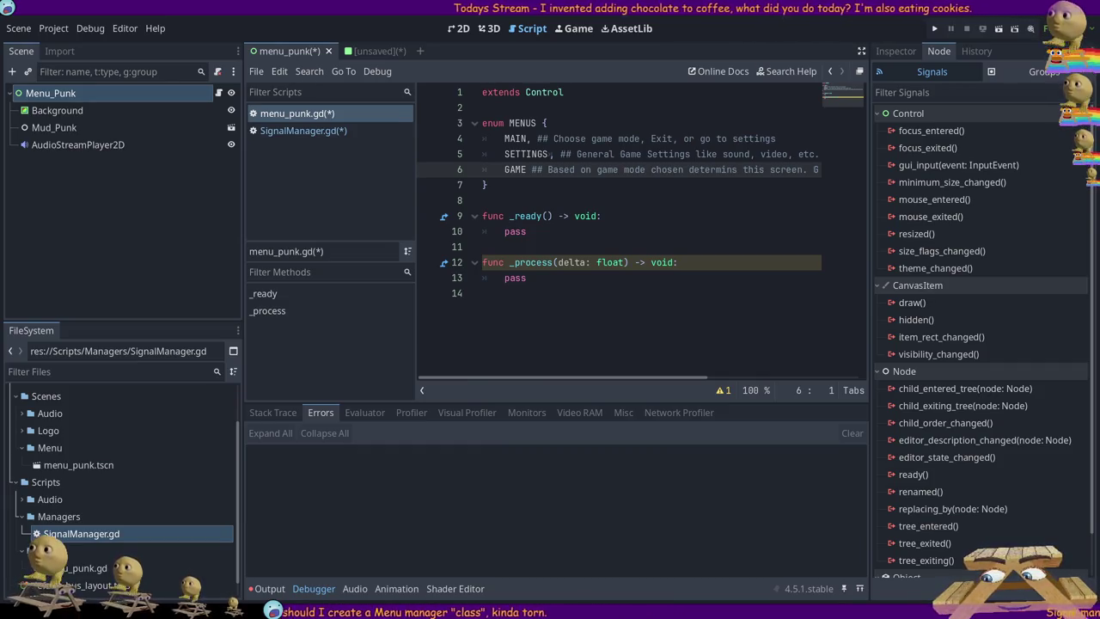
key(alt+Tab)
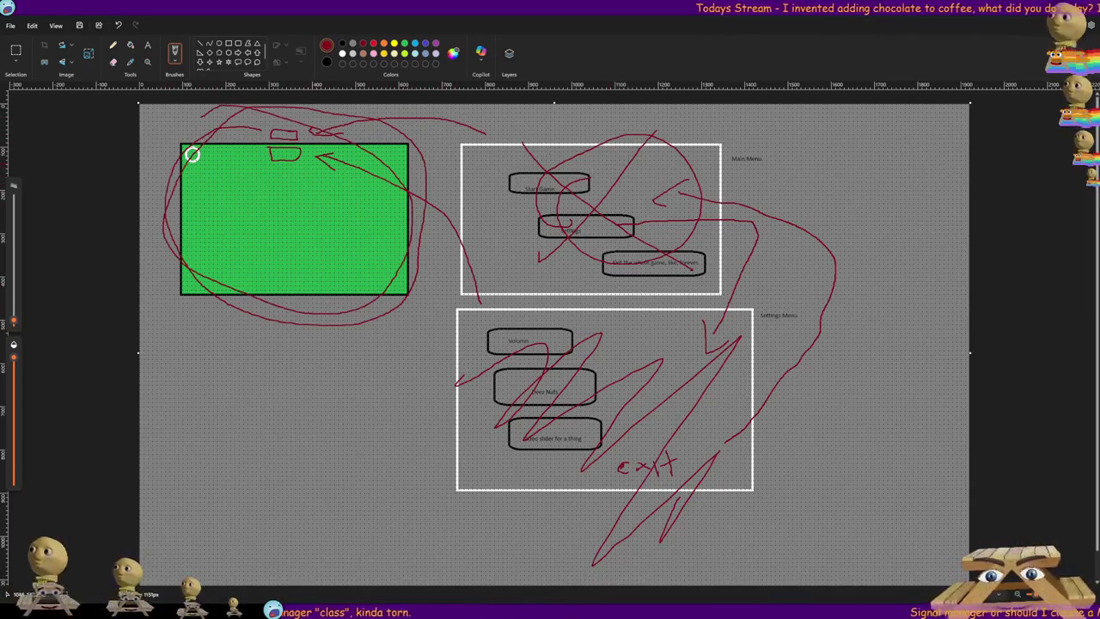
- Draw red loops around the green game screen, the Settings Menu buttons and the middle Main Menu button
drag(602, 129, 455, 318)
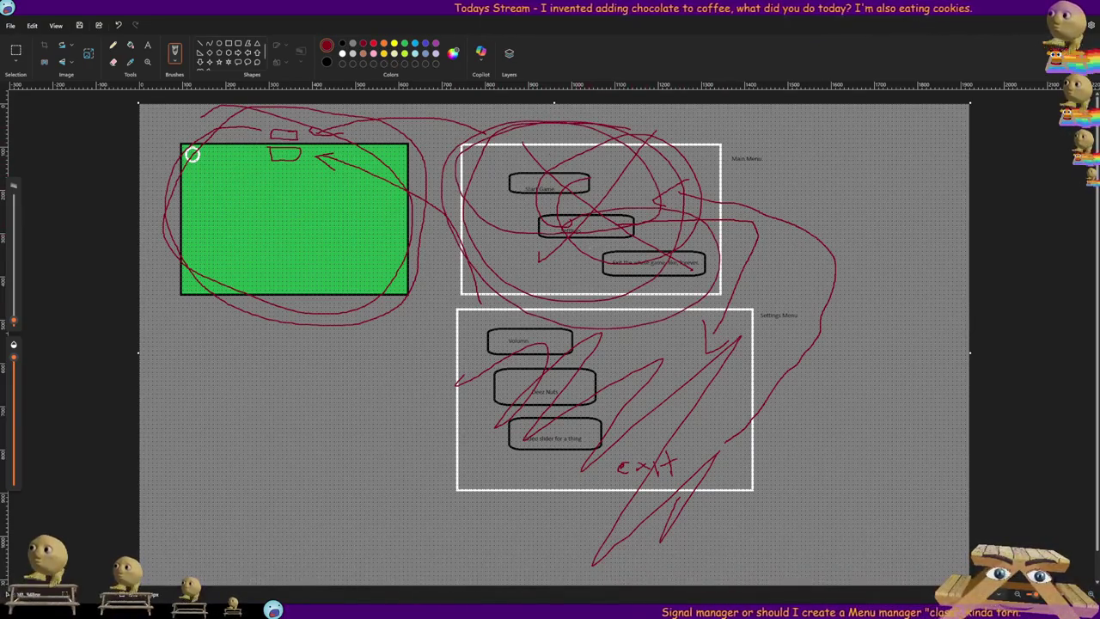
drag(601, 464, 532, 227)
drag(636, 219, 490, 249)
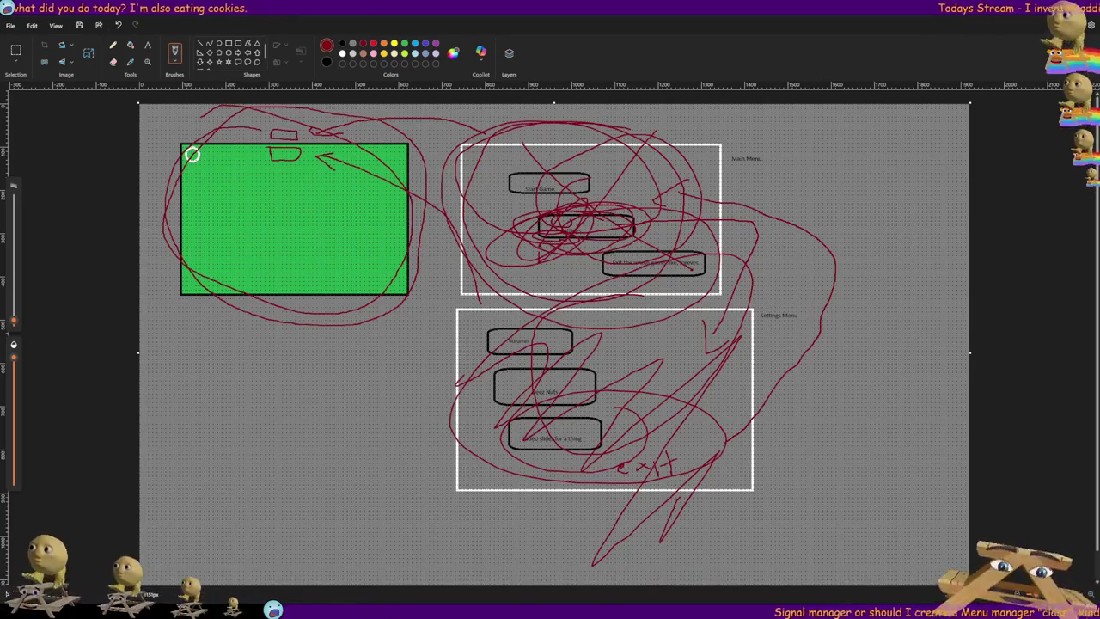
key(alt+Tab)
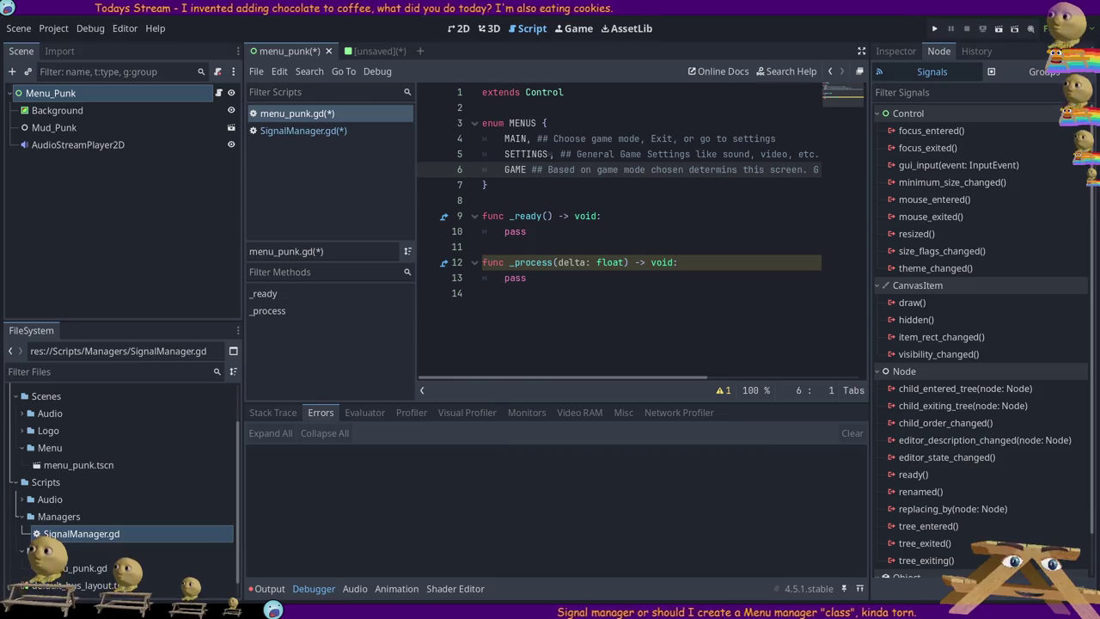
click(651, 123)
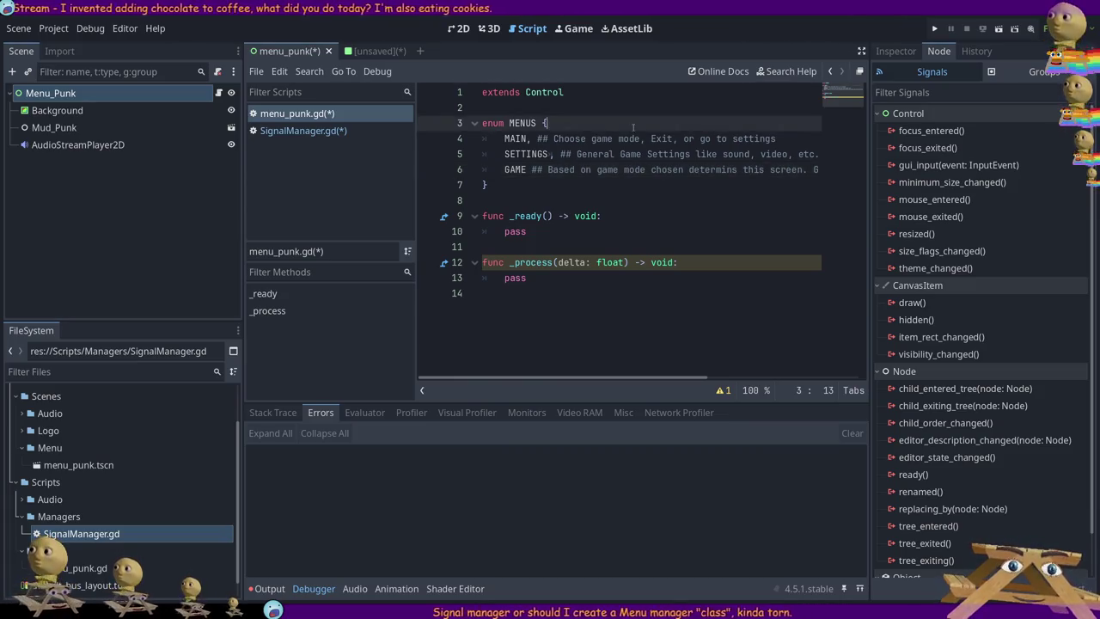
click(685, 195)
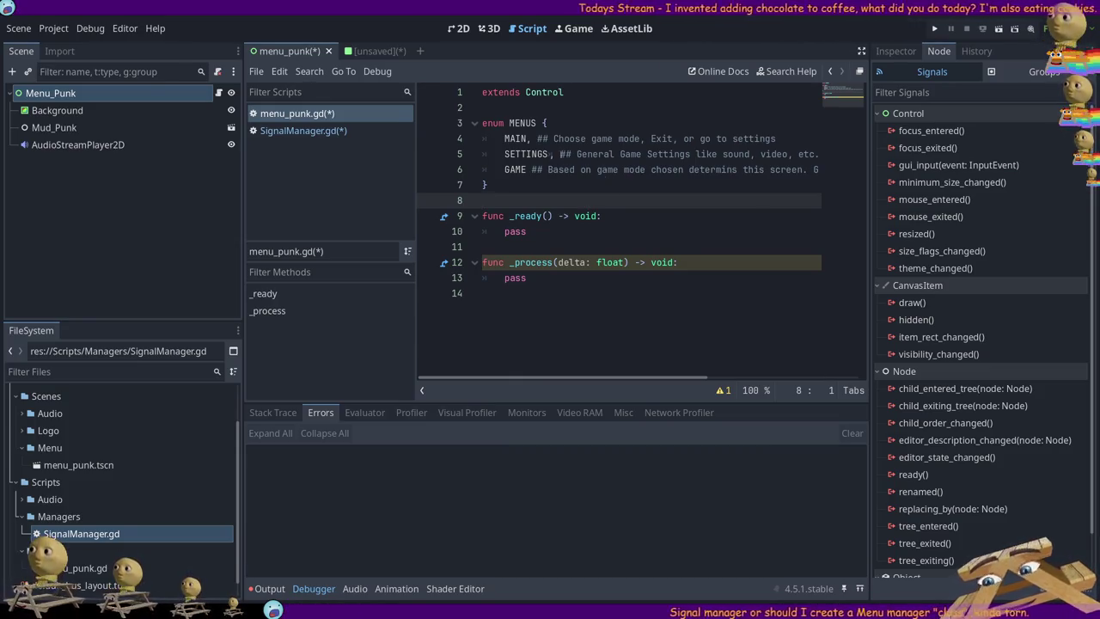
click(490, 185)
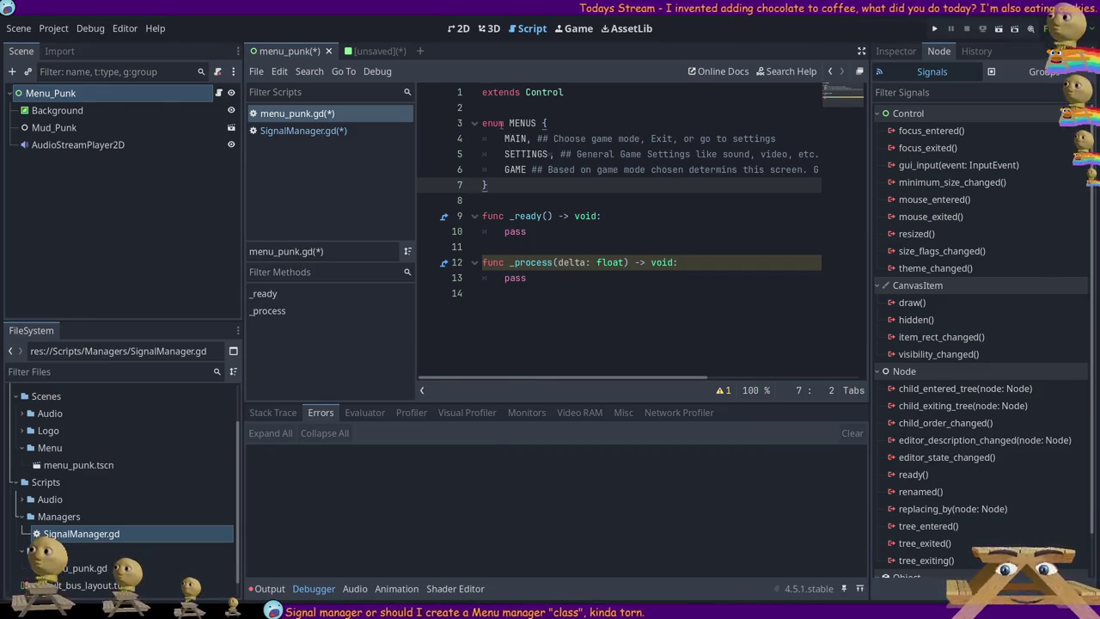
click(301, 131)
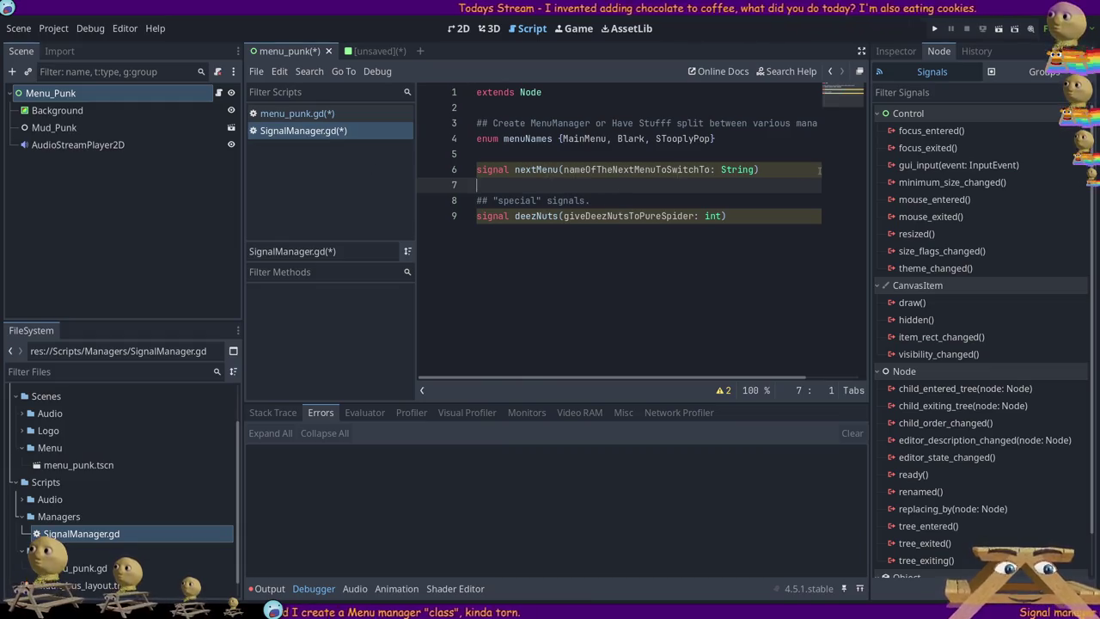
drag(767, 169, 477, 169)
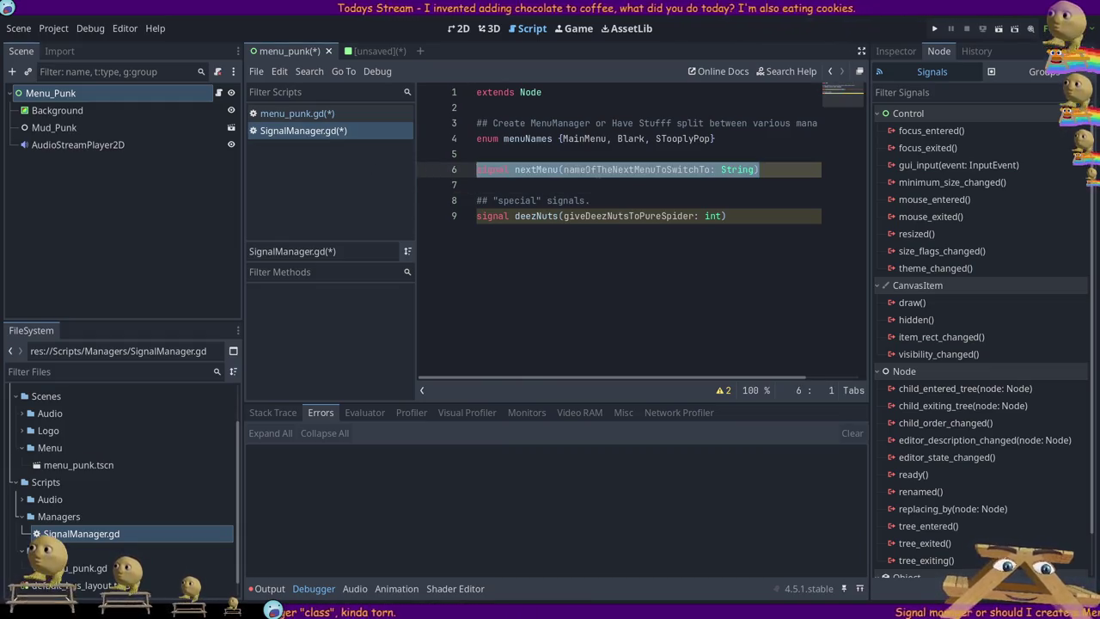
double_click(576, 169)
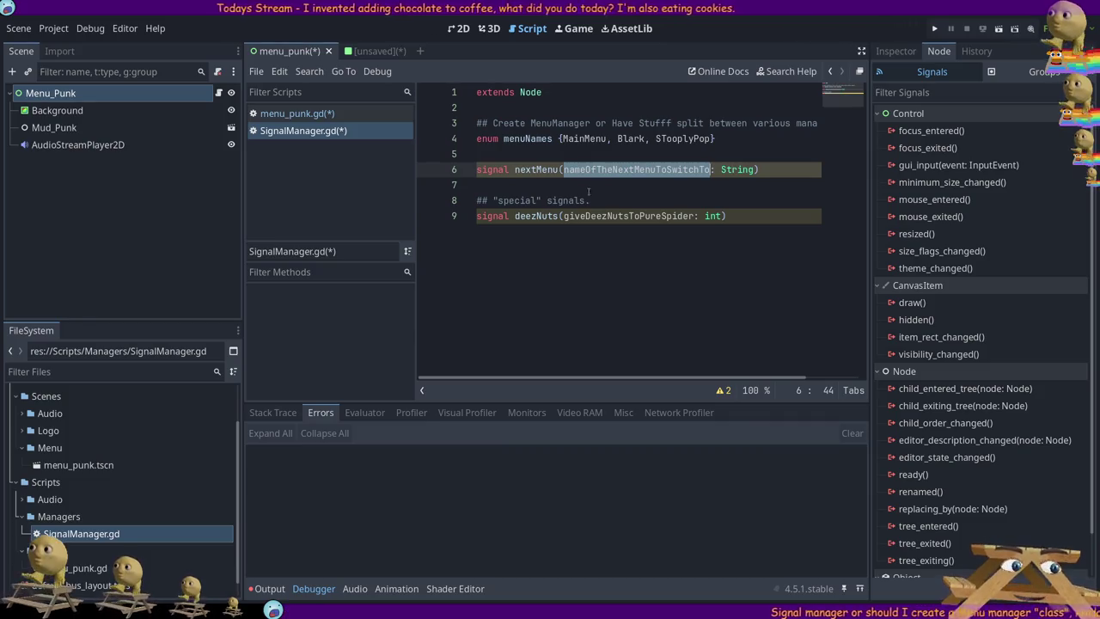
triple_click(578, 176)
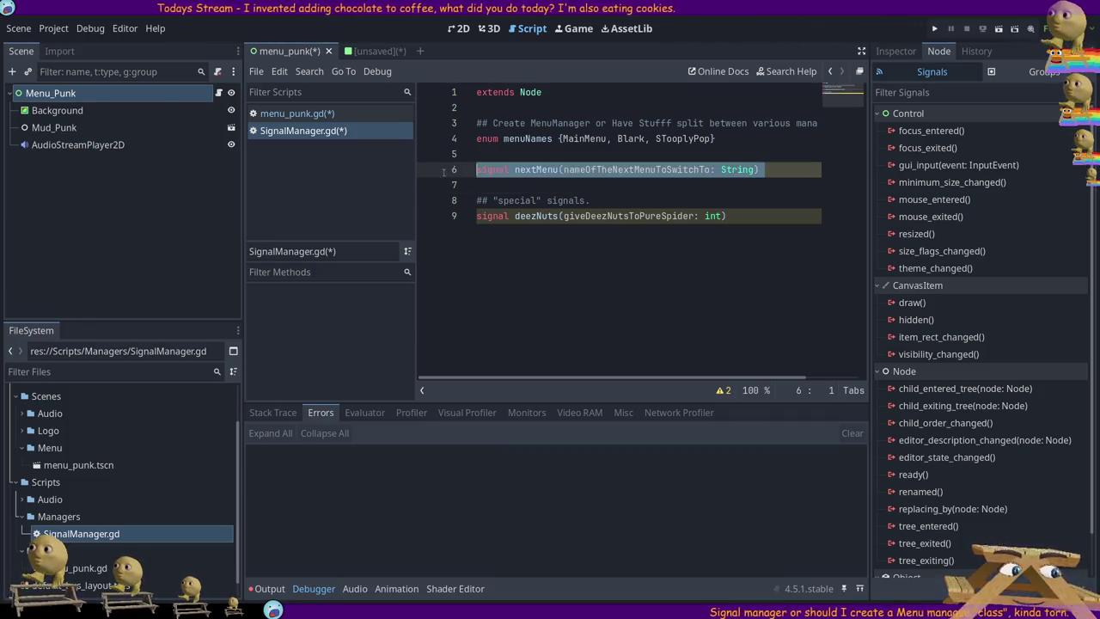
double_click(583, 171)
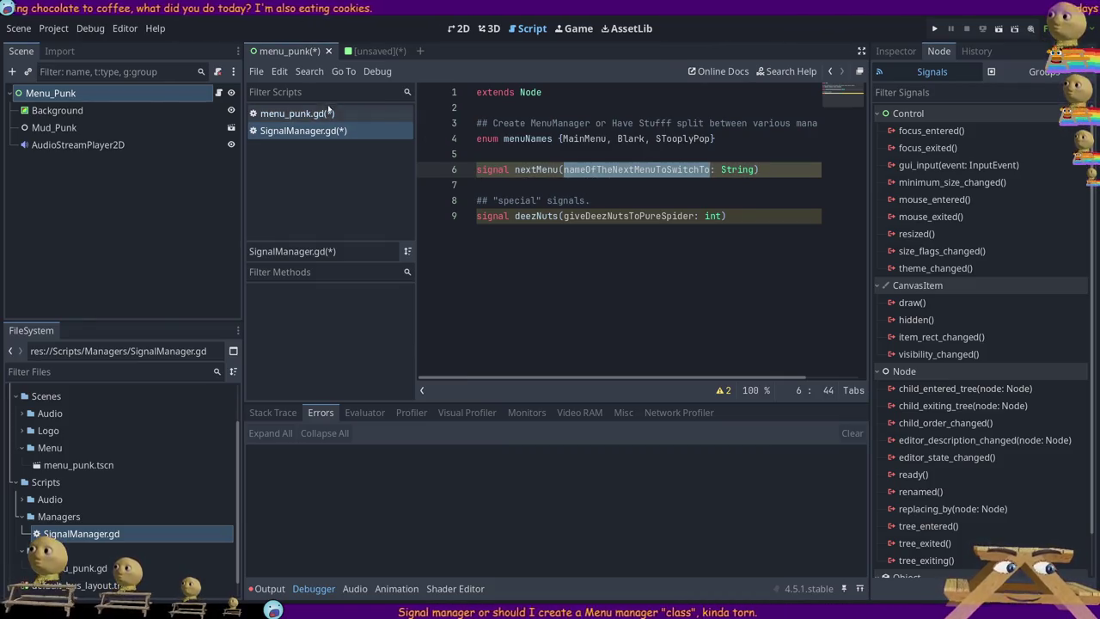
click(304, 115)
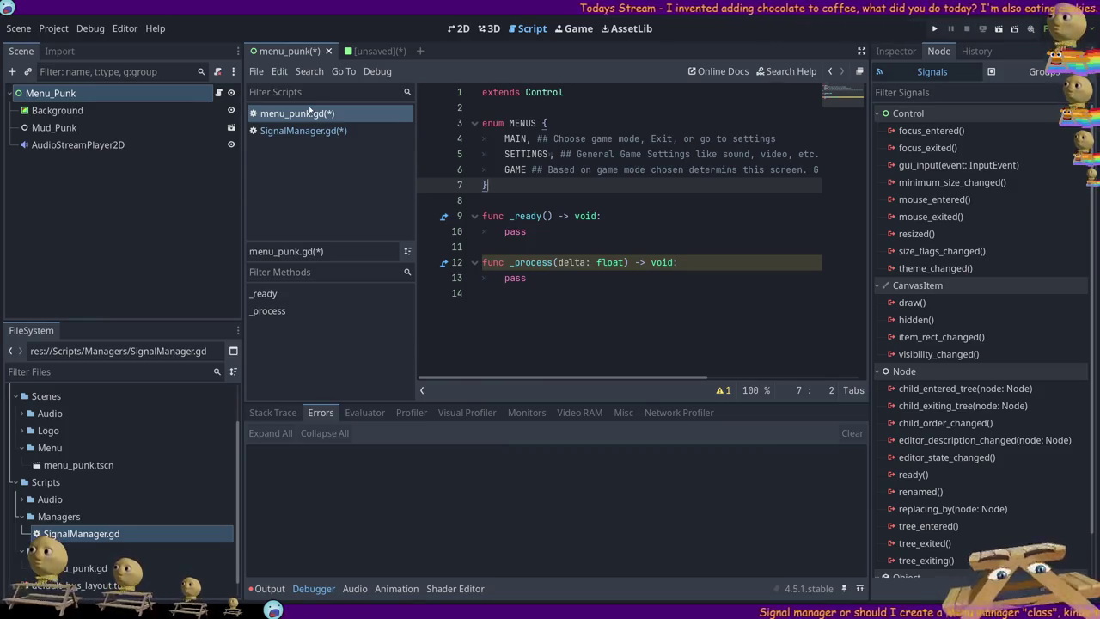
click(379, 51)
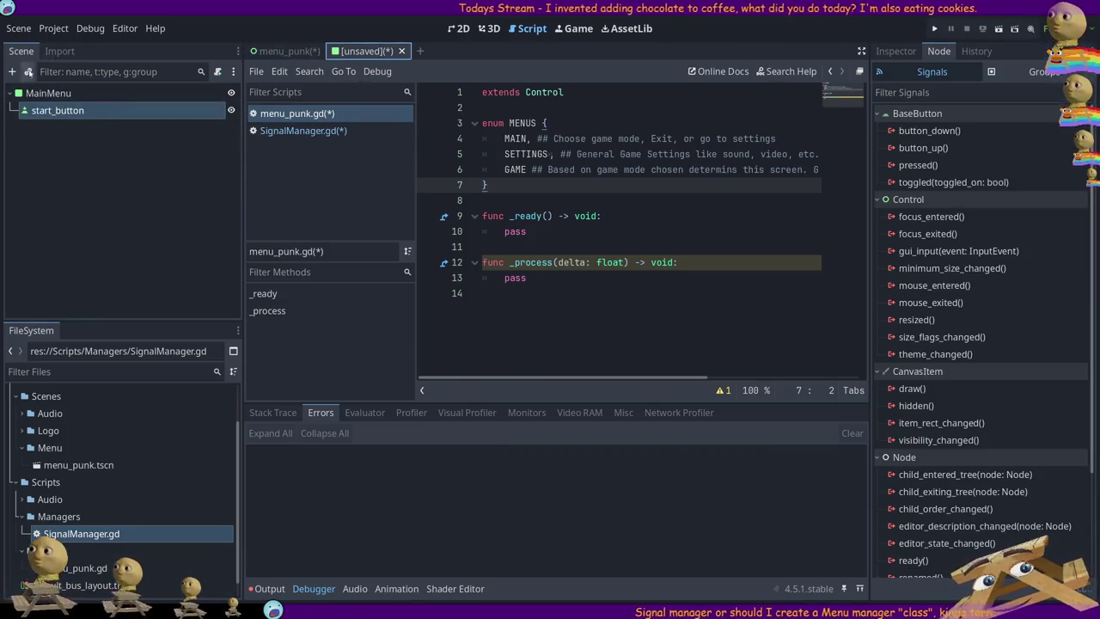
click(284, 50)
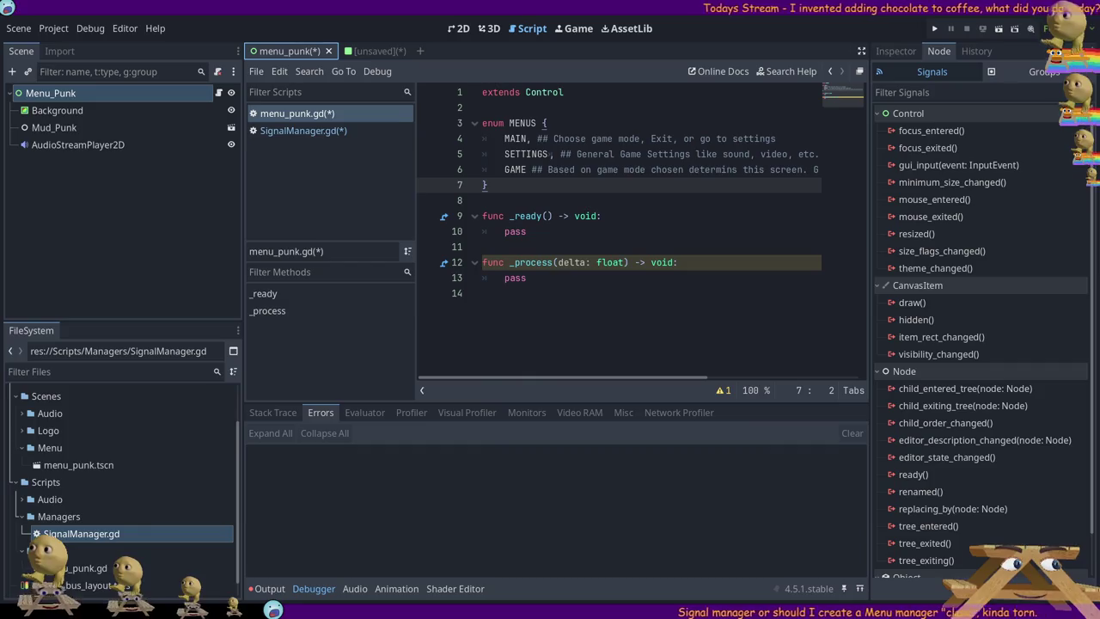
- Switch to SignalManager.gd and select the nextMenu signal name on line 6
click(314, 131)
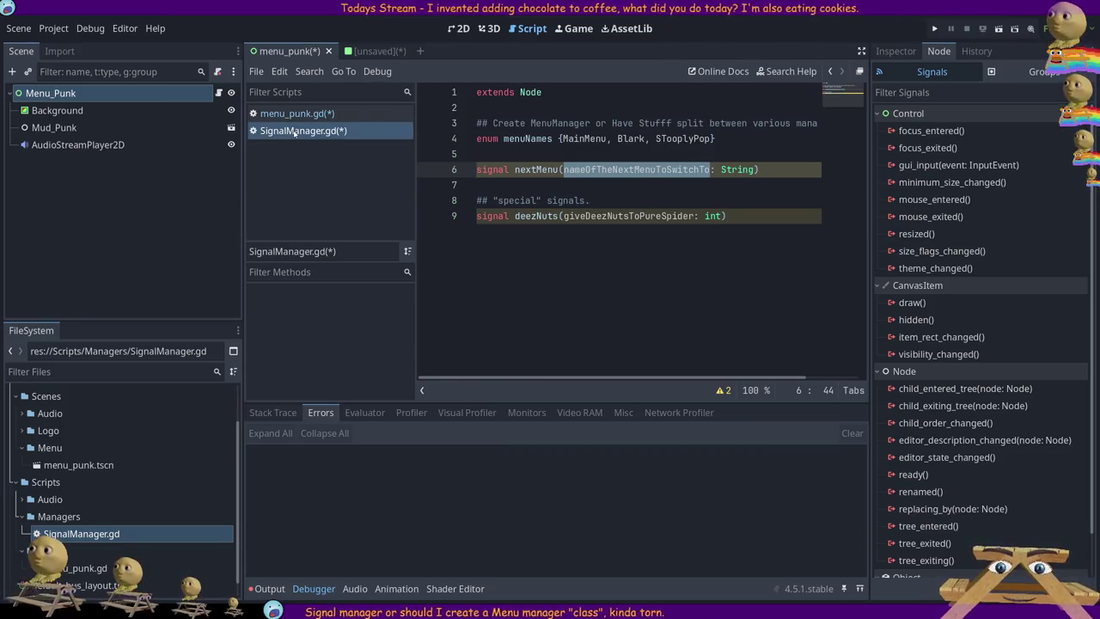
double_click(536, 169)
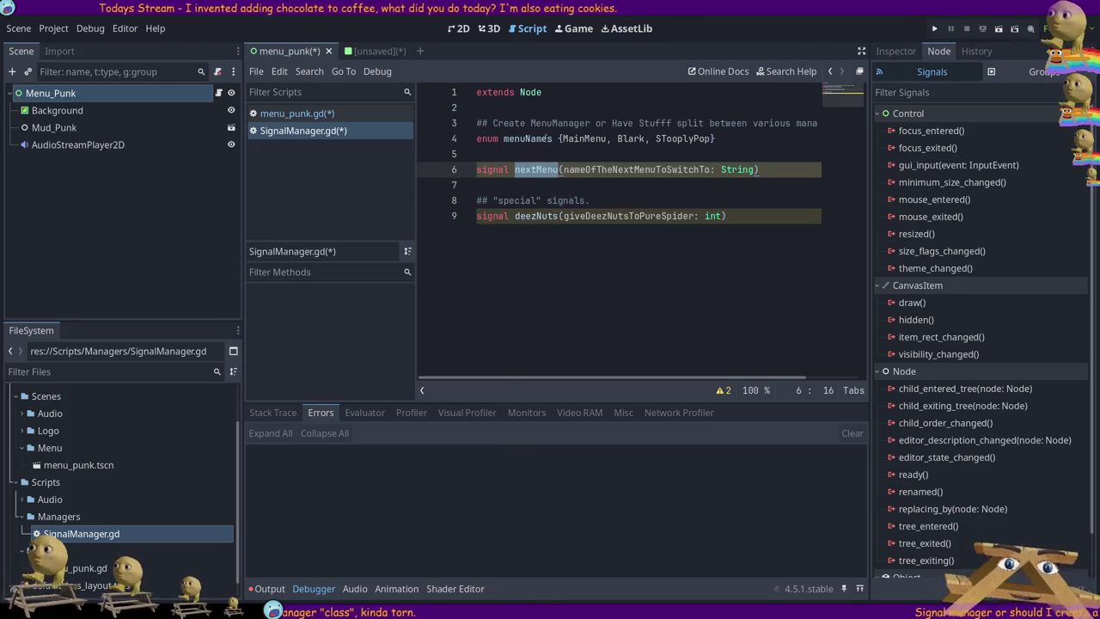
key(shift+Down)
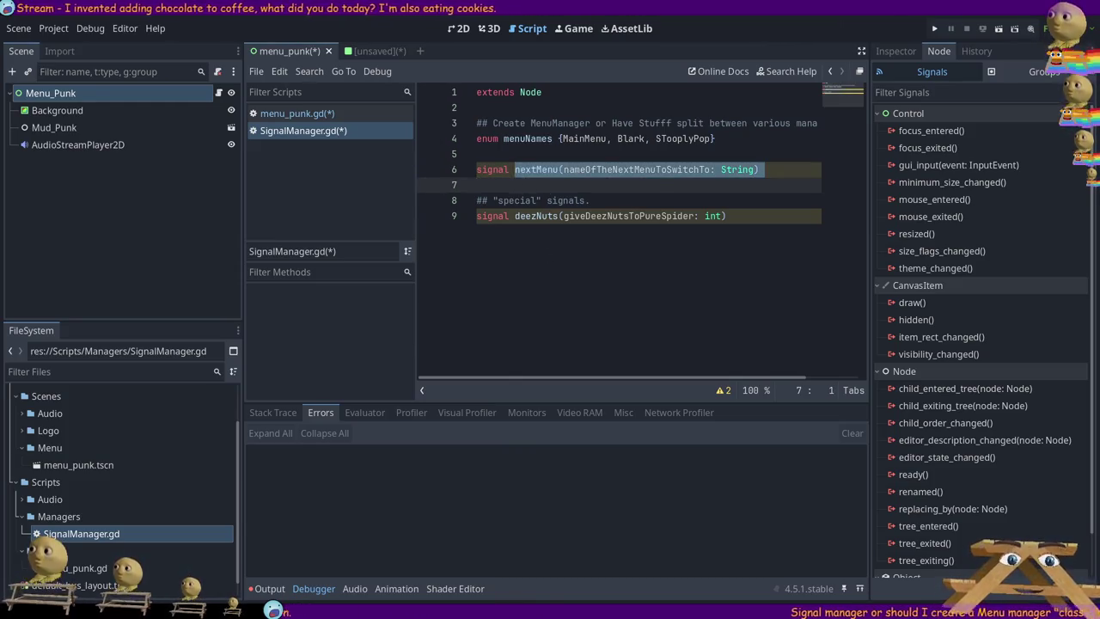
click(532, 169)
click(496, 157)
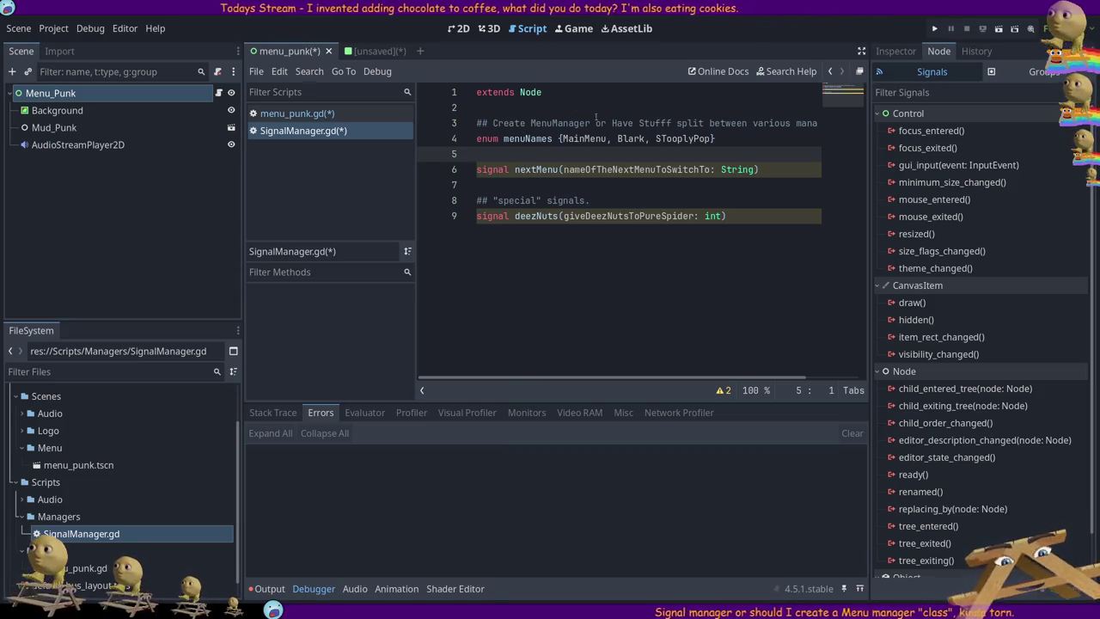
- Rename nextMenu to next_menu, deezNuts to deez_nuts and menuNames to menu_names
click(541, 172)
text(_)
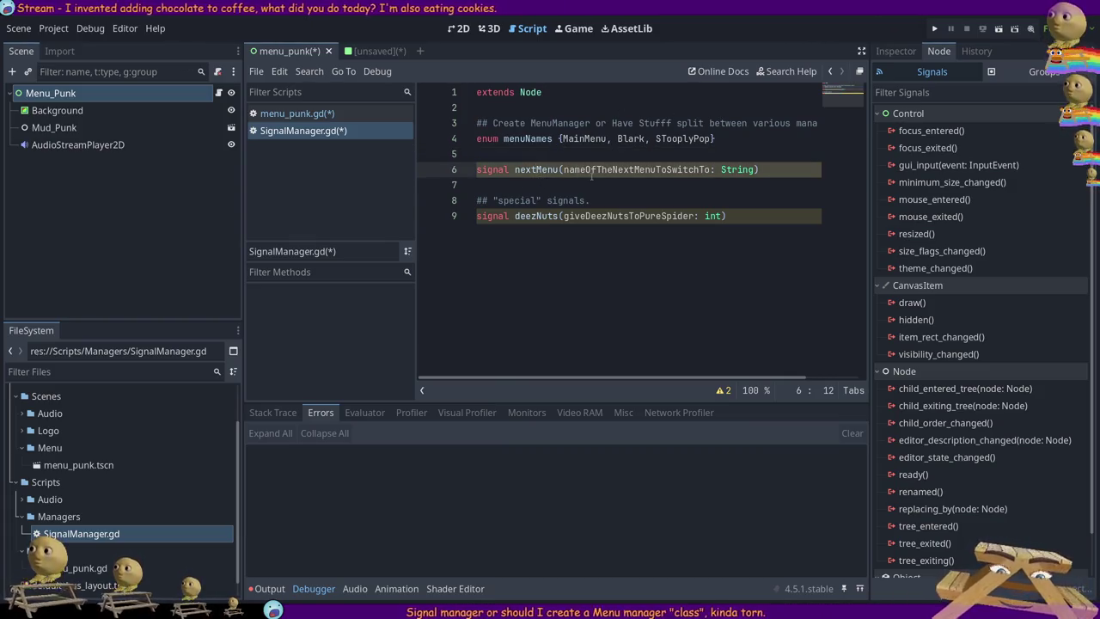
key(BackSpace)
text(m)
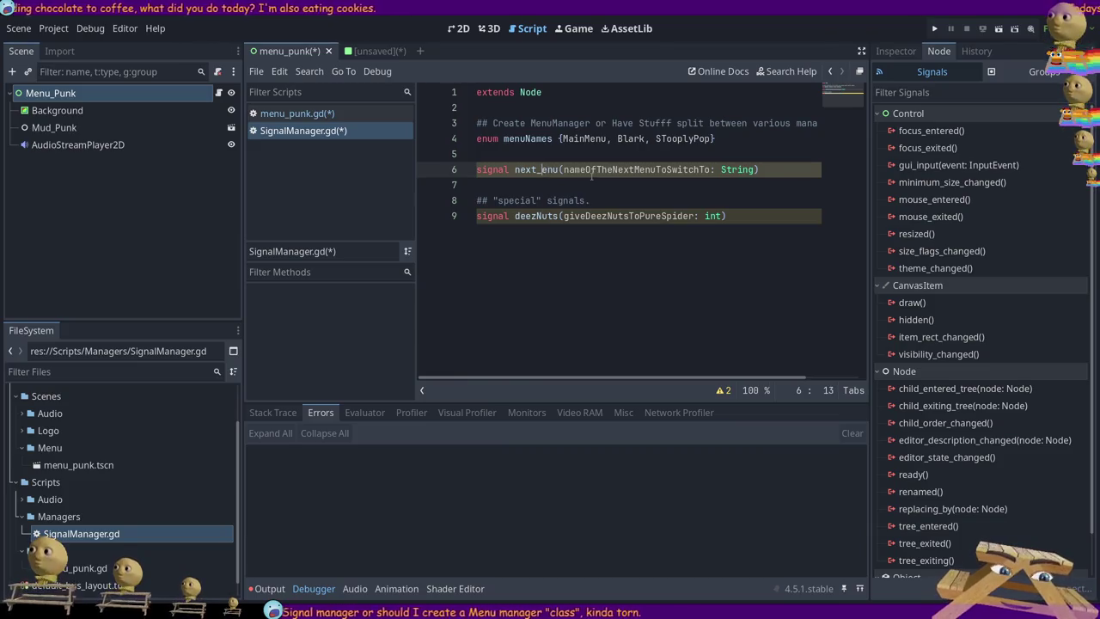
click(537, 216)
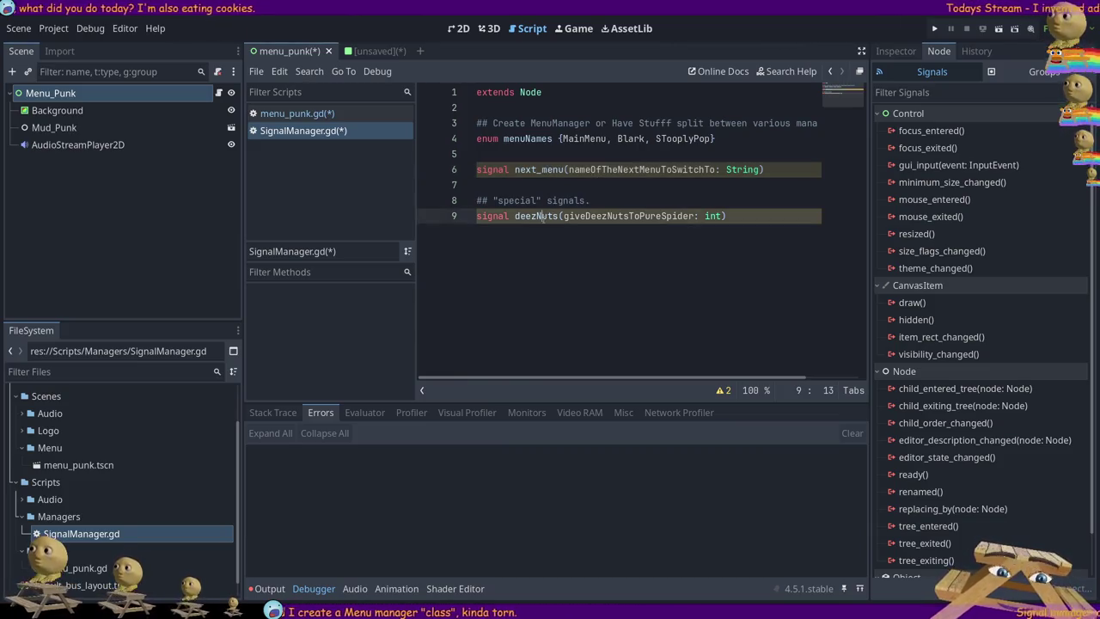
key(BackSpace)
text(_n)
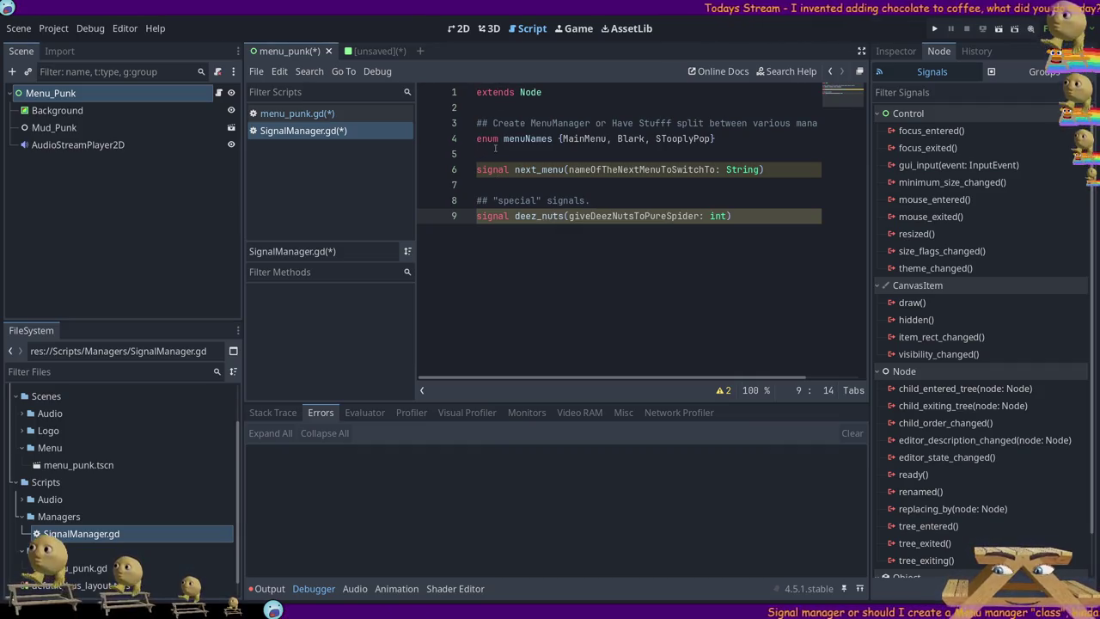
click(537, 139)
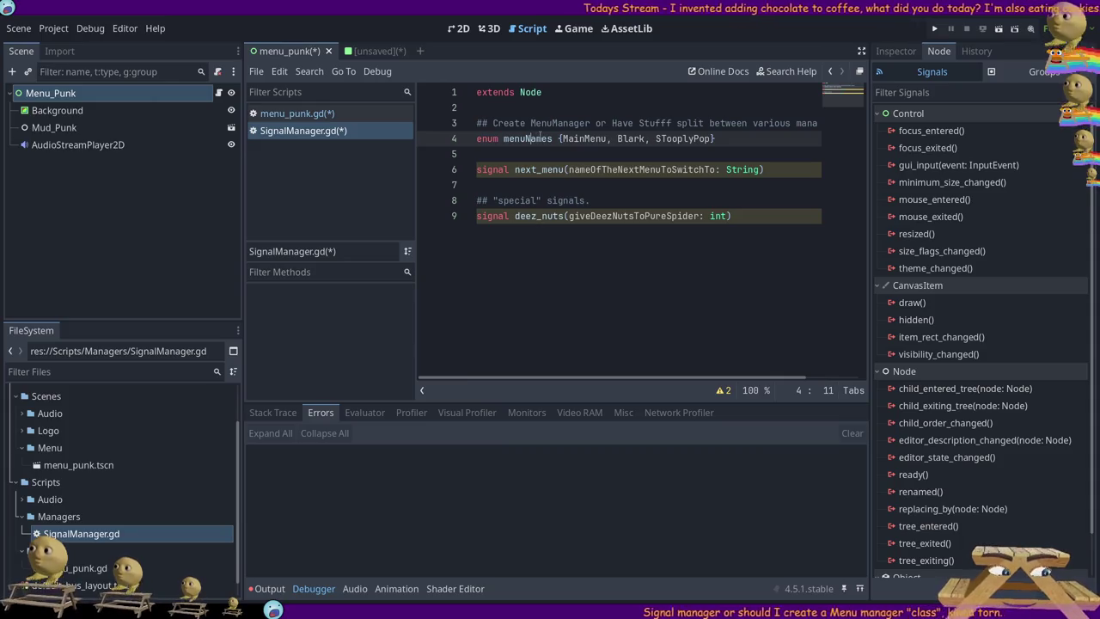
key(BackSpace)
text(_n)
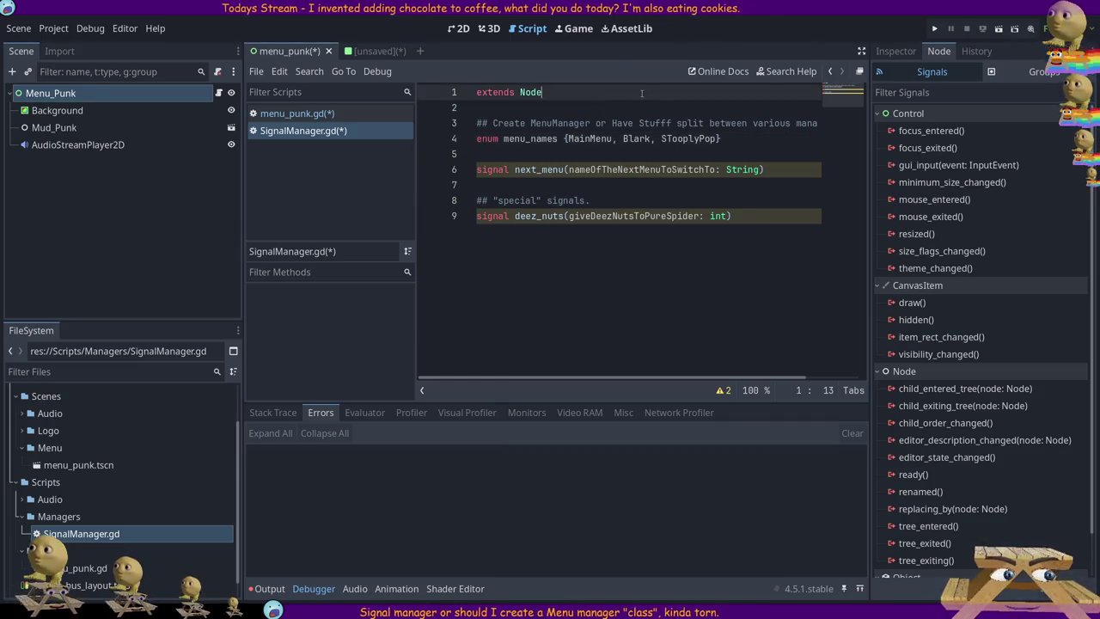
click(593, 138)
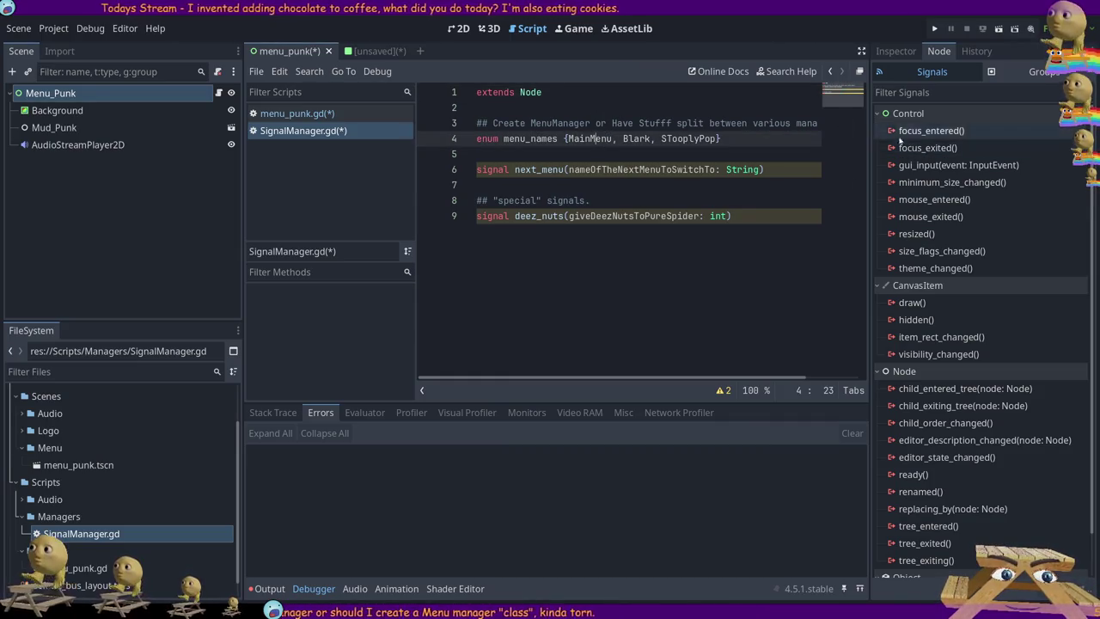
- Return to menu_punk.gd and select the GAME entry with the start of its comment
click(299, 113)
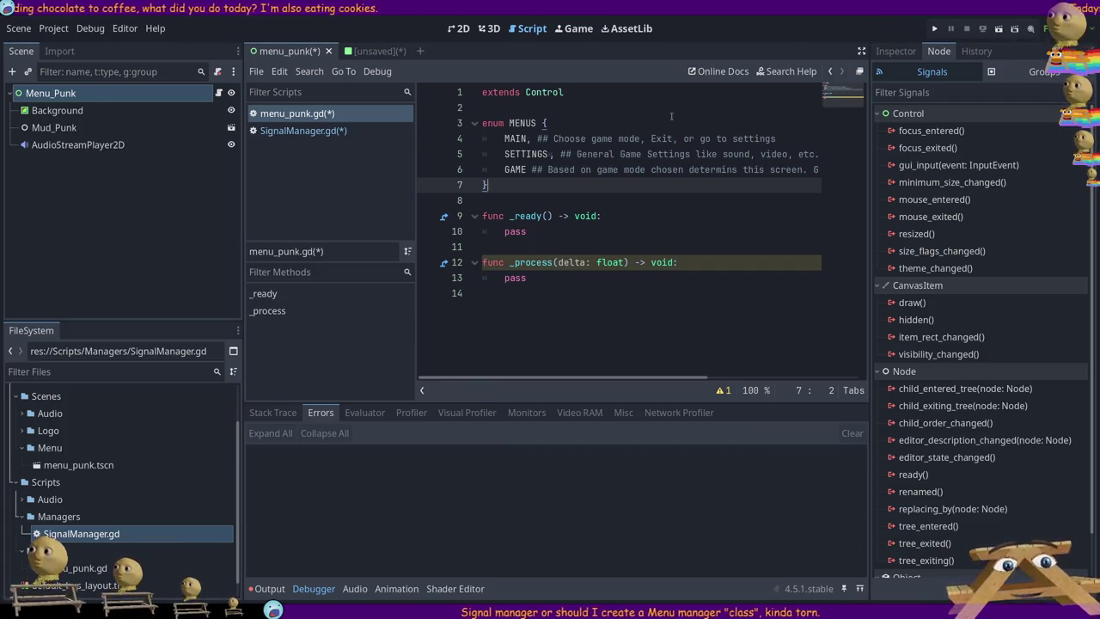
mouse_move(541, 378)
mouse_down()
mouse_move(739, 378)
mouse_move(538, 382)
mouse_up()
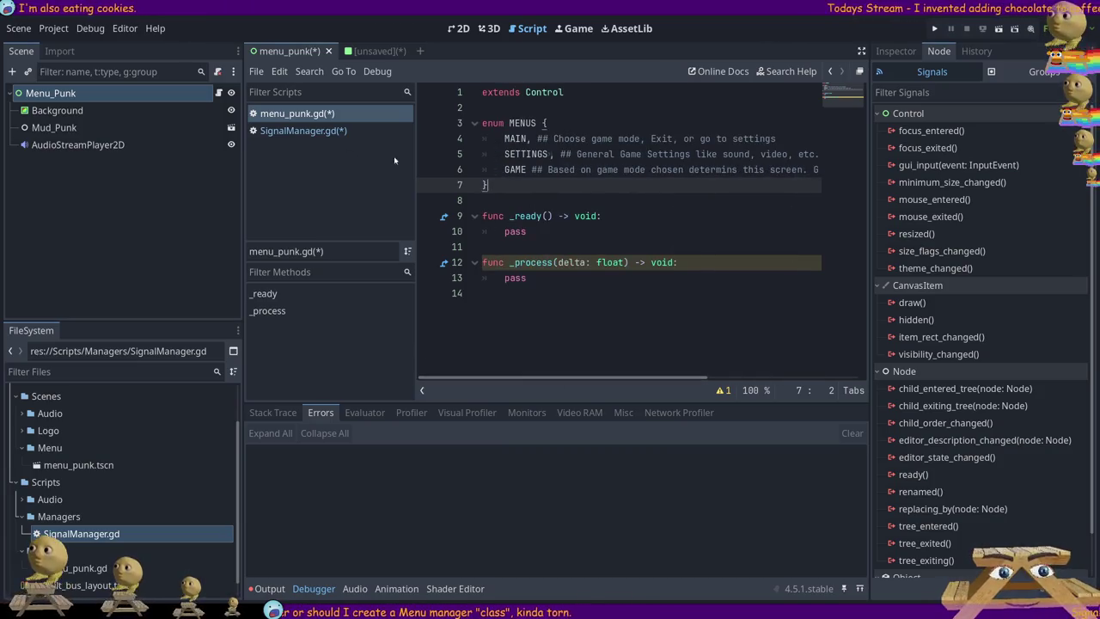
click(504, 169)
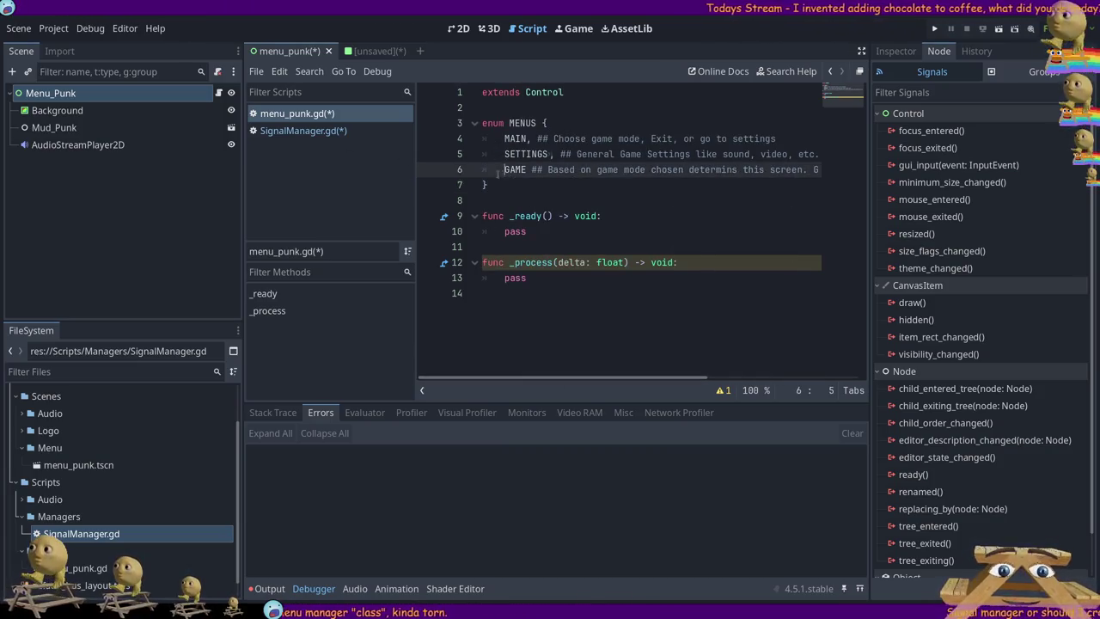
drag(462, 171, 637, 170)
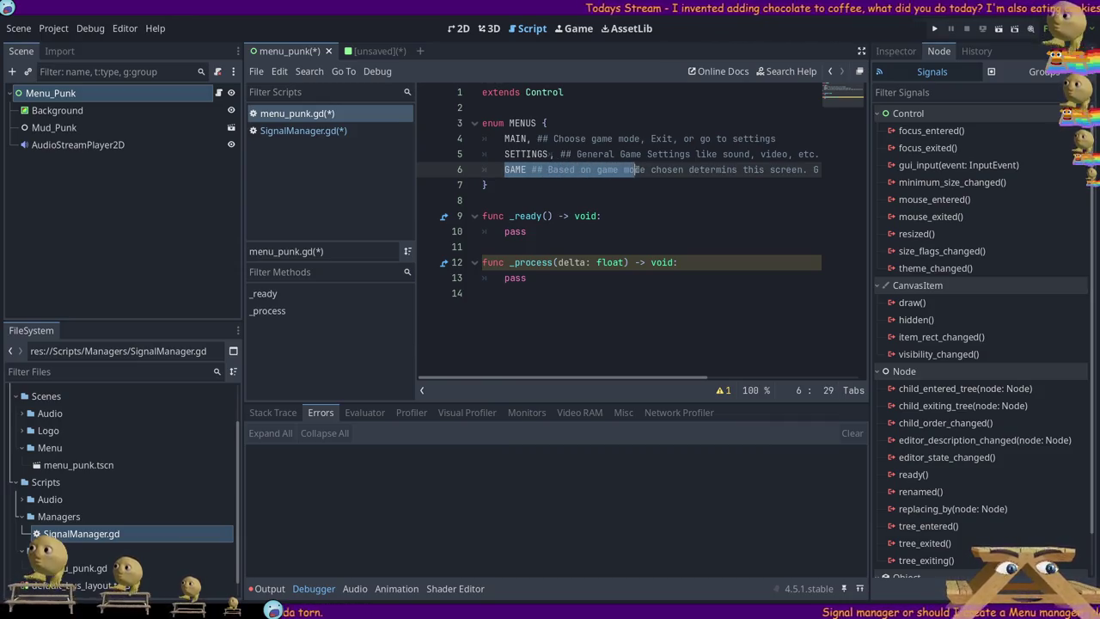
key(shift+Right)
key(shift+Right)
key(shift+Right)
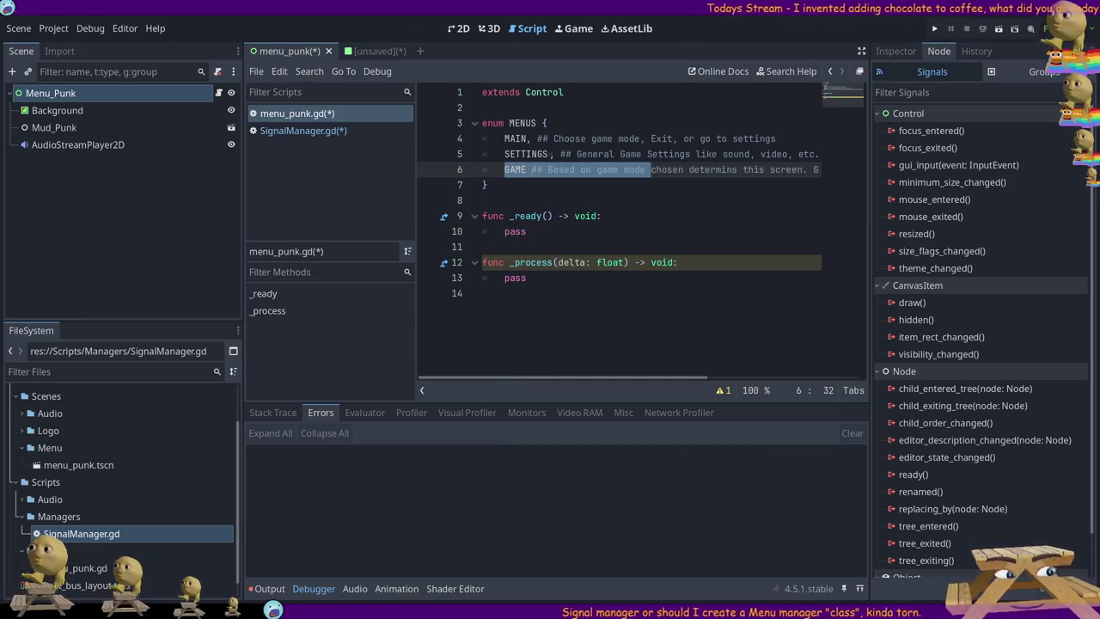
- Compare the MainMenu and menu_punk scene tabs, then add a new empty scene tab
click(379, 52)
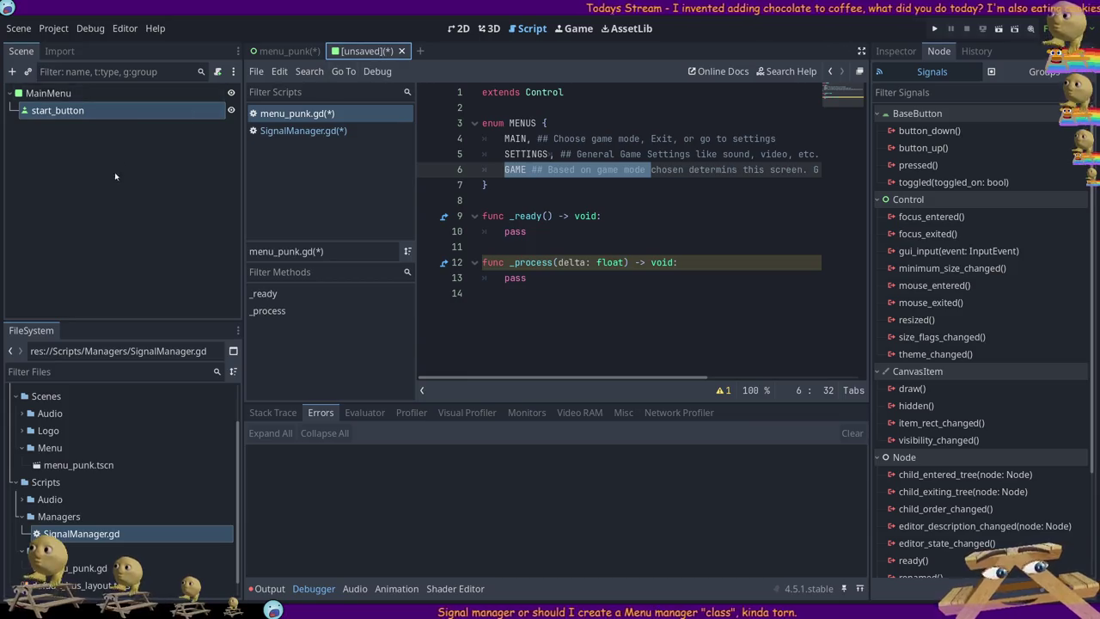
click(458, 28)
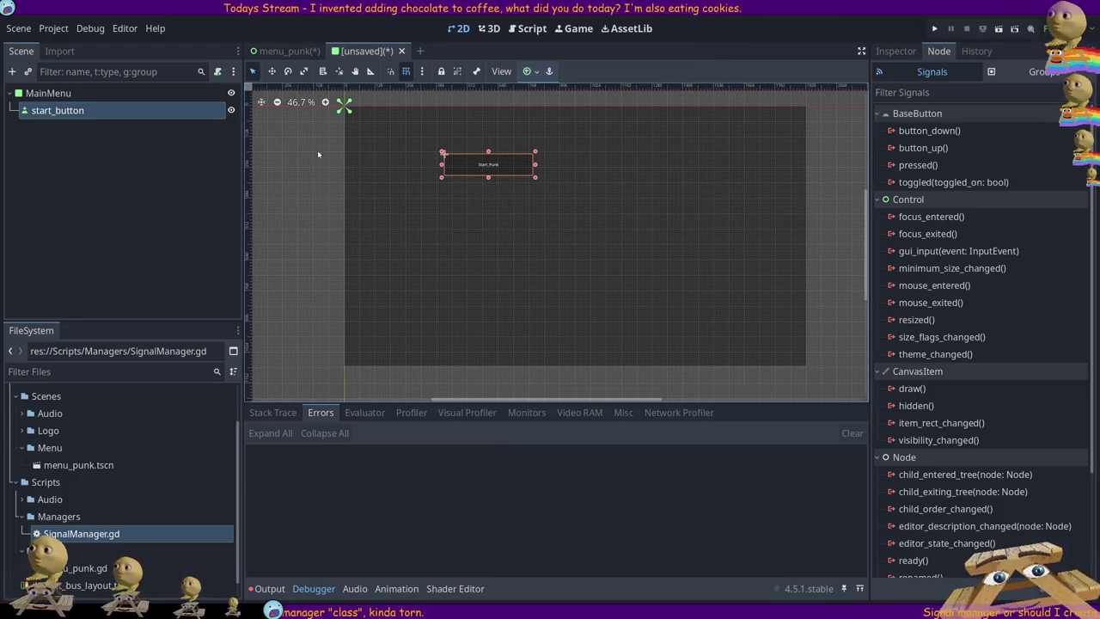
click(283, 52)
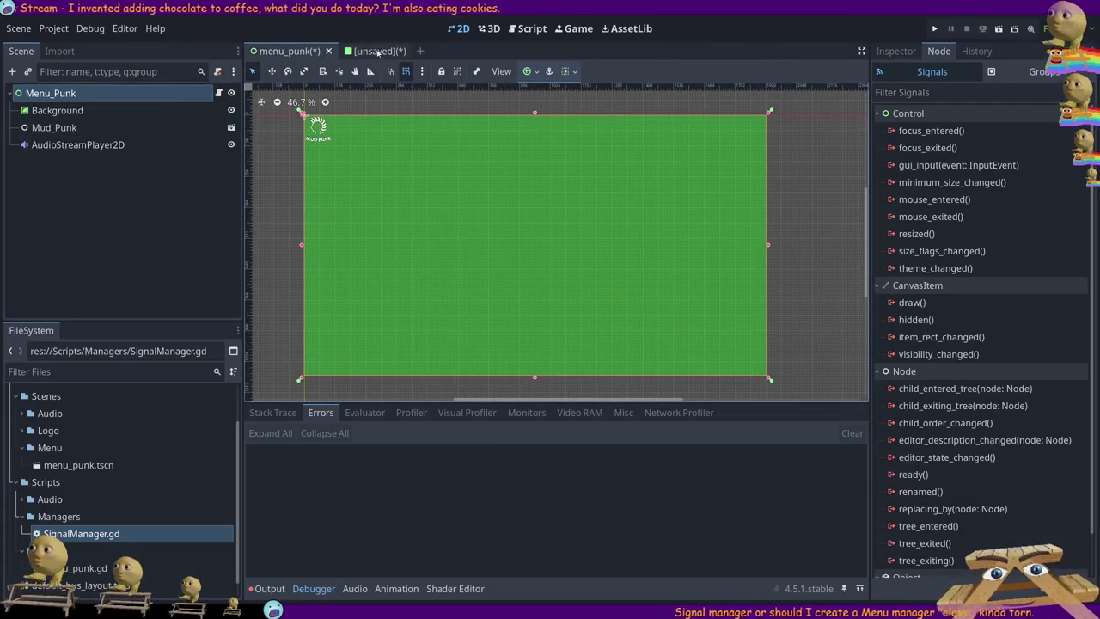
click(361, 50)
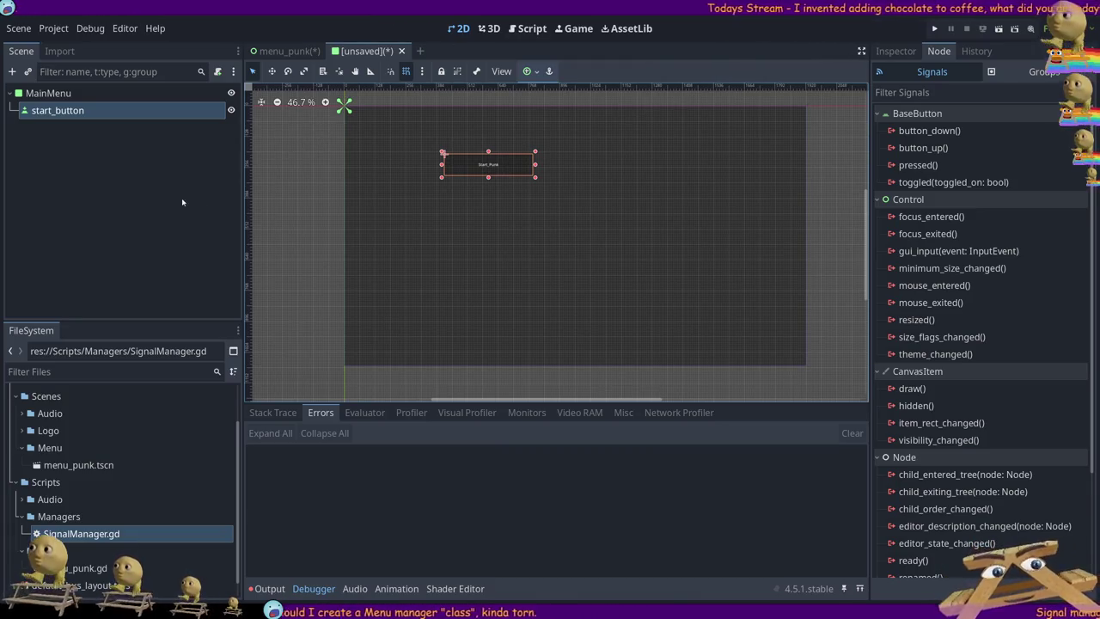
click(318, 51)
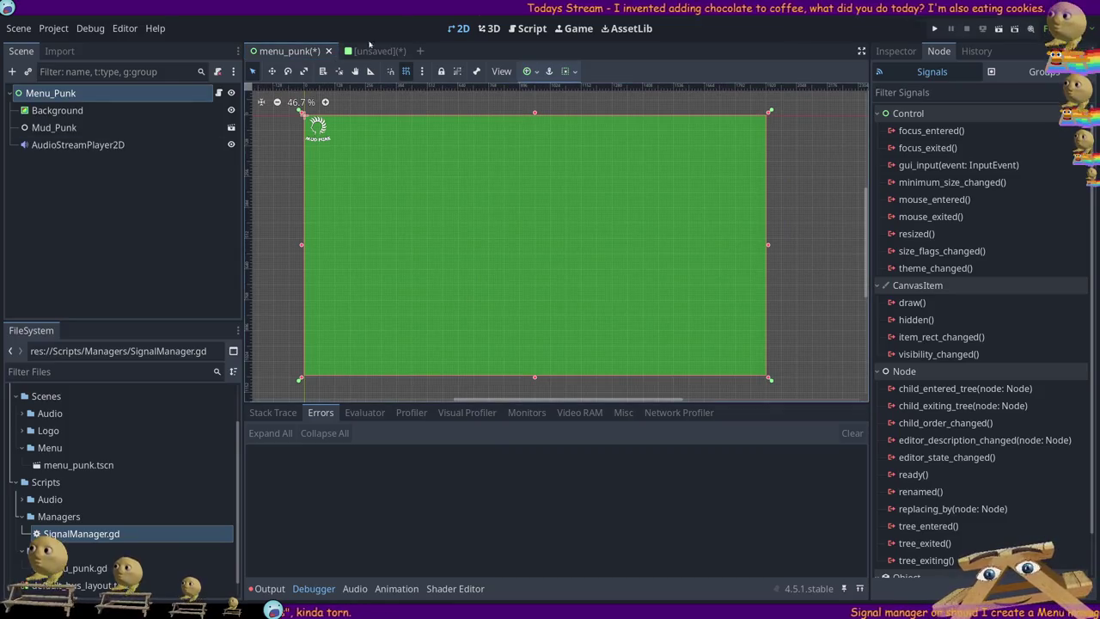
click(369, 51)
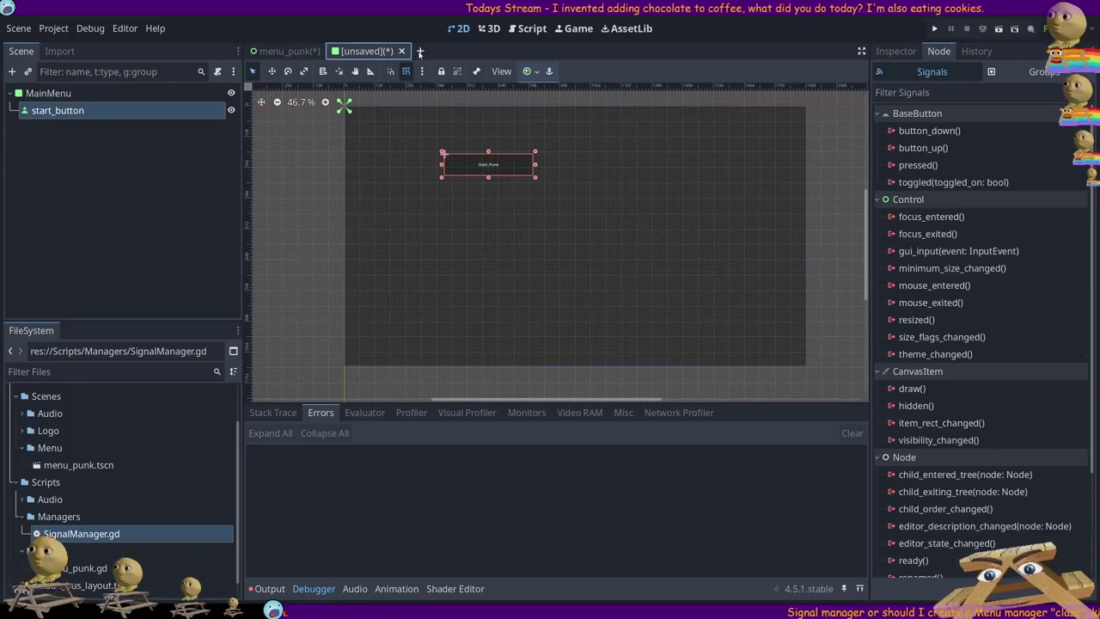
click(420, 52)
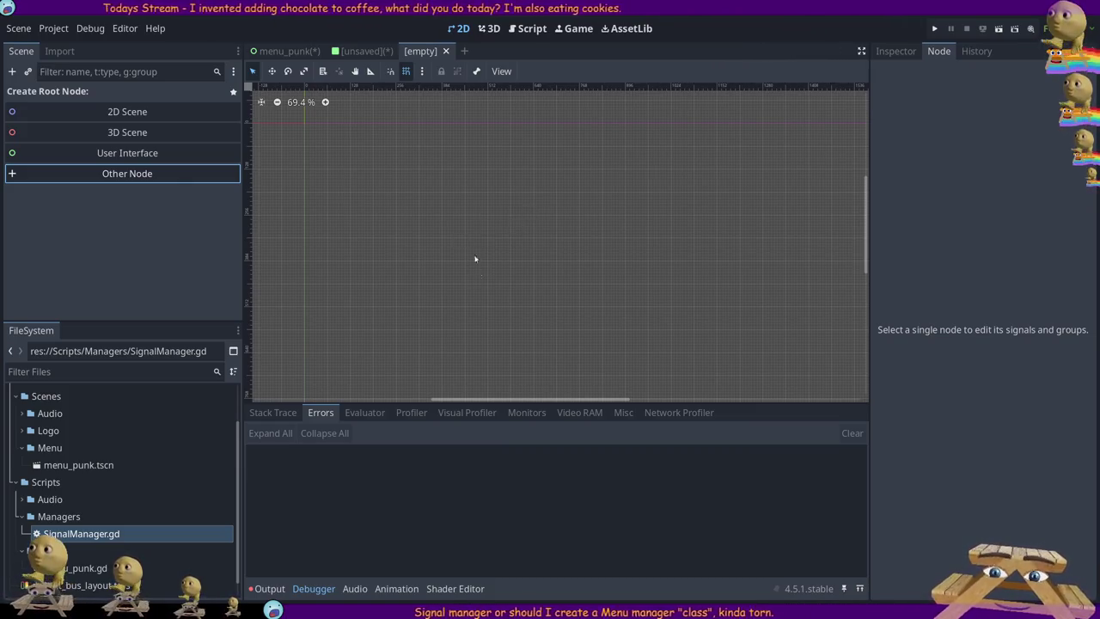
- Make a Panel the root node of the new scene
double_click(470, 296)
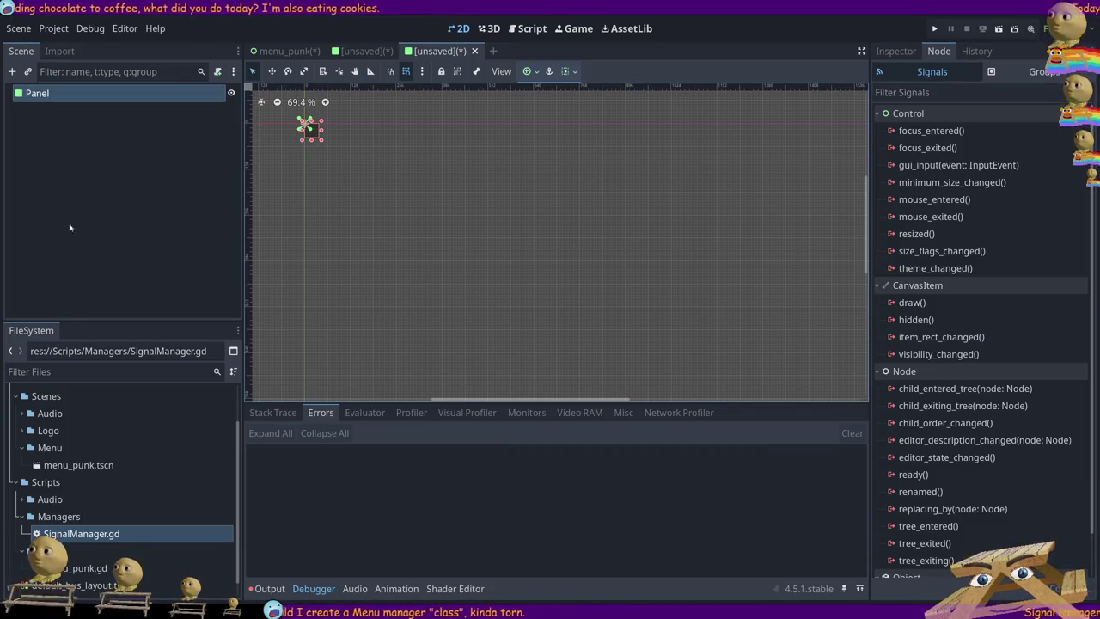
click(208, 207)
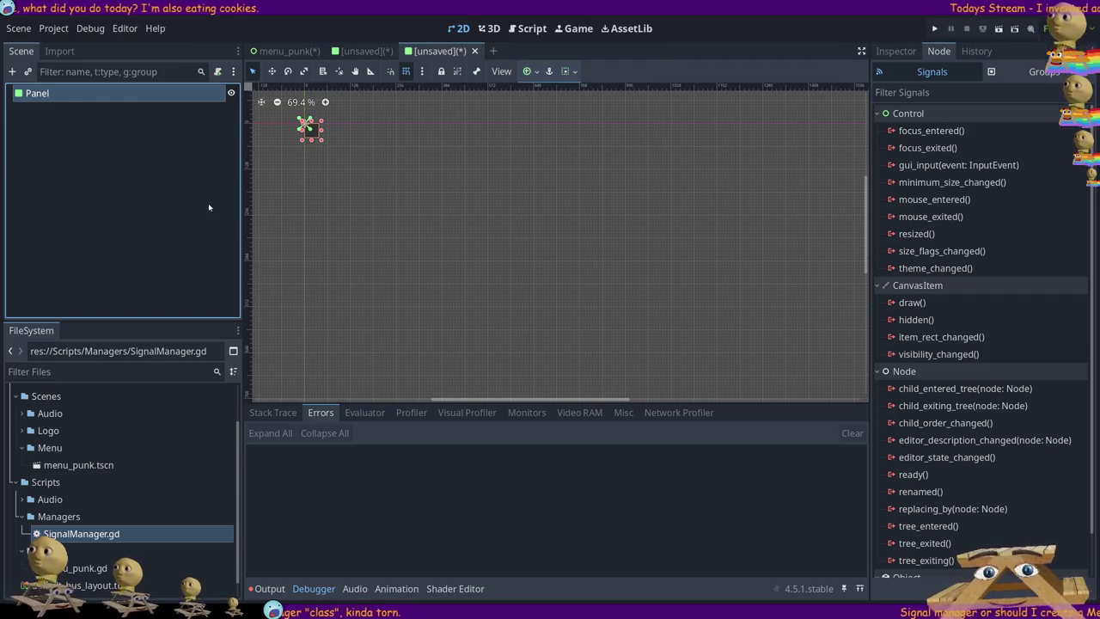
click(355, 51)
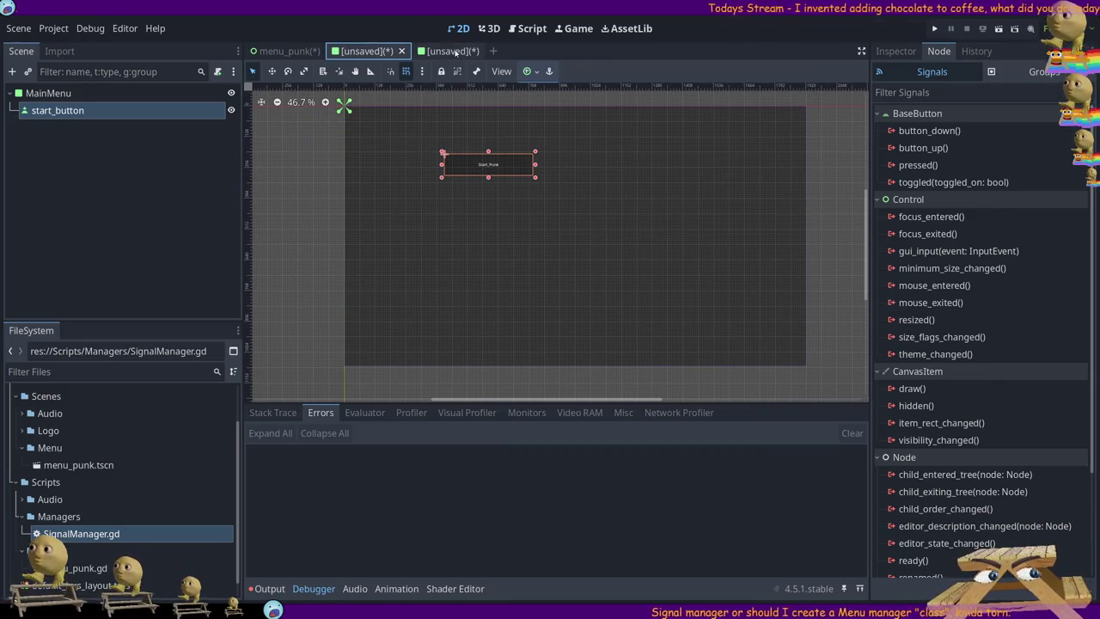
- Rename the new scene's root node to settings_menu and return to the MainMenu scene
click(455, 52)
click(67, 93)
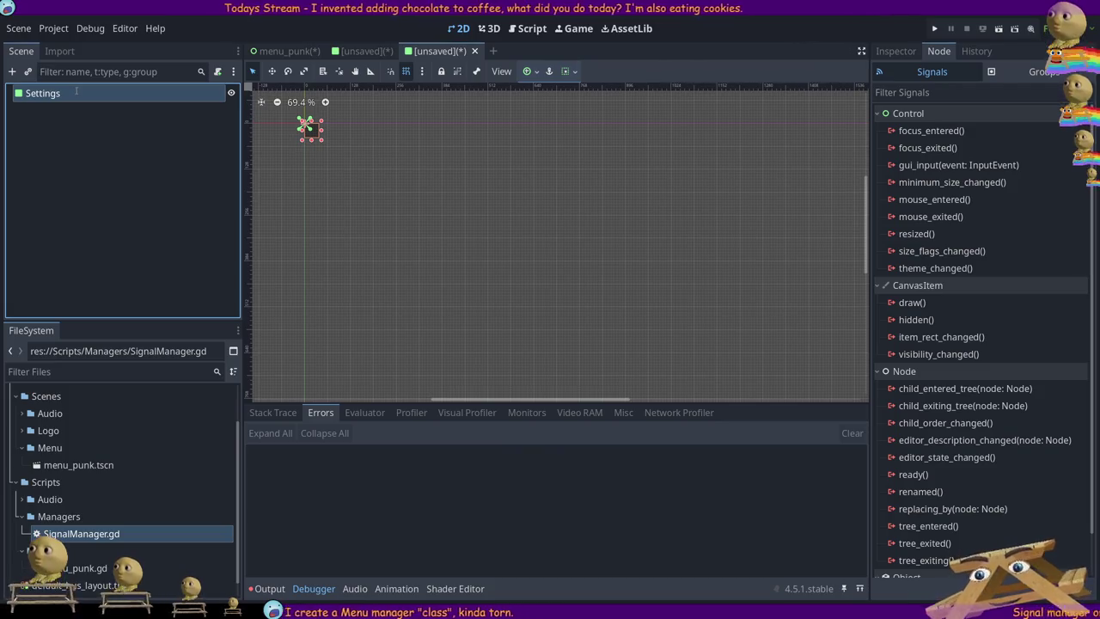
text(settings_menu)
key(Return)
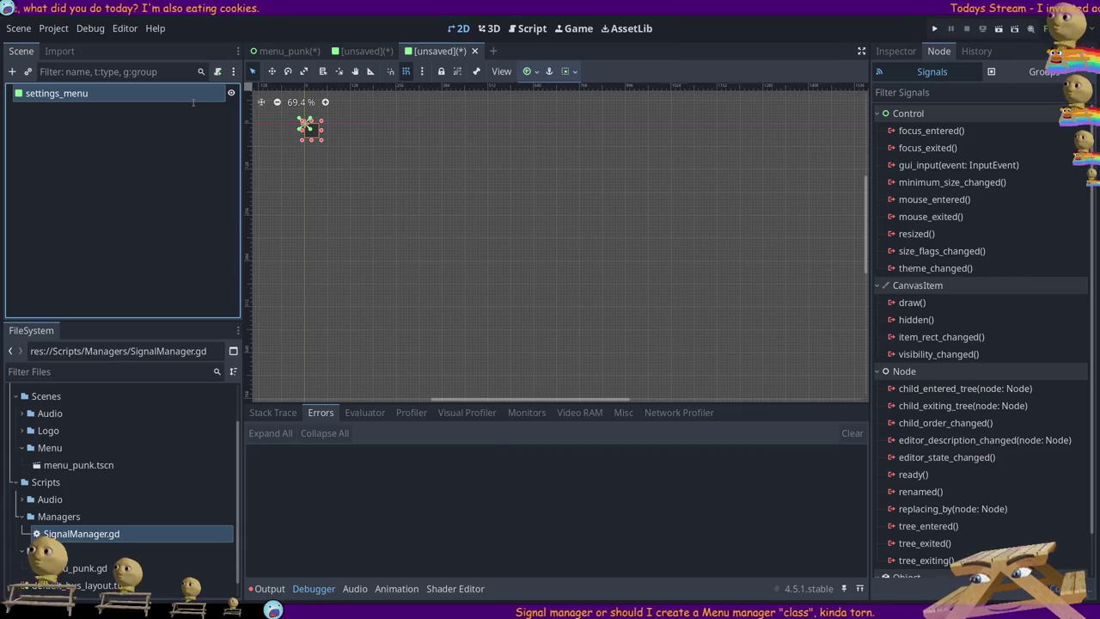
click(361, 50)
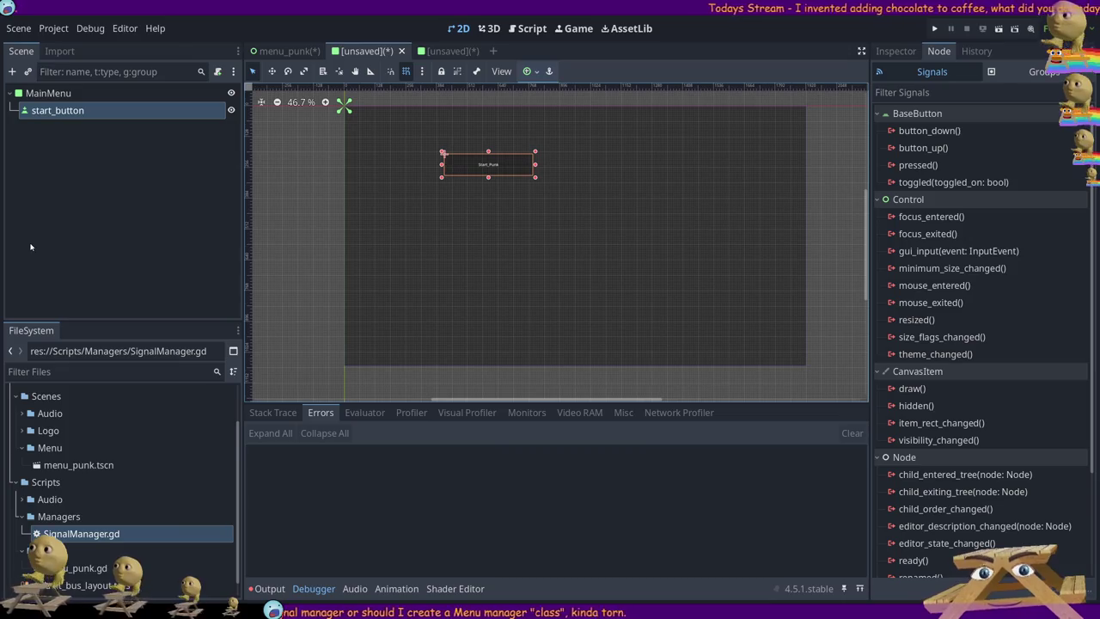
- Rename start_button to btnStart and the settings scene root to SettingsMenu
click(33, 112)
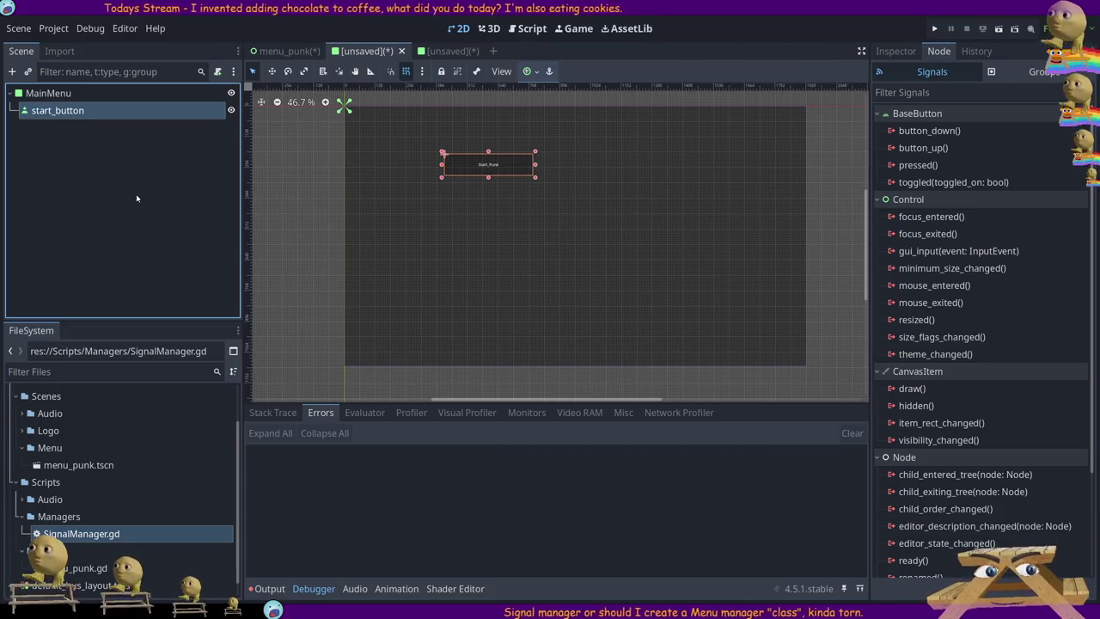
key(ctrl+z)
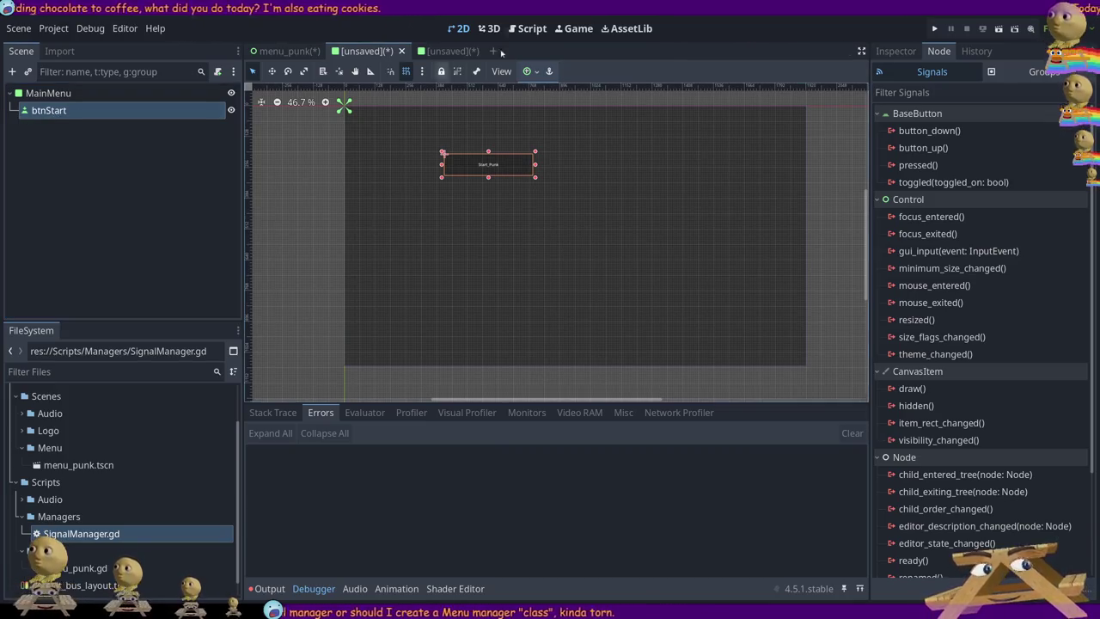
click(429, 51)
click(57, 97)
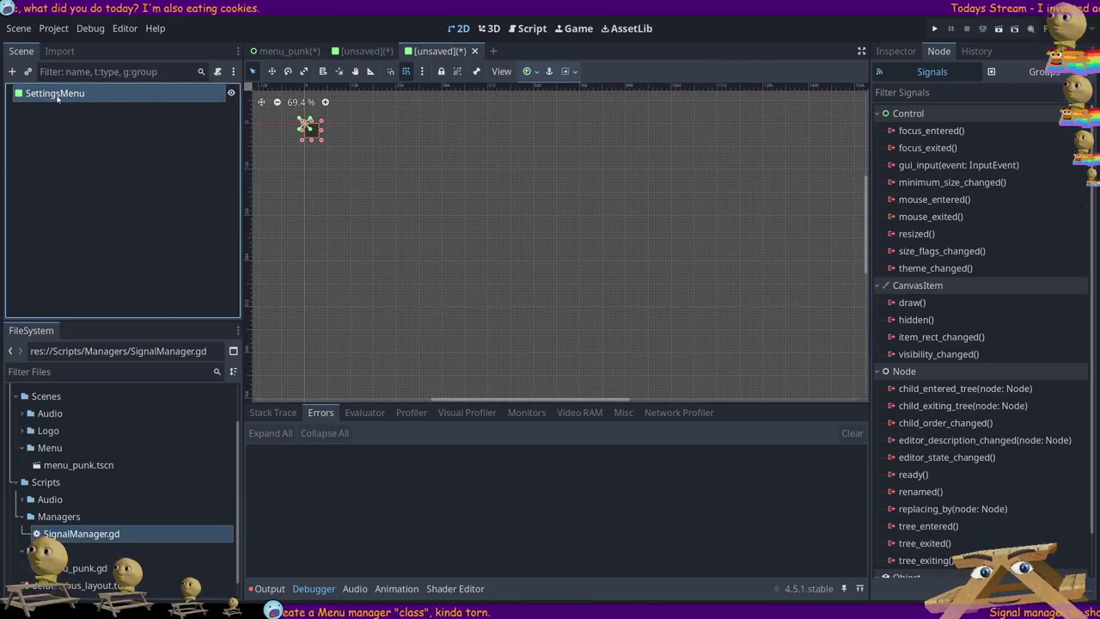
click(80, 155)
- Cycle through the MainMenu, SettingsMenu and menu_punk tabs, ending on menu_punk
click(370, 51)
click(291, 50)
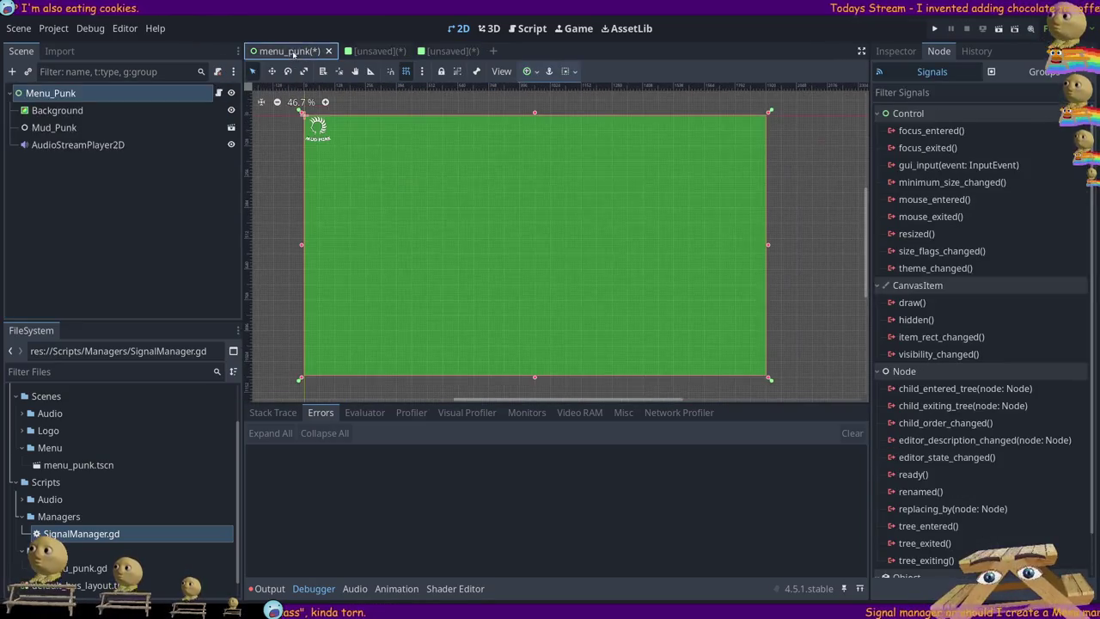
click(370, 50)
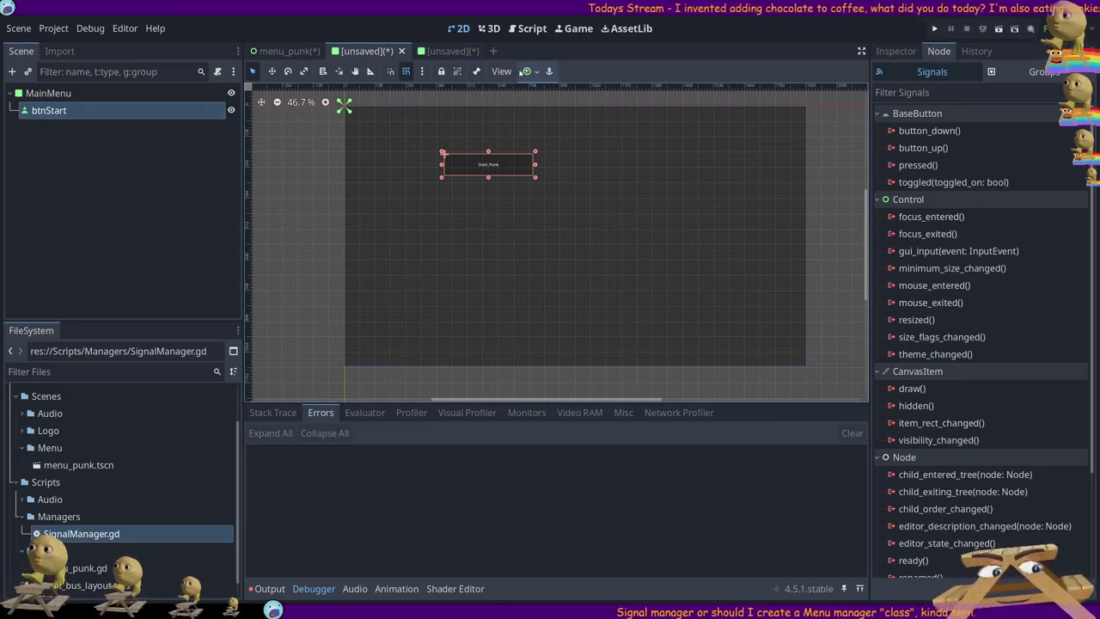
click(438, 51)
click(363, 49)
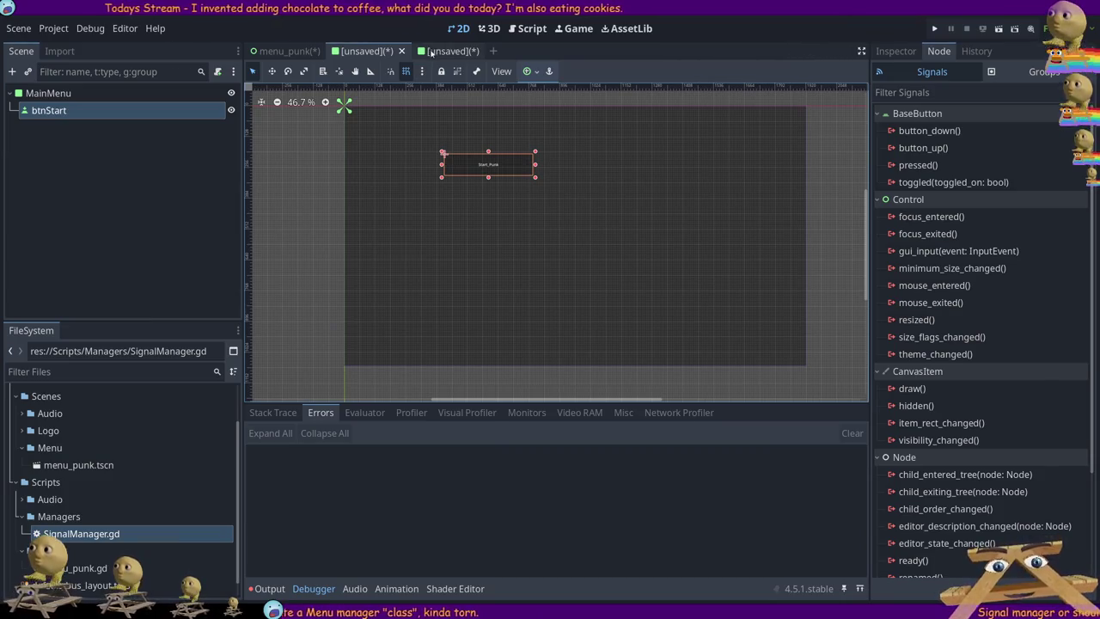
click(279, 51)
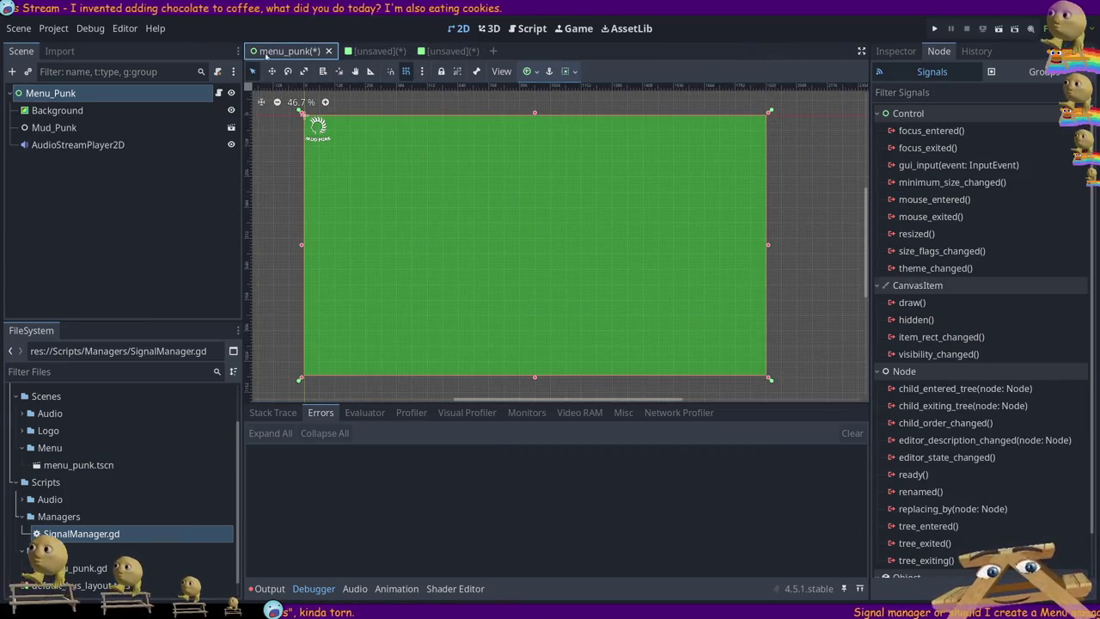
- Delete the MENUS enum from menu_punk.gd, keeping only extends Control, _ready and _process
click(218, 93)
drag(494, 185, 482, 123)
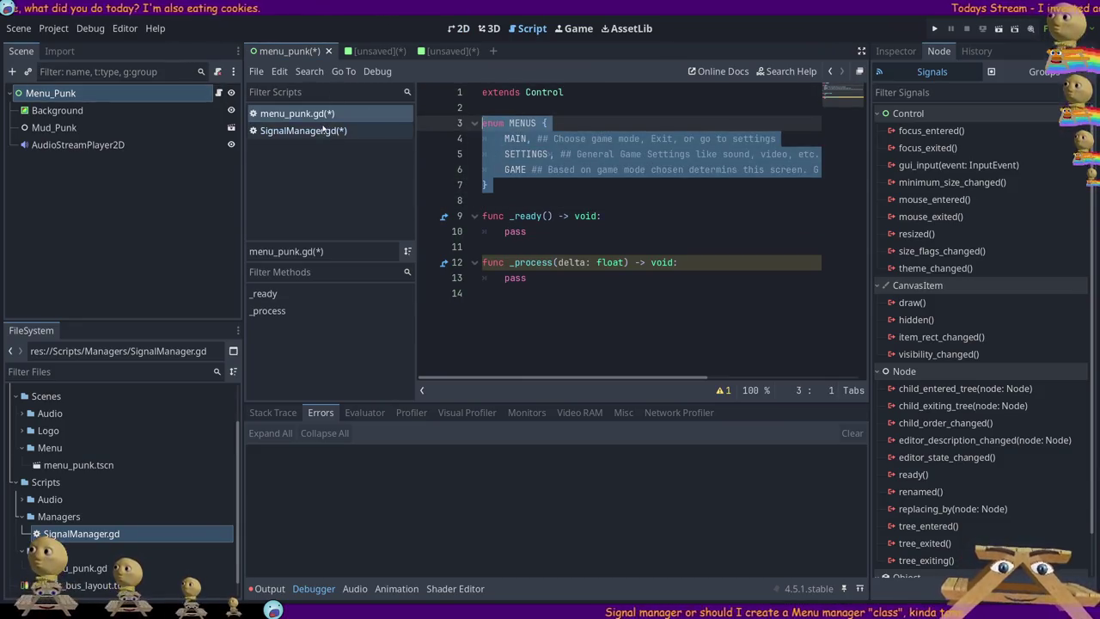
key(BackSpace)
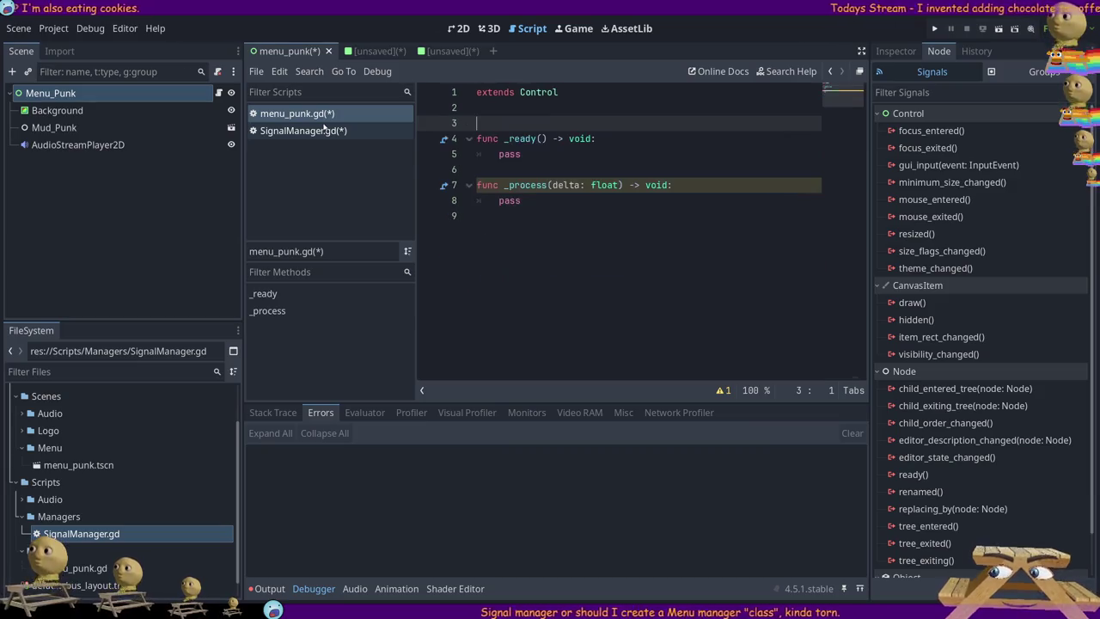
key(BackSpace)
key(Delete)
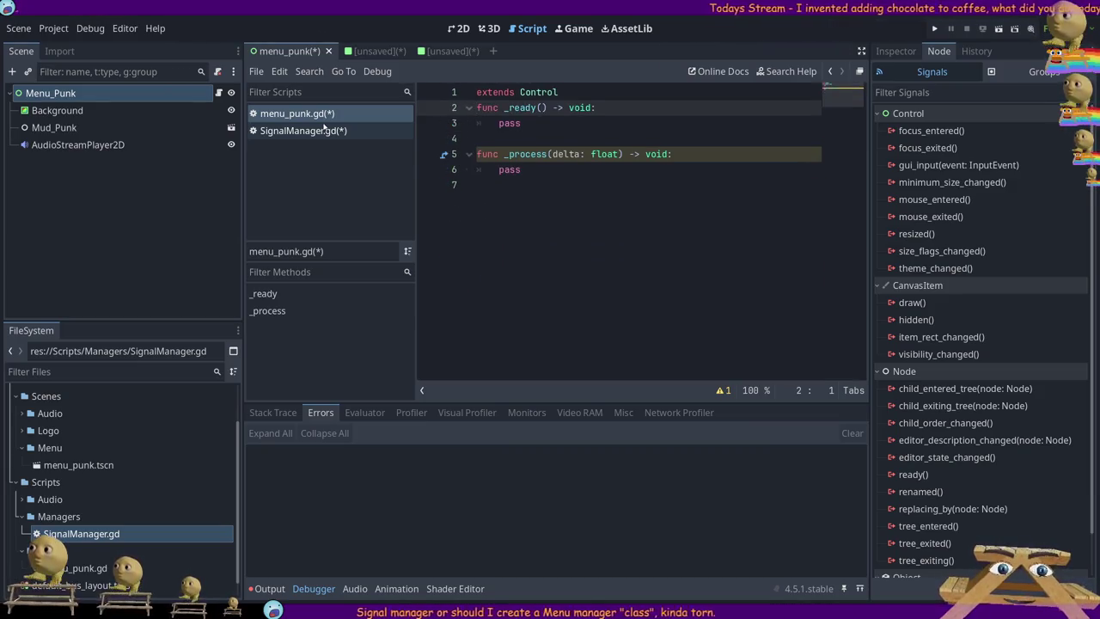
key(Return)
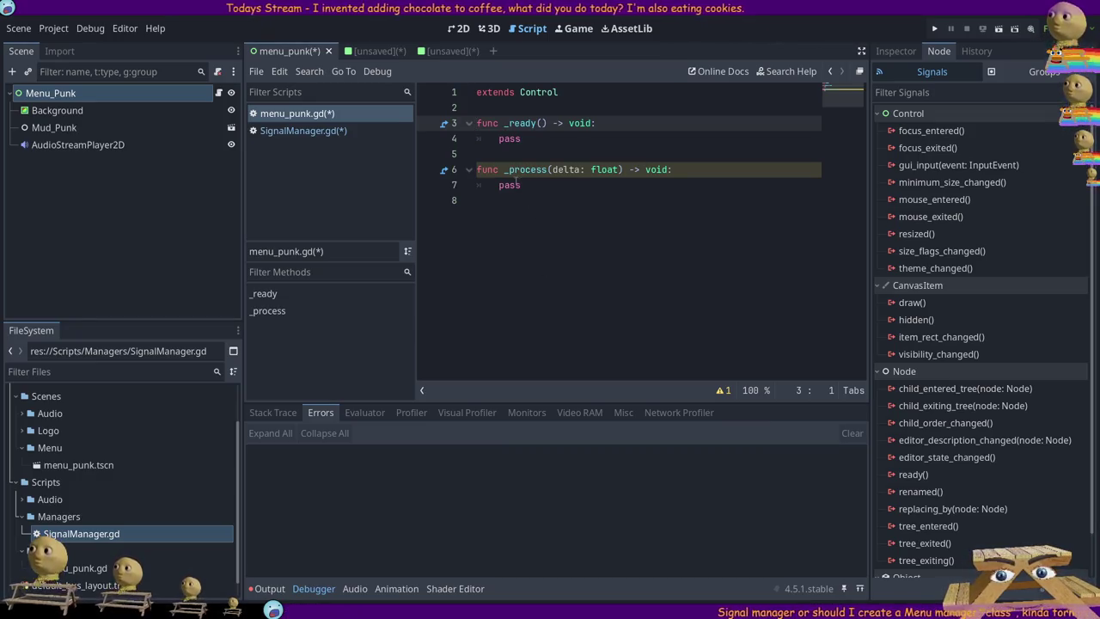
click(515, 170)
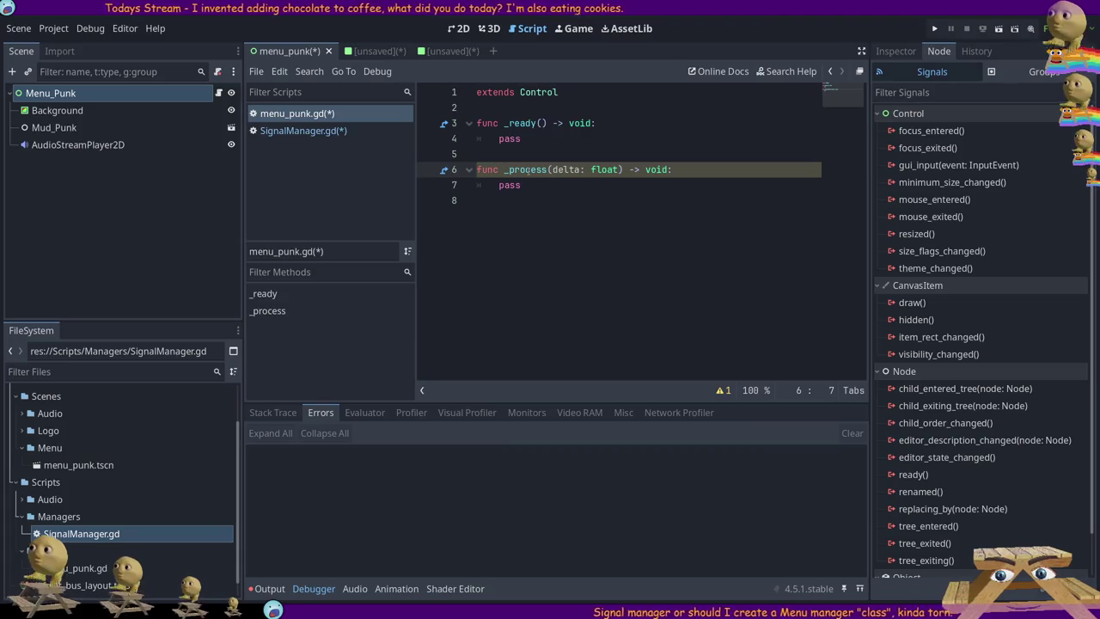
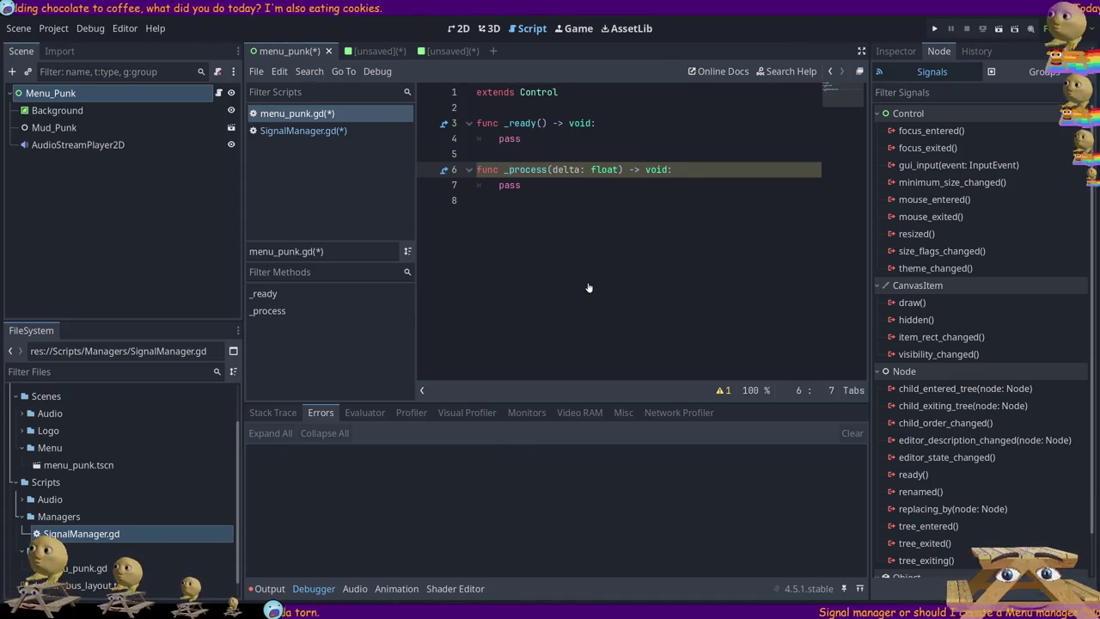
- Rename _process to _physics_process on line 6 via autocomplete and delete the leftover duplicate signature text
click(462, 211)
click(503, 169)
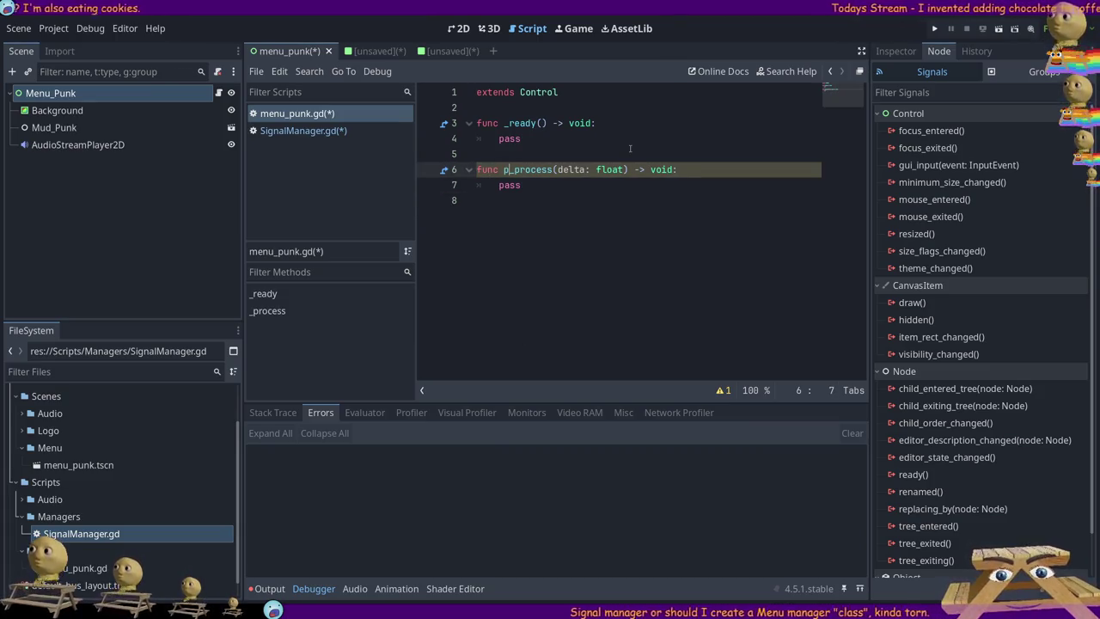
key(ctrl+space)
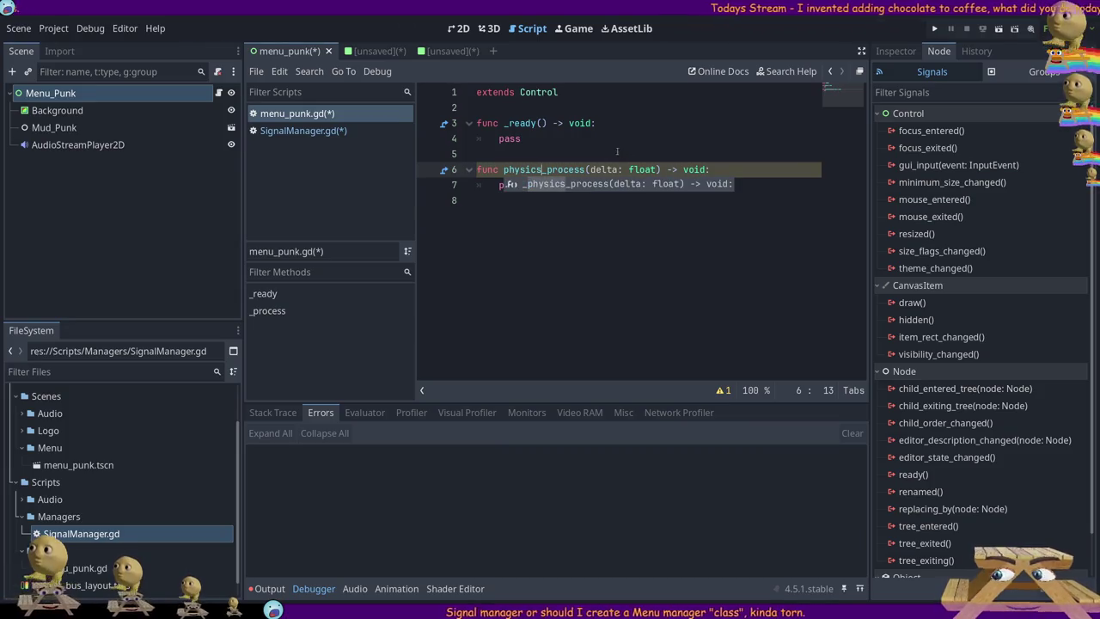
key(Return)
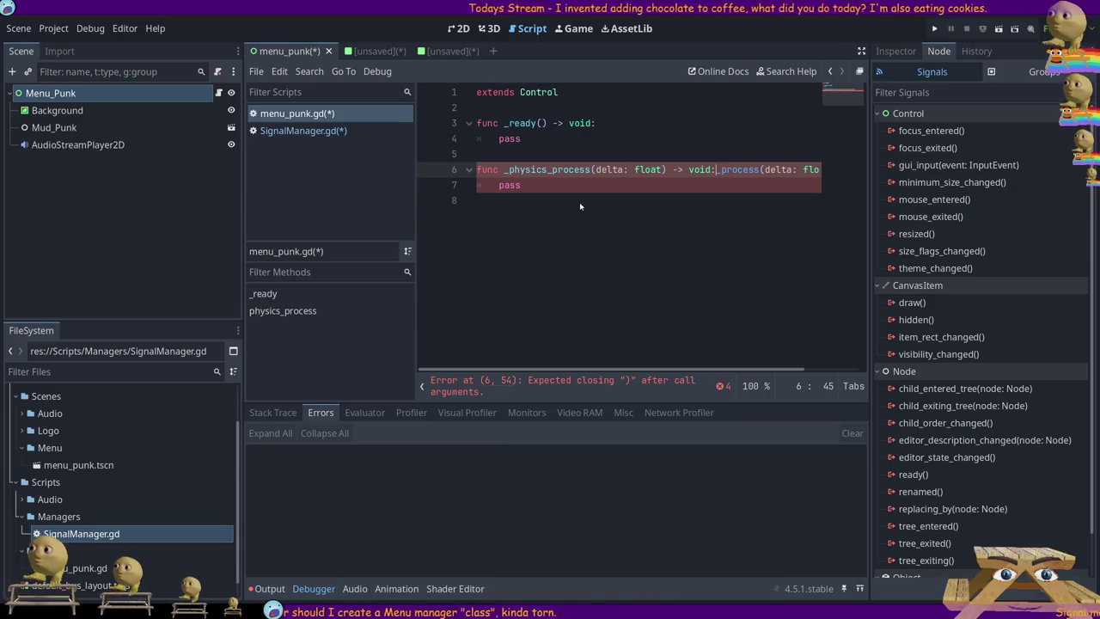
click(637, 211)
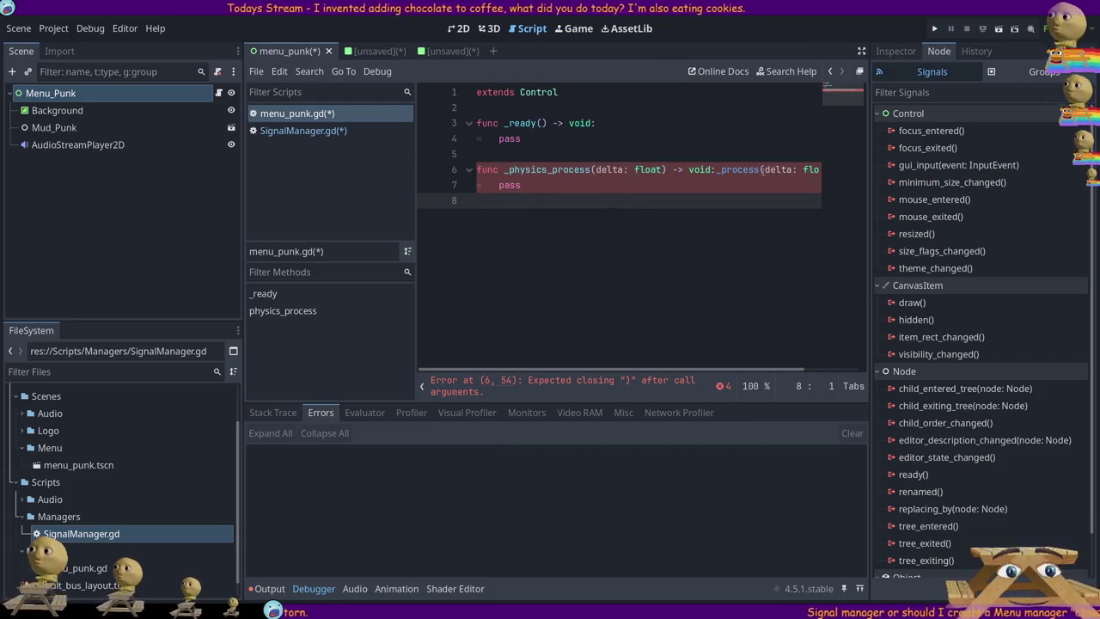
drag(689, 169, 1011, 181)
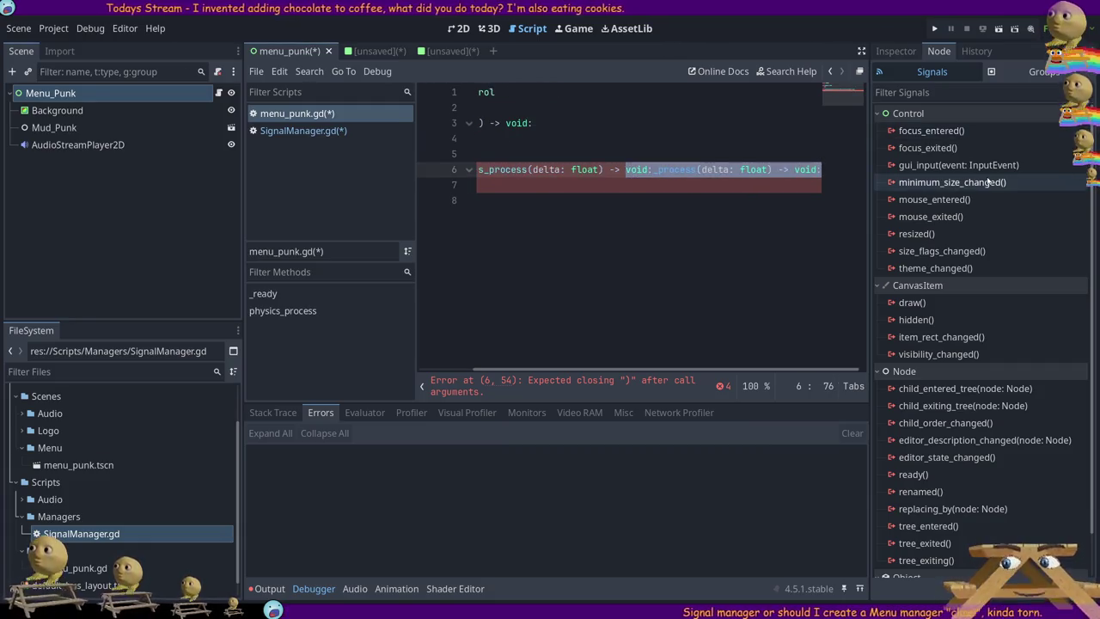
key(BackSpace)
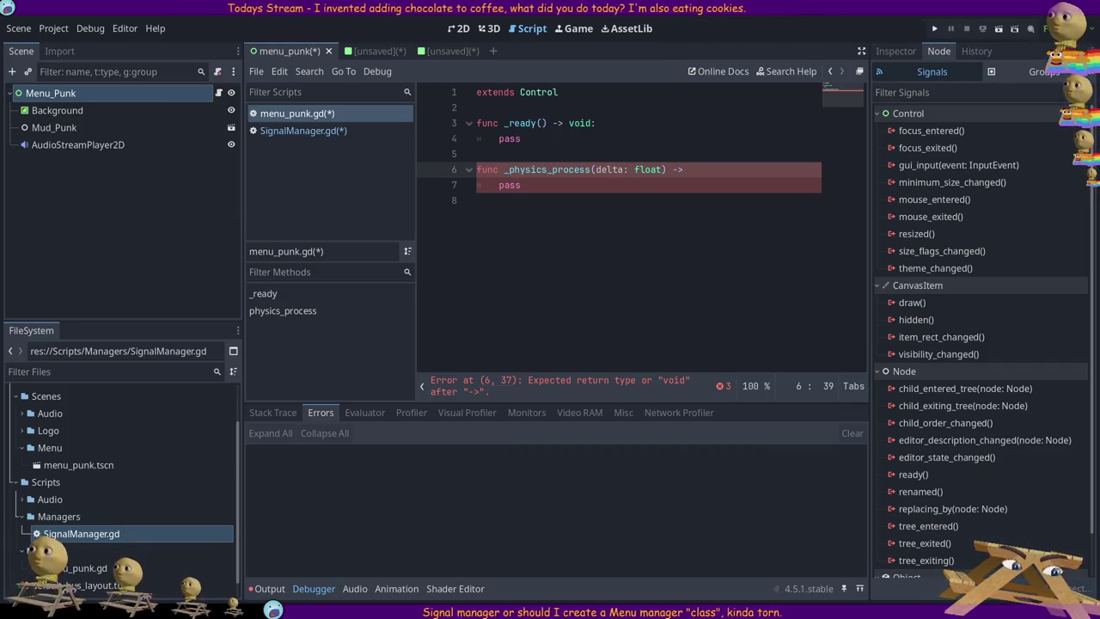
- Complete the _physics_process return type as void: and save menu_punk.gd
key(Down)
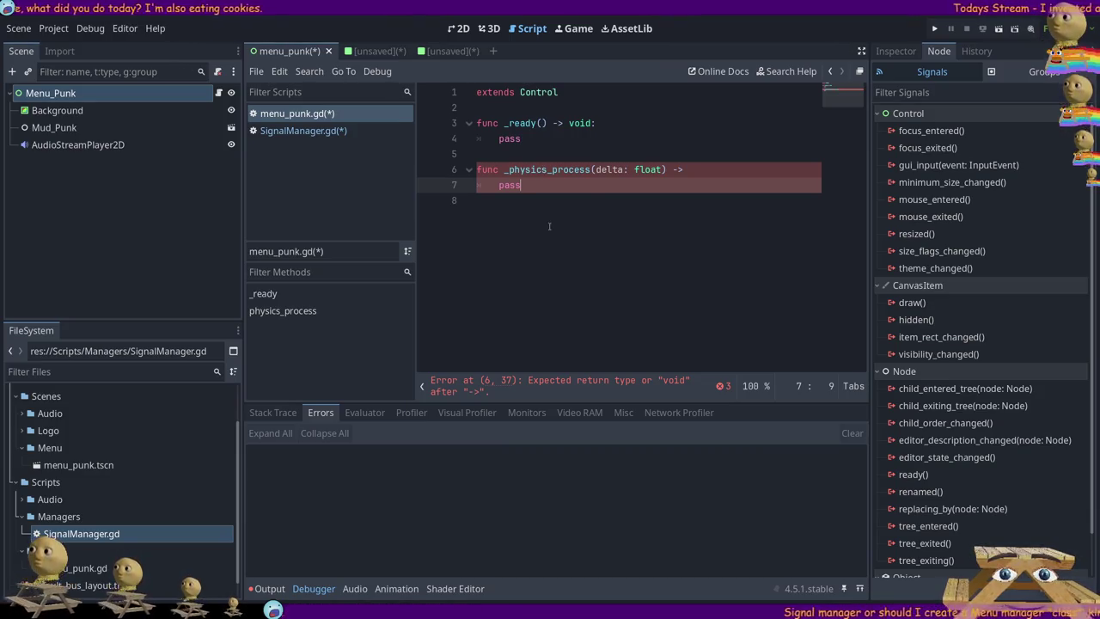
click(728, 162)
text(void)
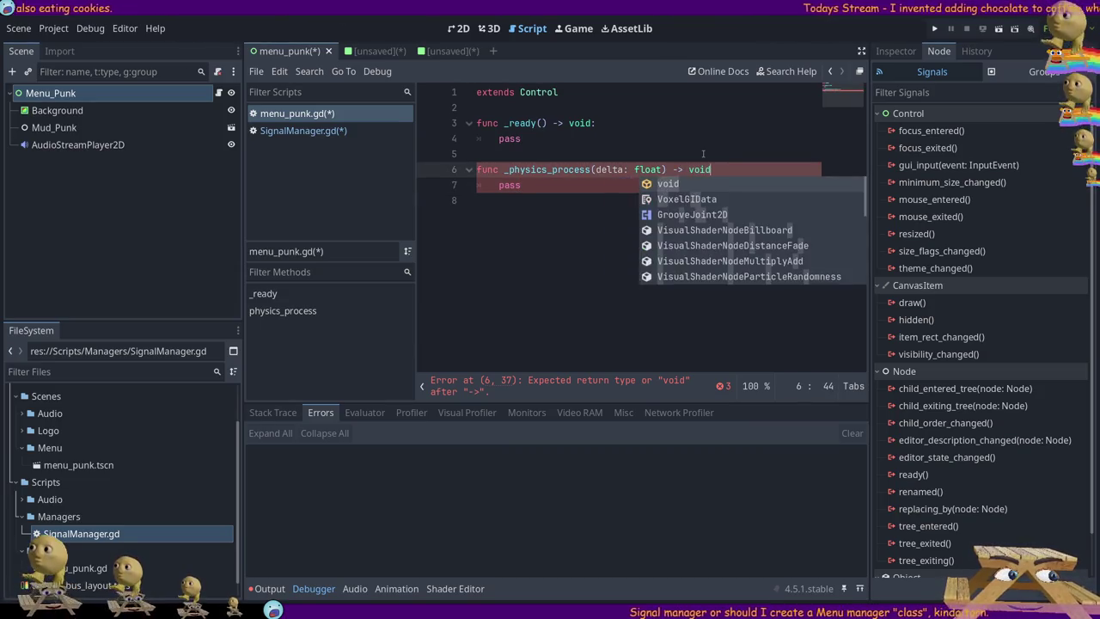
key(Return)
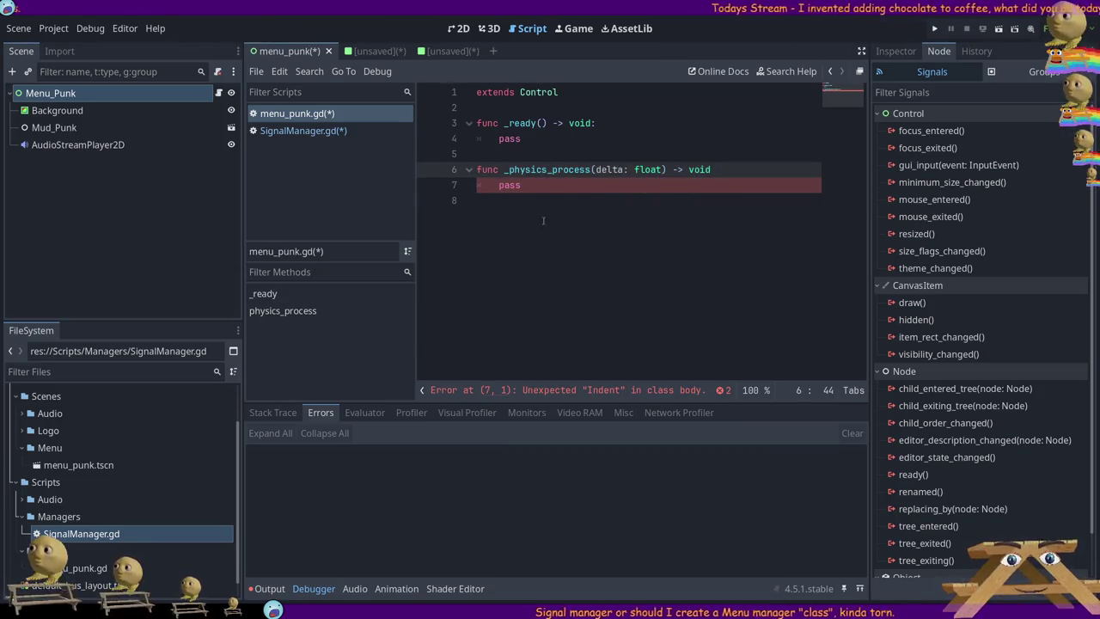
click(575, 201)
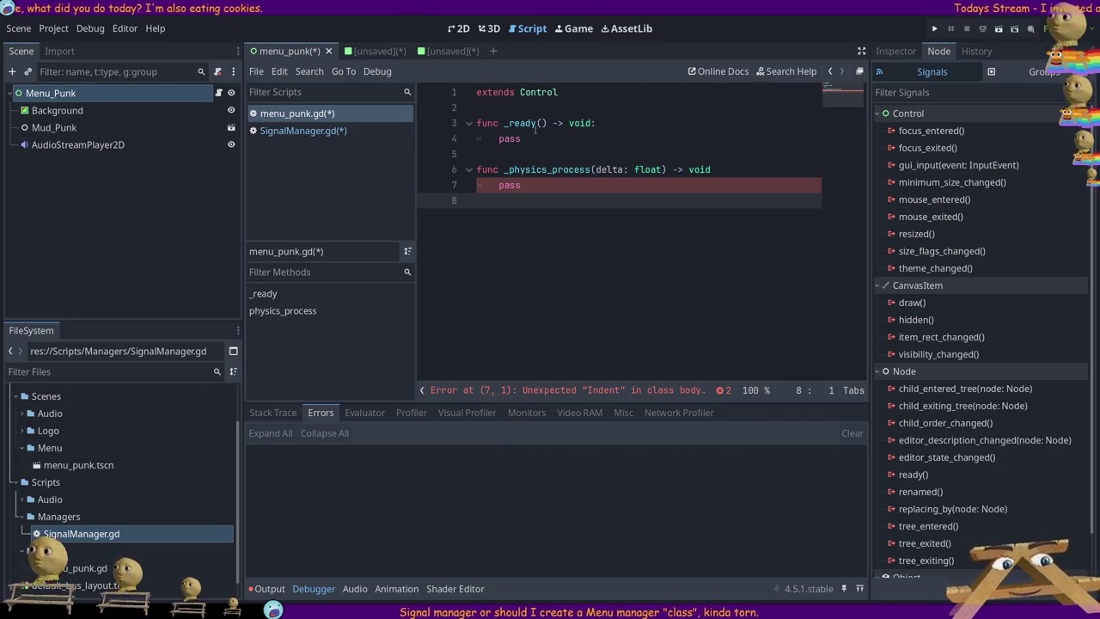
click(737, 168)
text(:)
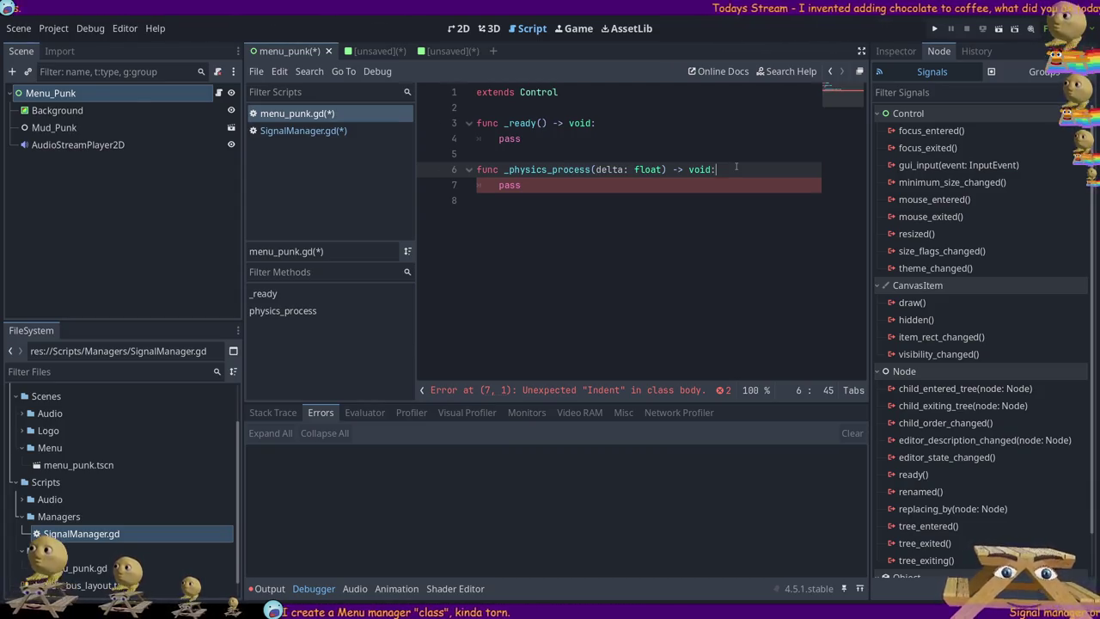
key(ctrl+s)
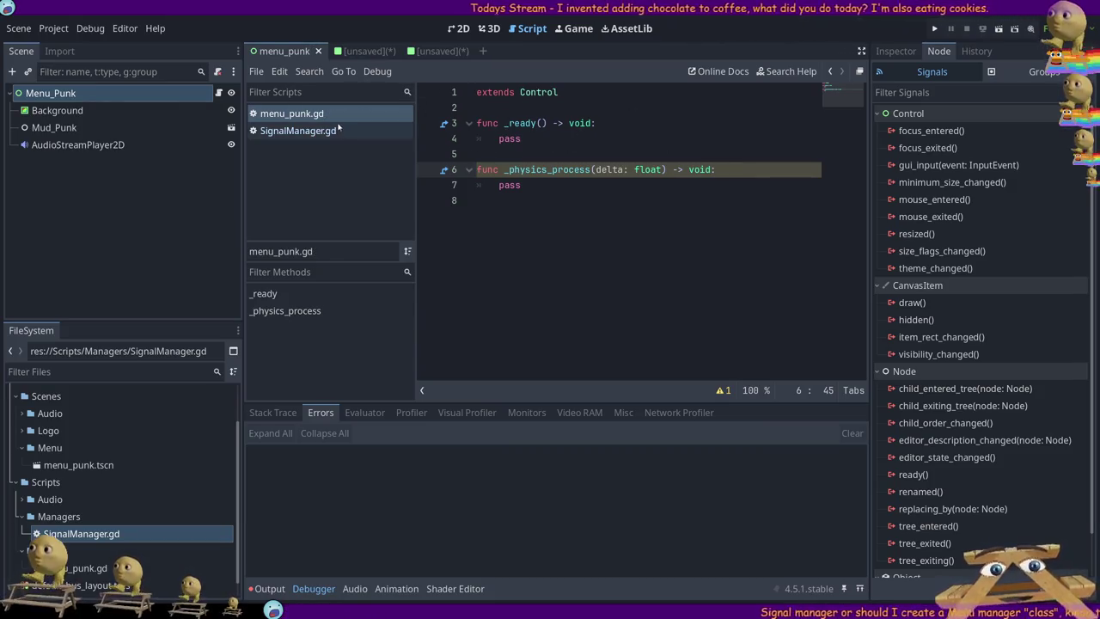
- Delete the MenuManager comment and menu_names enum lines from SignalManager.gd, then return to menu_punk.gd
click(593, 185)
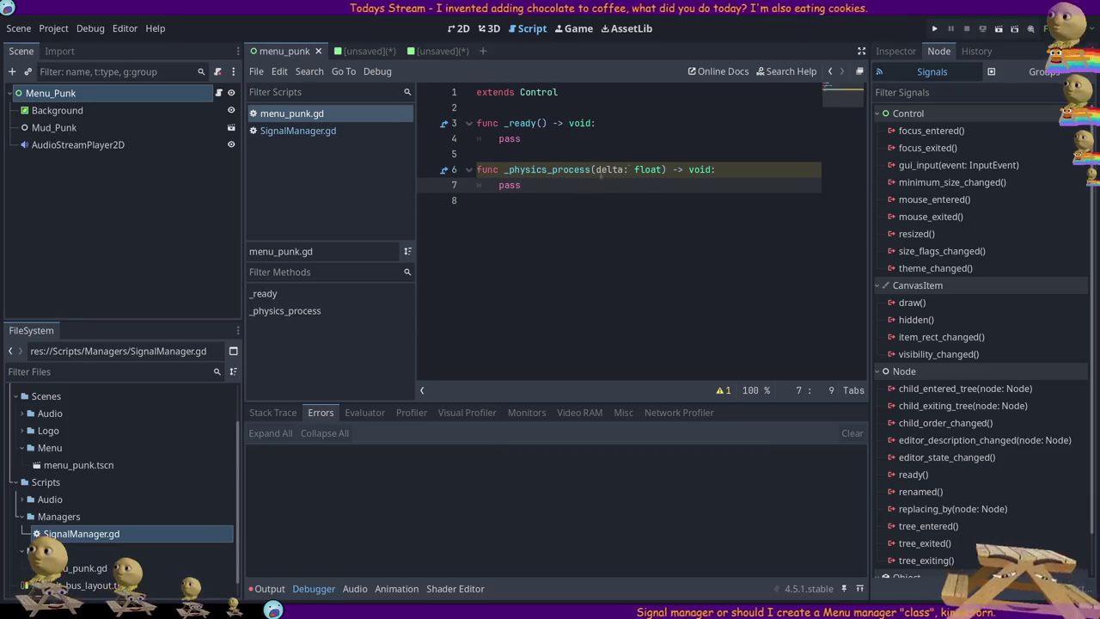
click(298, 131)
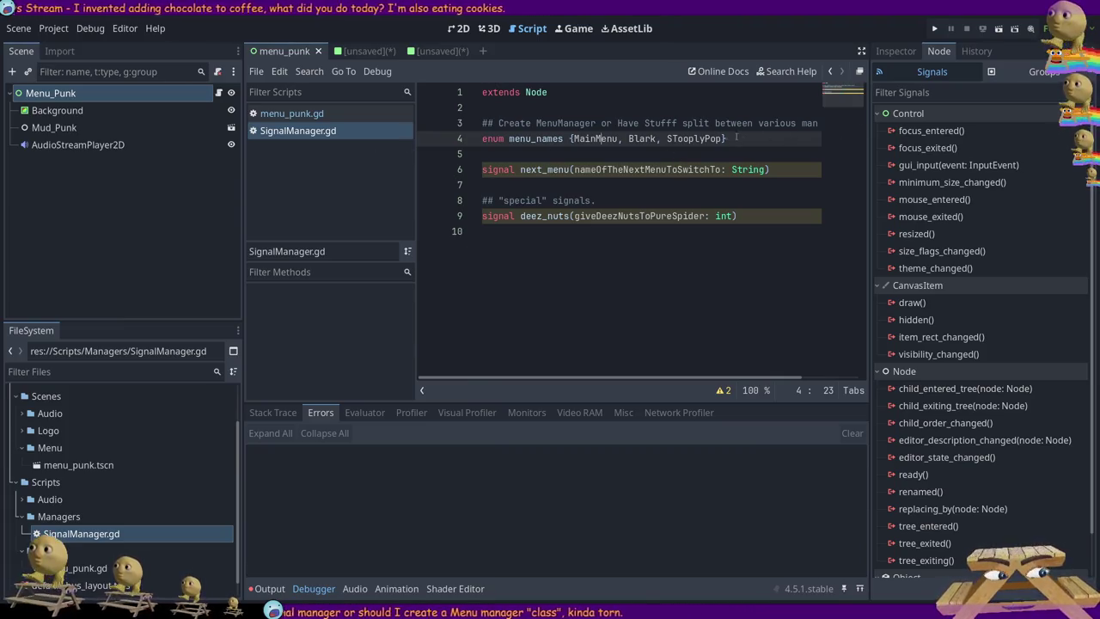
drag(740, 150, 357, 129)
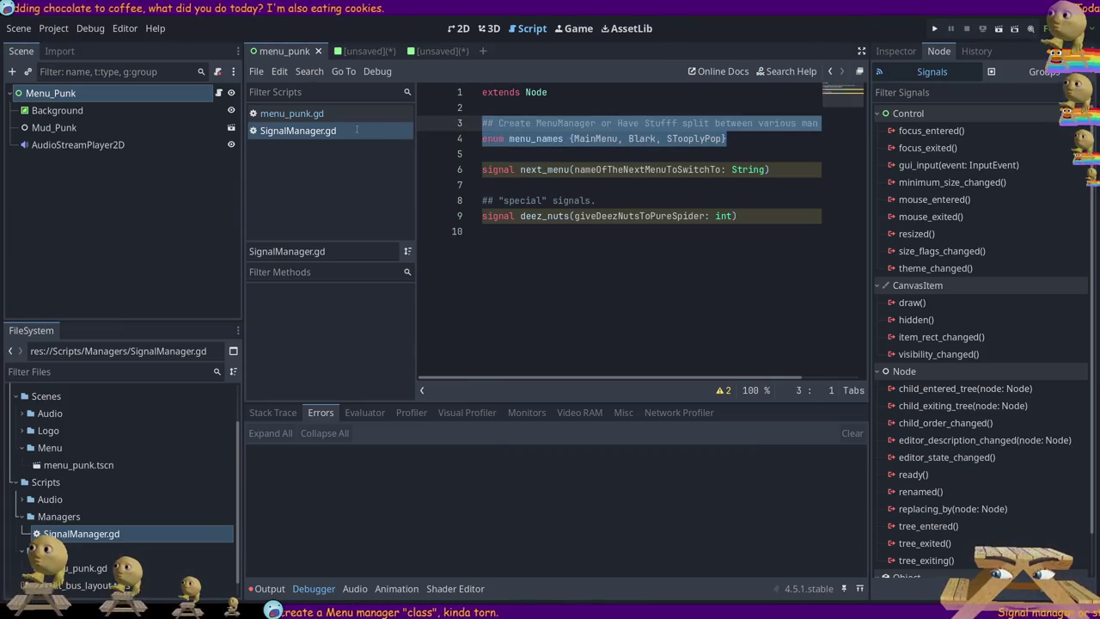
key(Delete)
key(Delete)
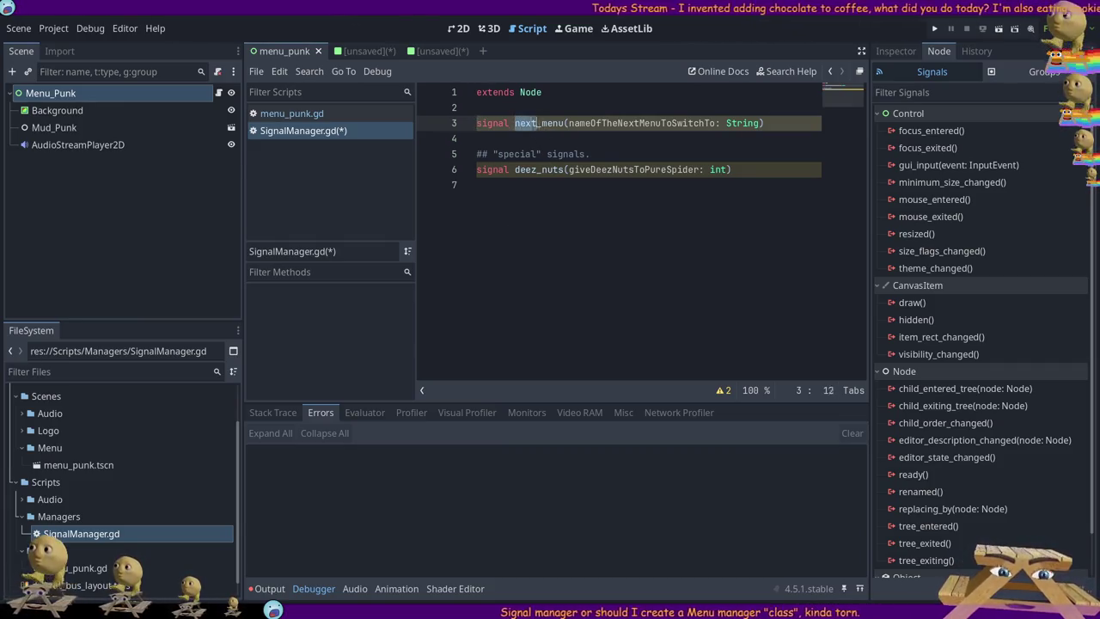
drag(515, 122, 569, 124)
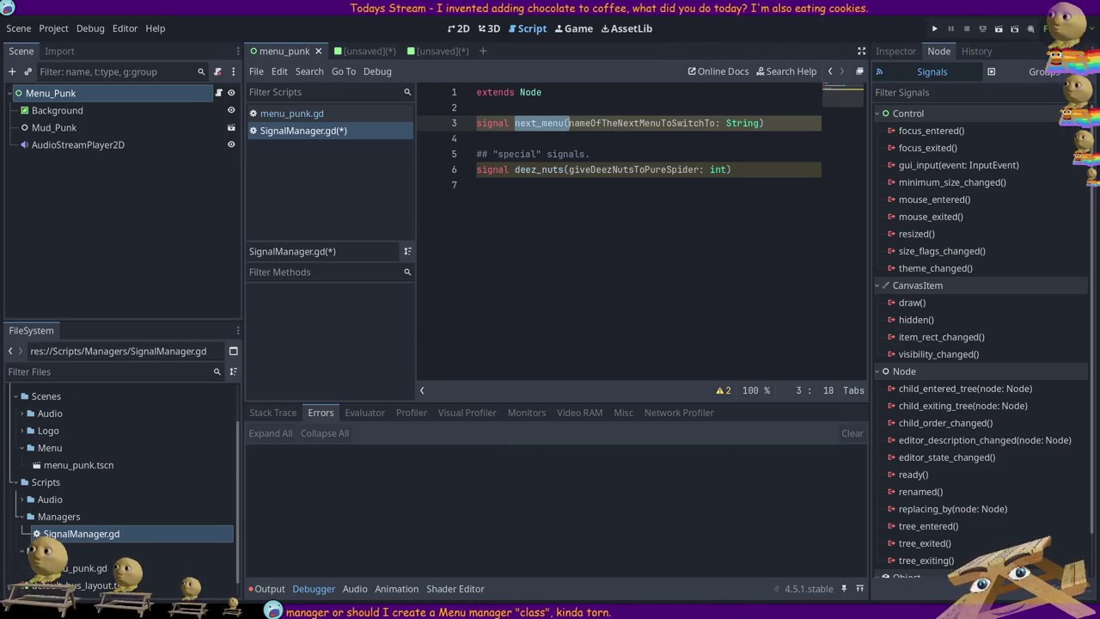
click(293, 113)
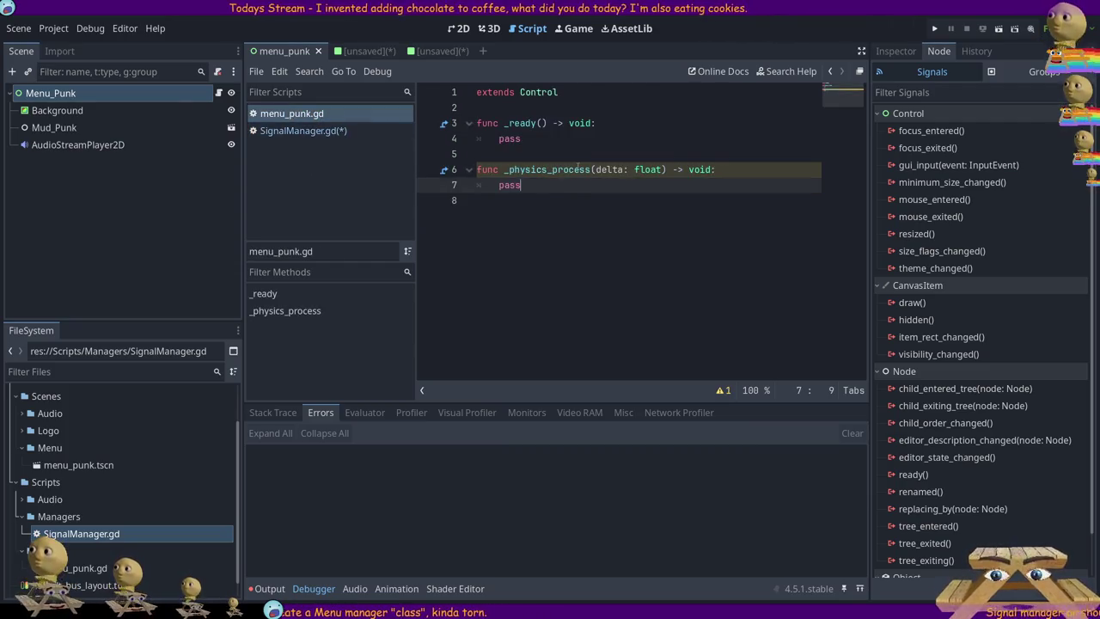
- Delete the whole _physics_process function from menu_punk.gd and save
click(540, 152)
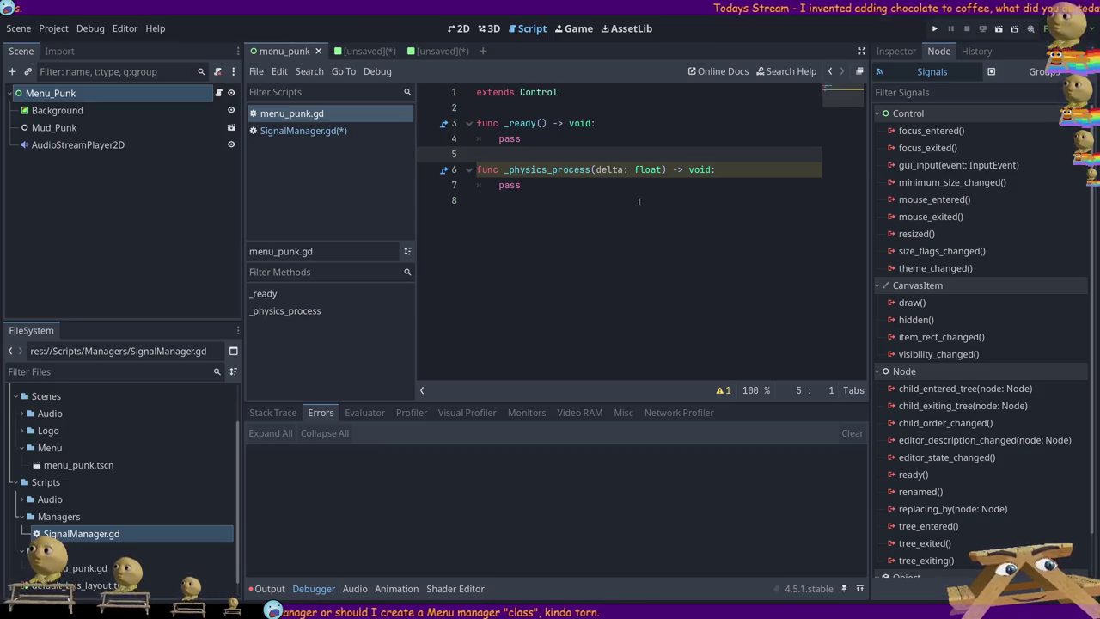
key(Down)
key(Down)
key(End)
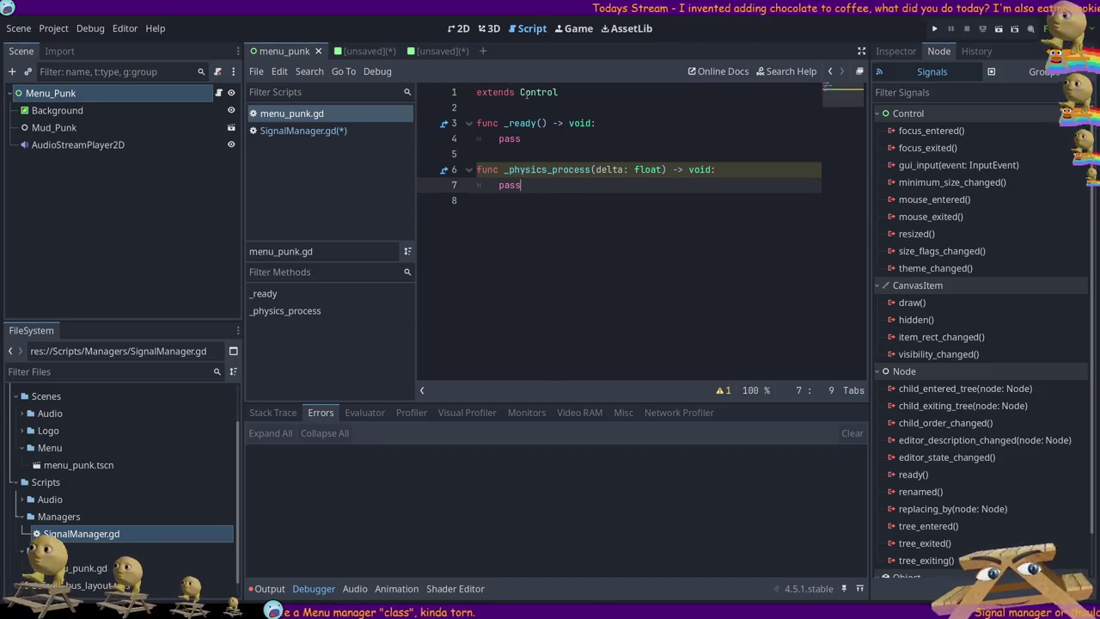
click(122, 95)
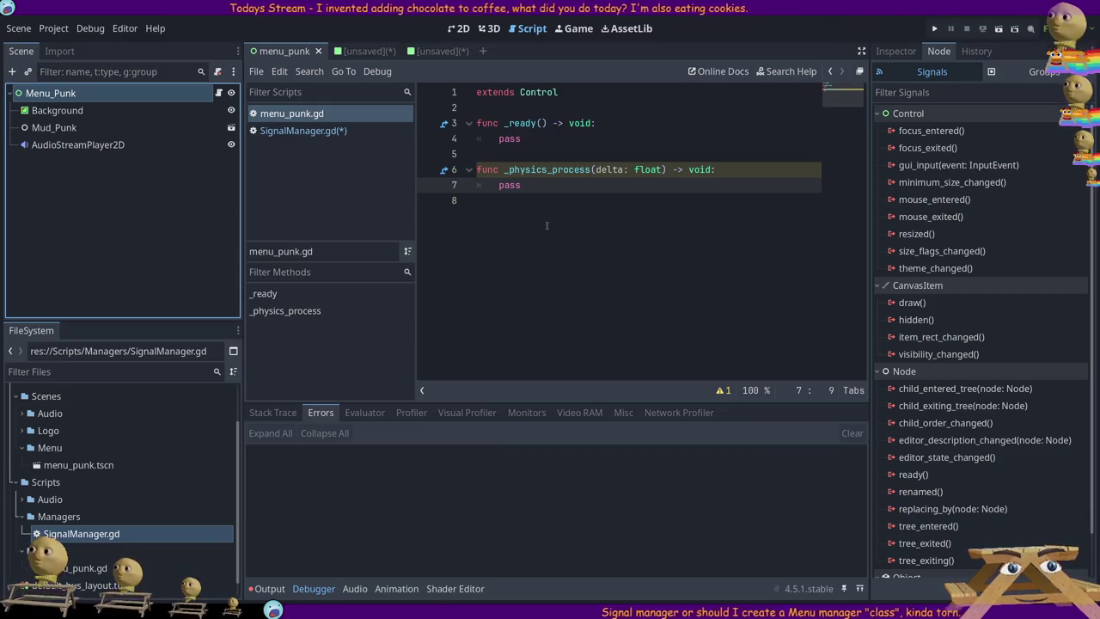
drag(525, 186, 424, 170)
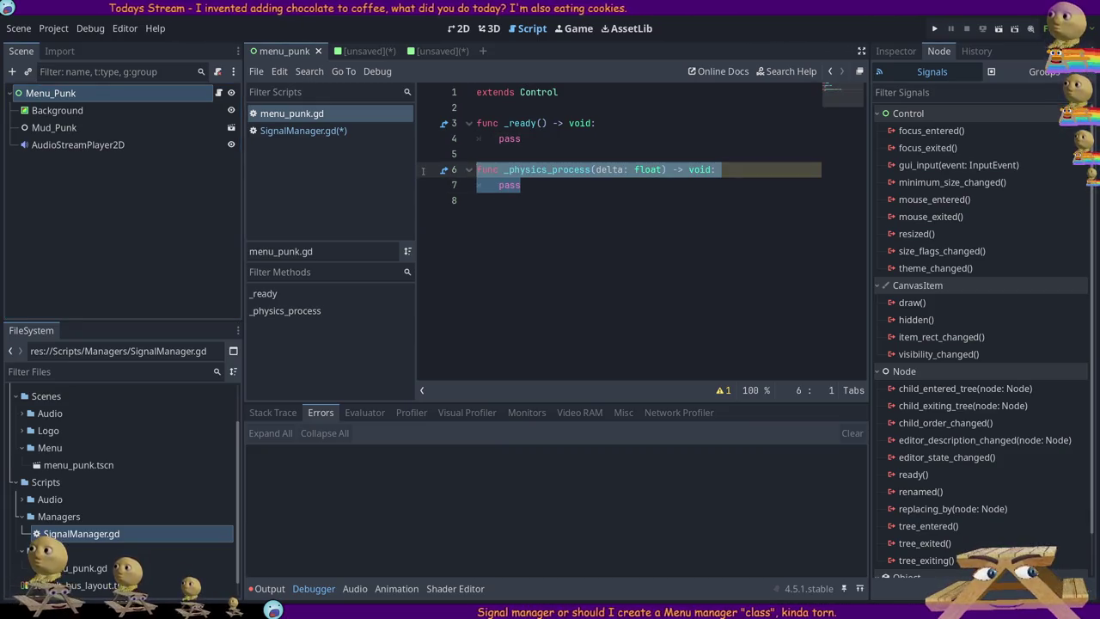
key(Delete)
key(BackSpace)
key(BackSpace)
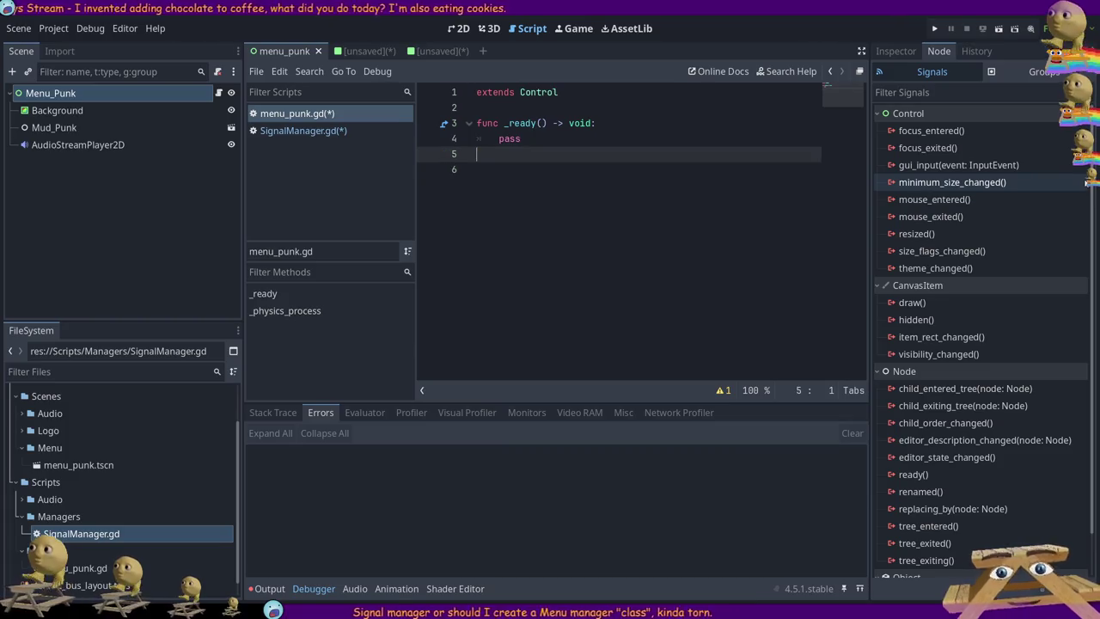
key(ctrl+s)
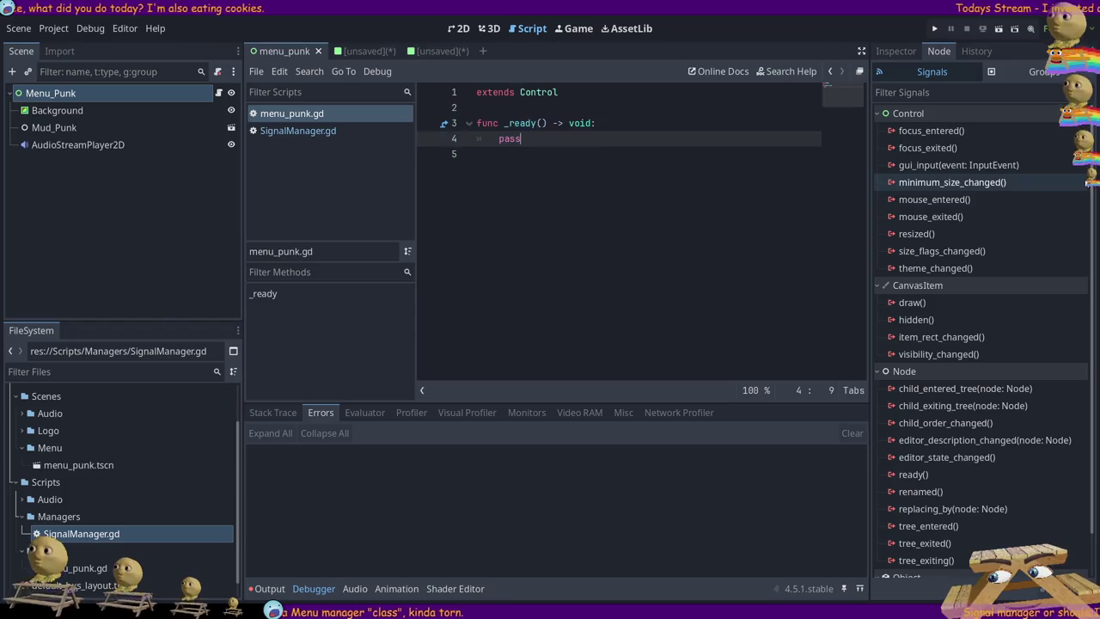
- Insert a blank line above extends Control and bring up the unsaved MainMenu scene
key(Down)
key(Return)
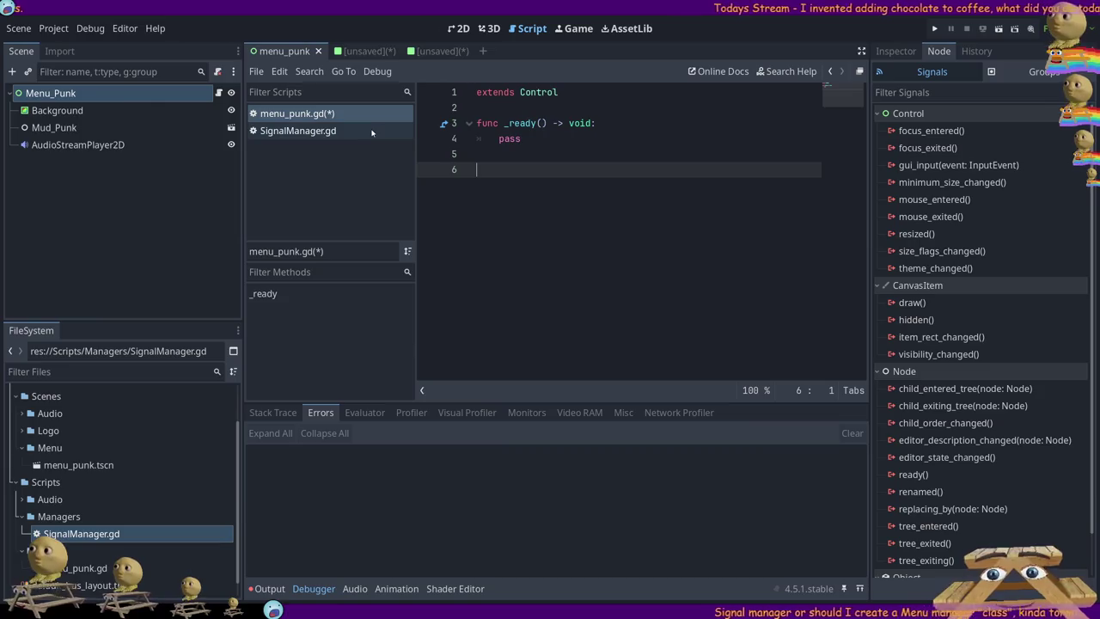
key(BackSpace)
key(BackSpace)
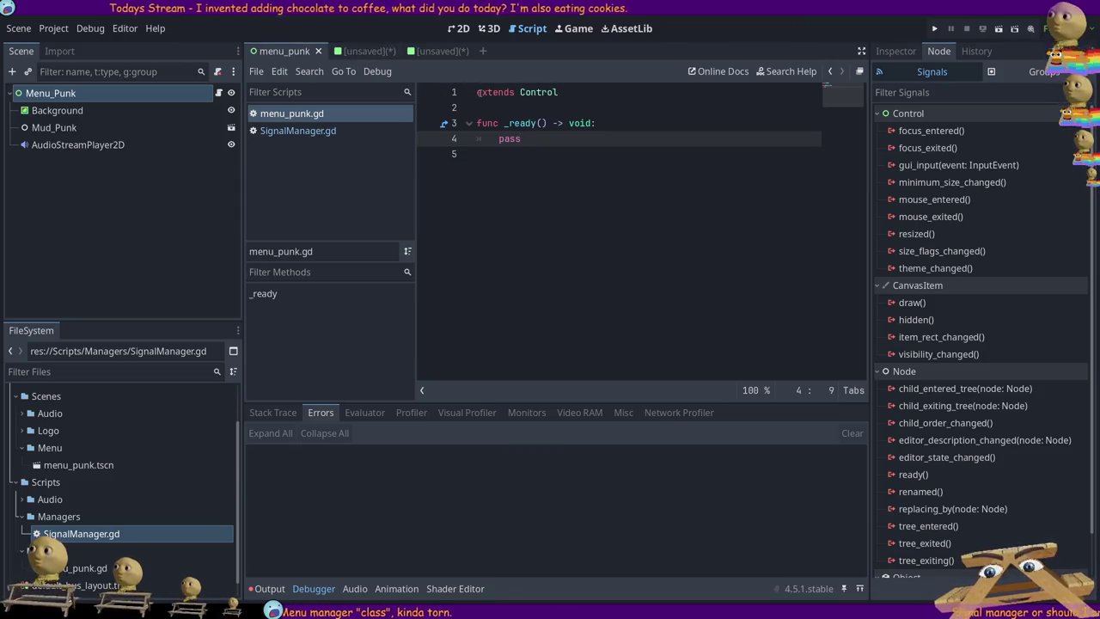
click(490, 93)
key(ctrl+shift+Return)
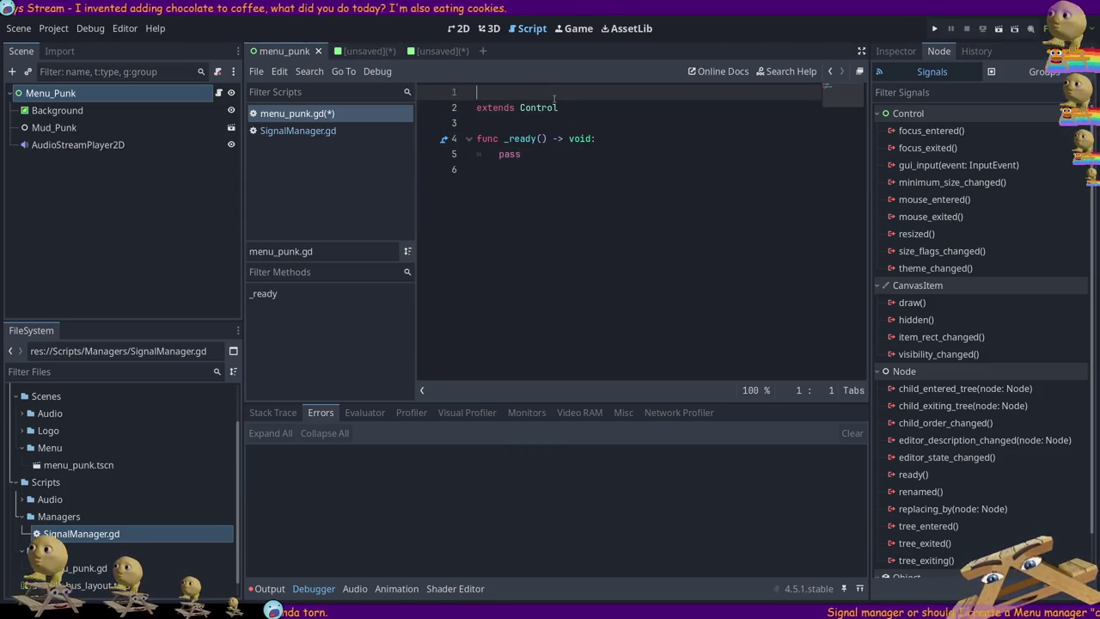
click(376, 55)
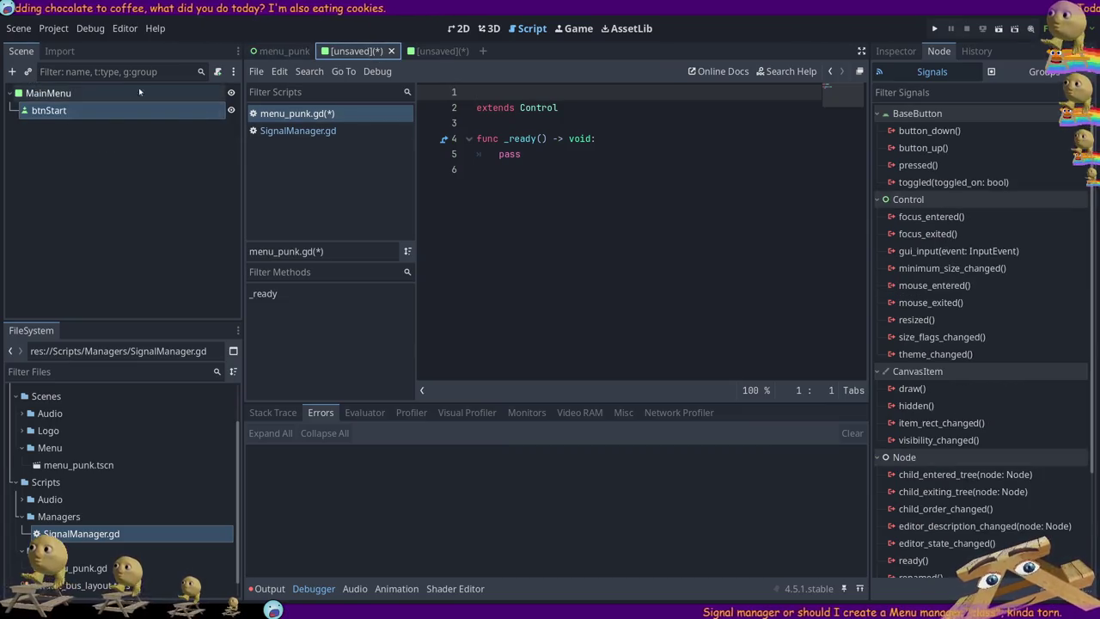
- Add an empty line below extends Panel in main_menu.gd, review btnStart's signals, and return to menu_punk
click(77, 93)
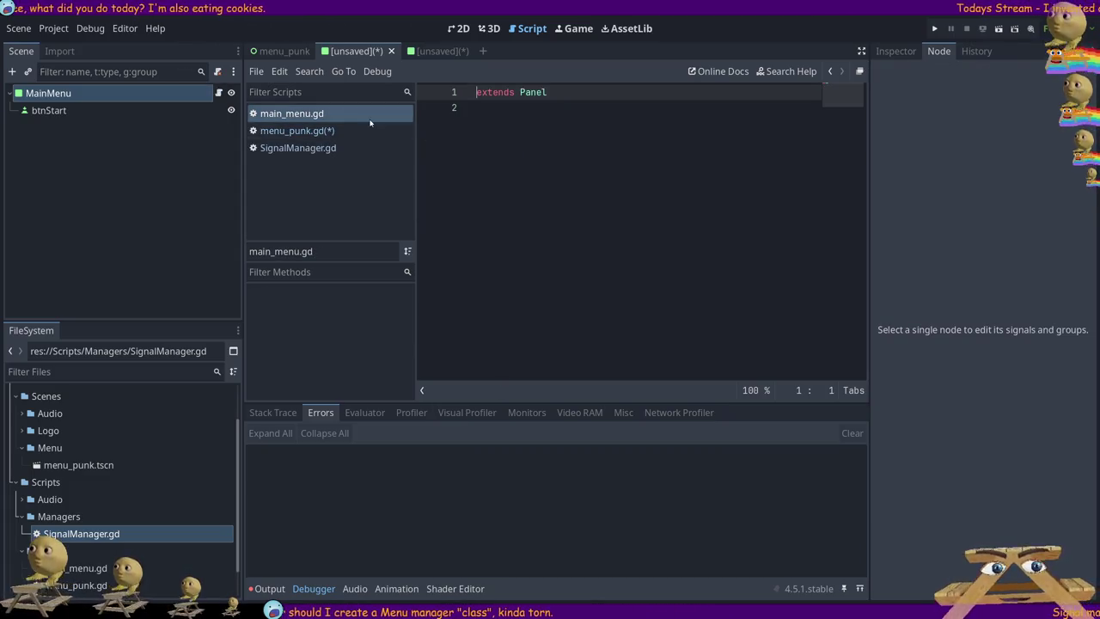
click(602, 125)
key(Return)
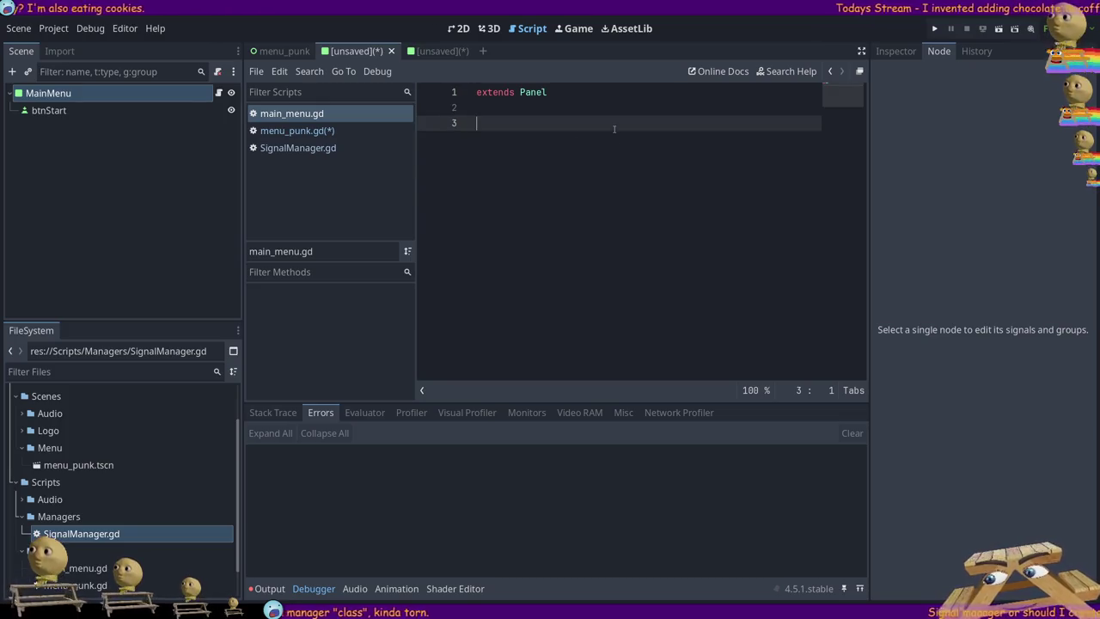
click(49, 110)
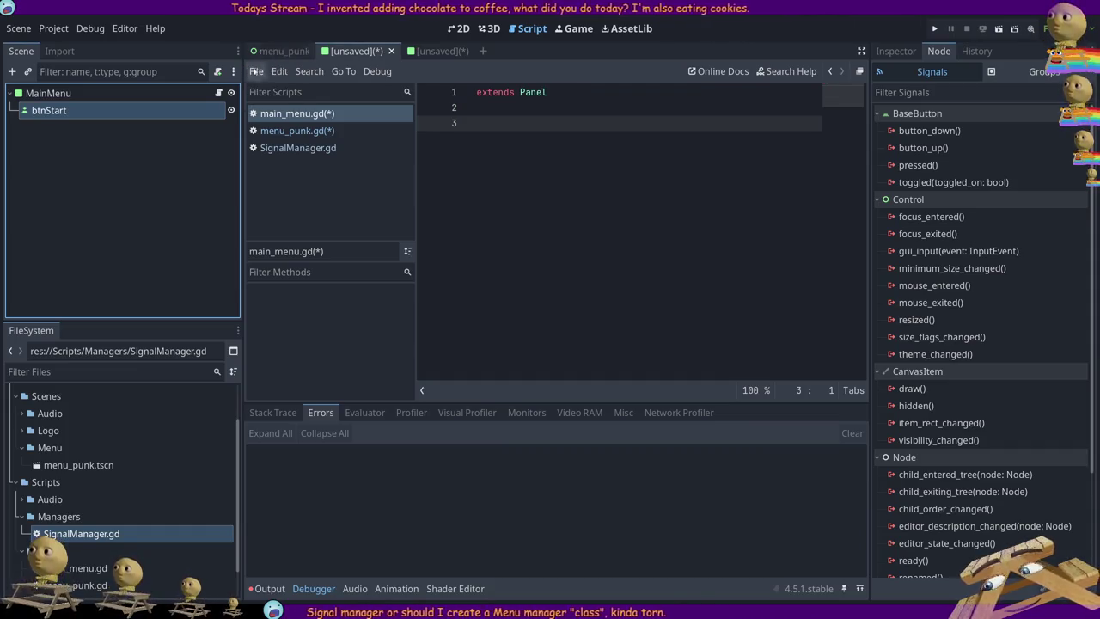
click(185, 92)
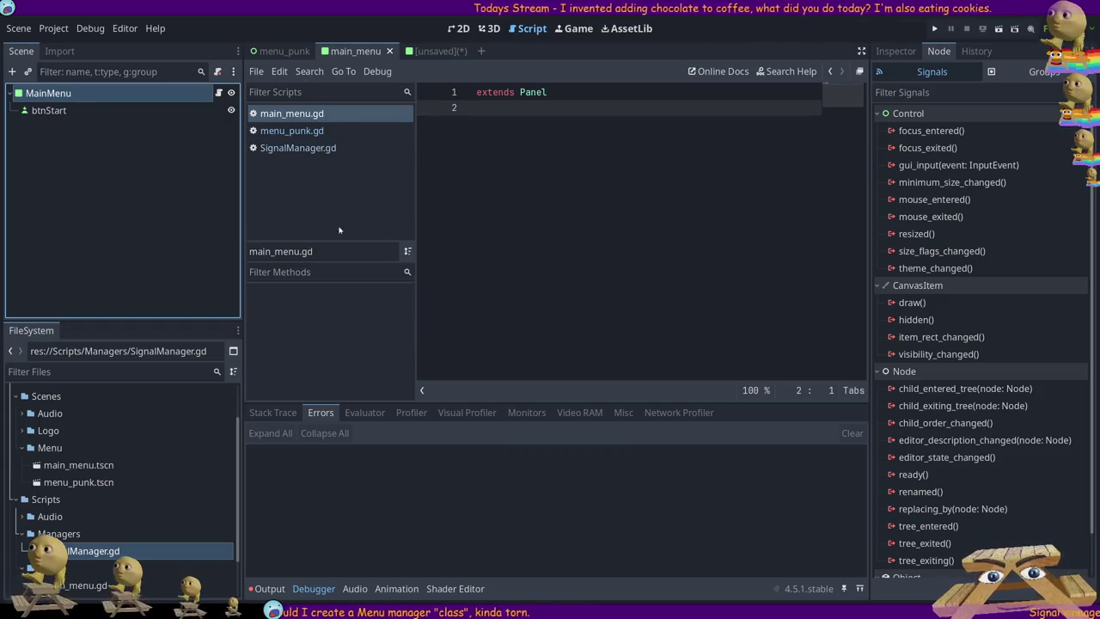
click(297, 50)
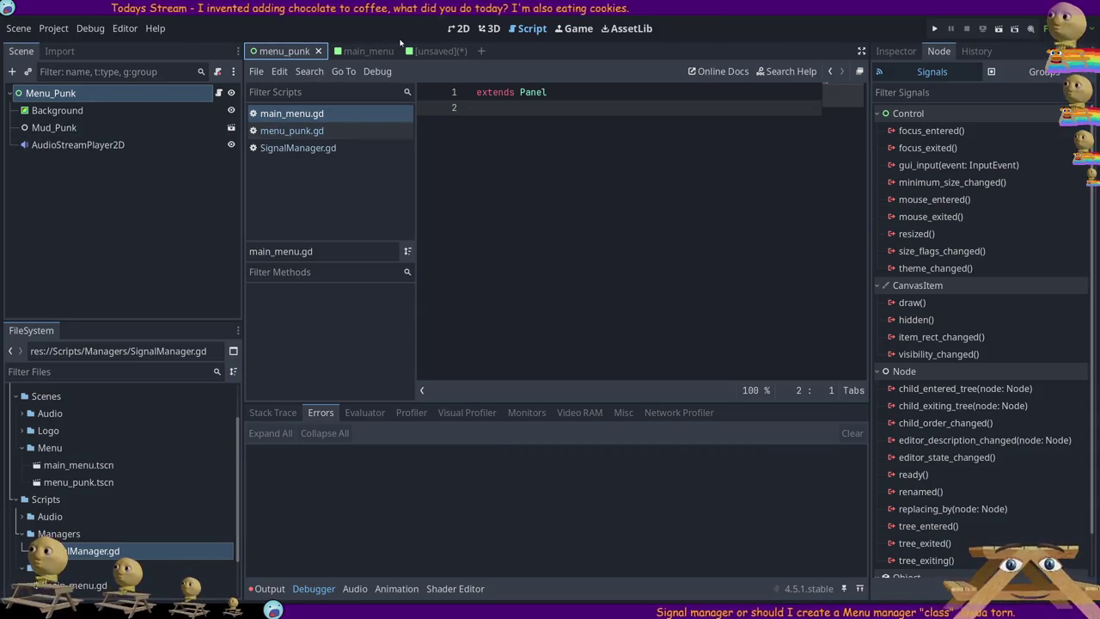
- Instance main_menu.tscn from the FileSystem dock as a child of Menu_Punk
click(366, 50)
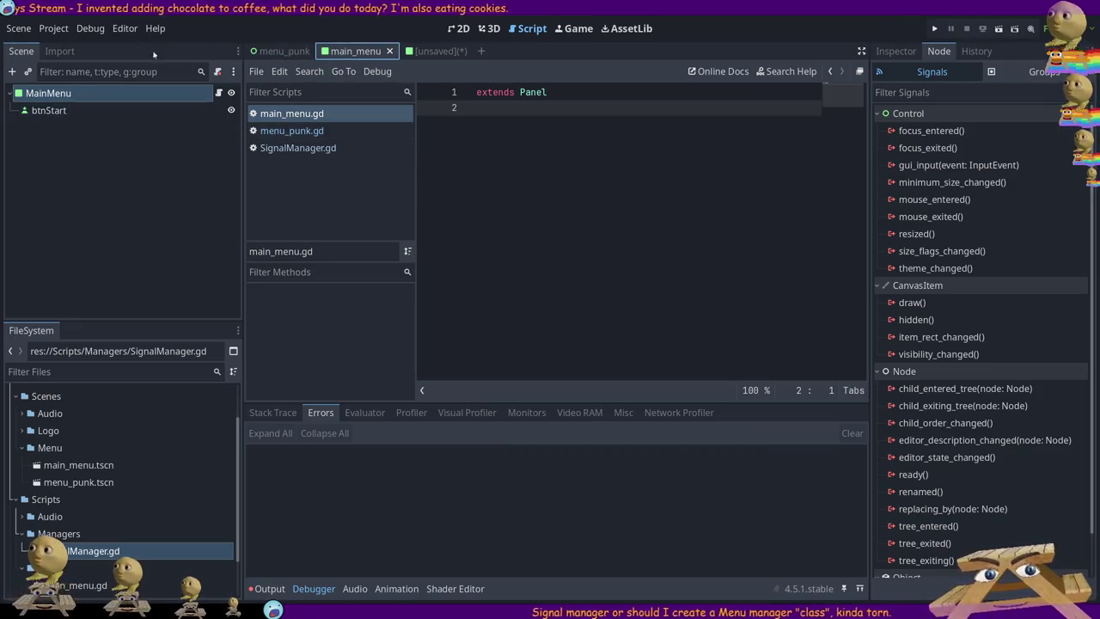
click(280, 51)
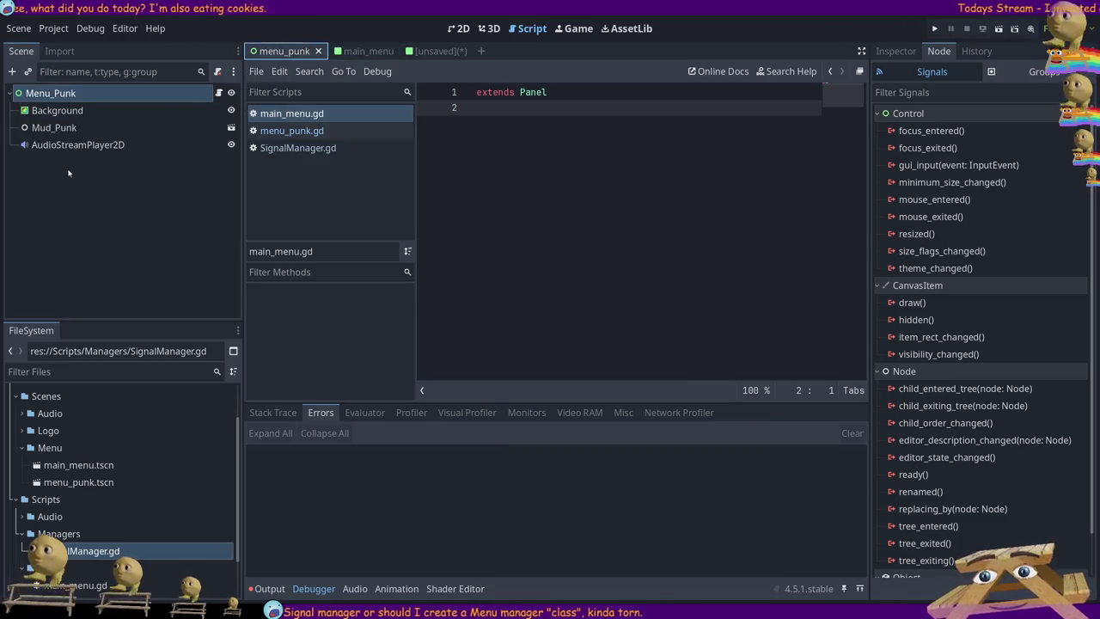
click(73, 316)
scroll(102, 534, down, 2)
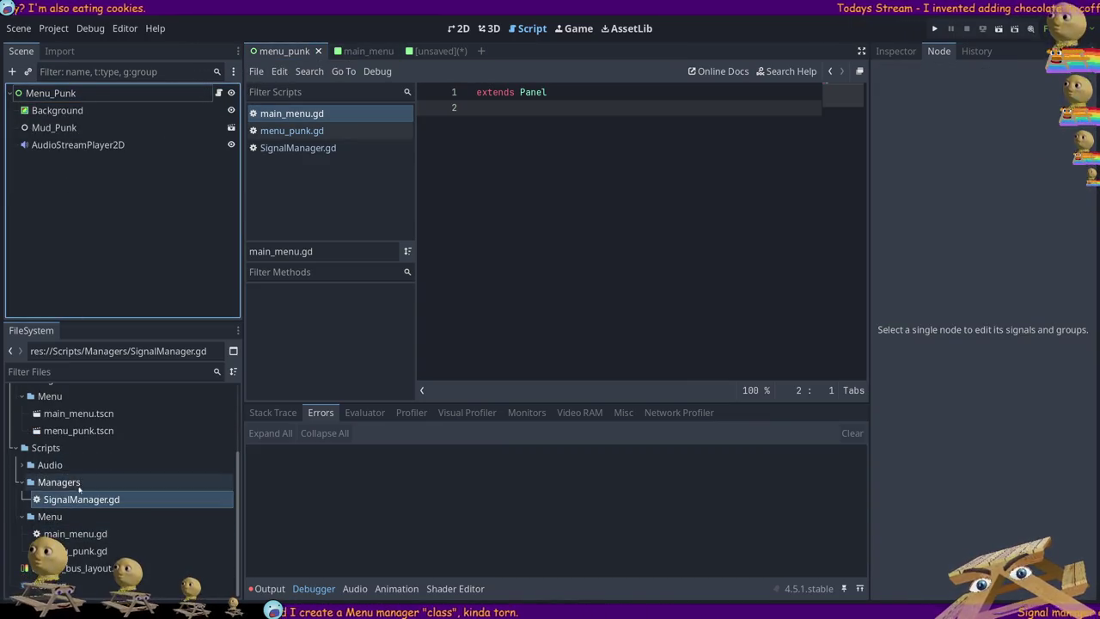
scroll(62, 464, up, 1)
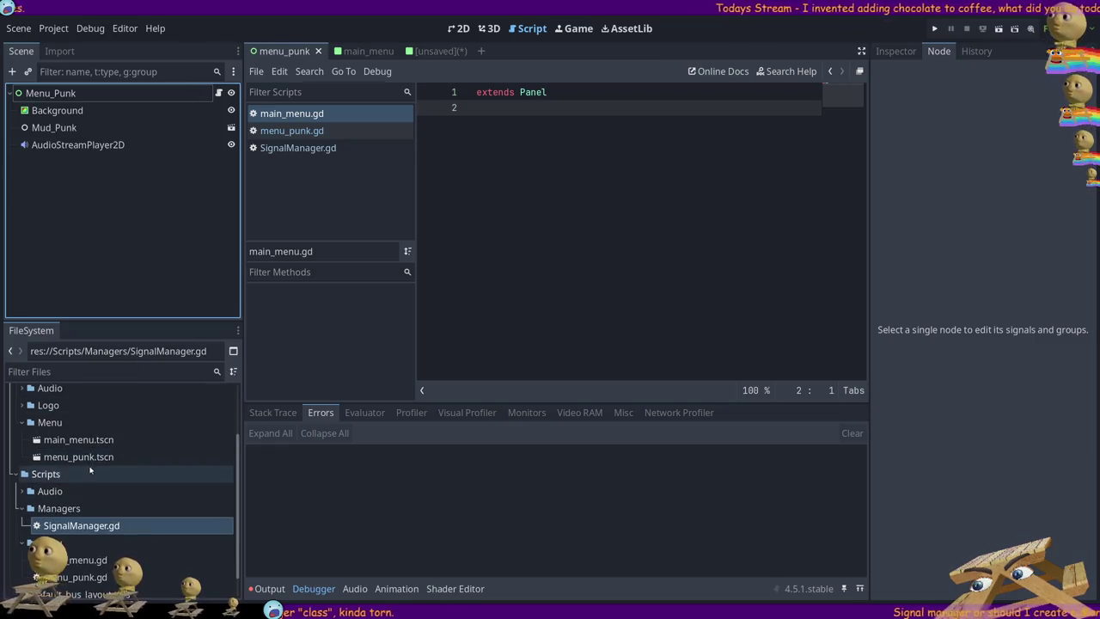
click(82, 437)
mouse_move(81, 438)
mouse_down()
mouse_move(77, 238)
mouse_move(50, 96)
mouse_up()
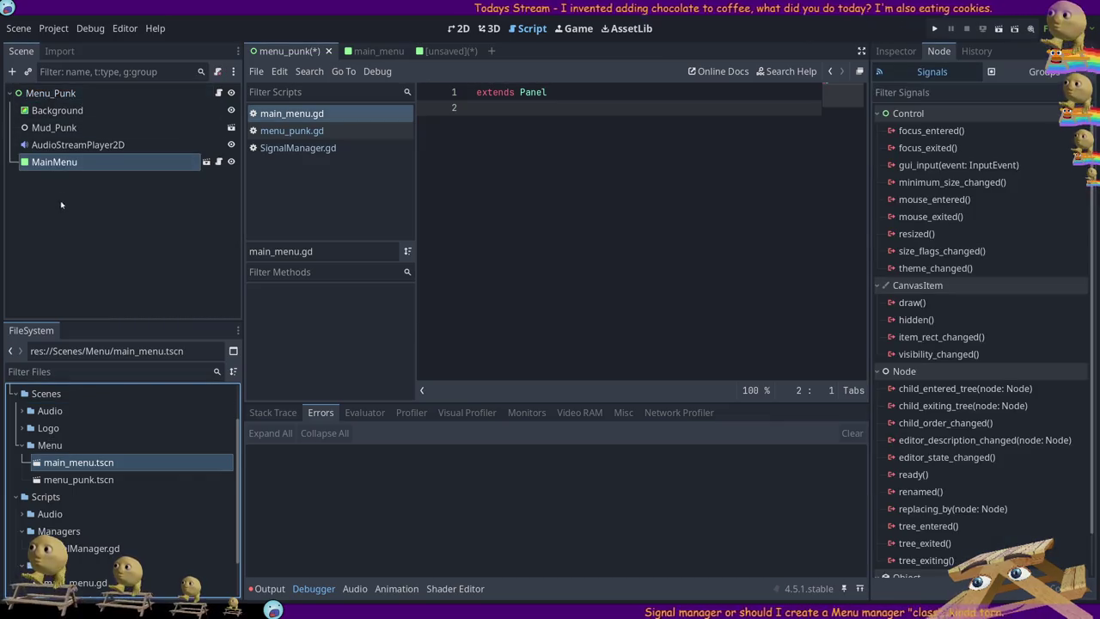
click(206, 254)
- Toggle the MainMenu instance's visibility on the 2D canvas, leaving it visible
key(ctrl+F1)
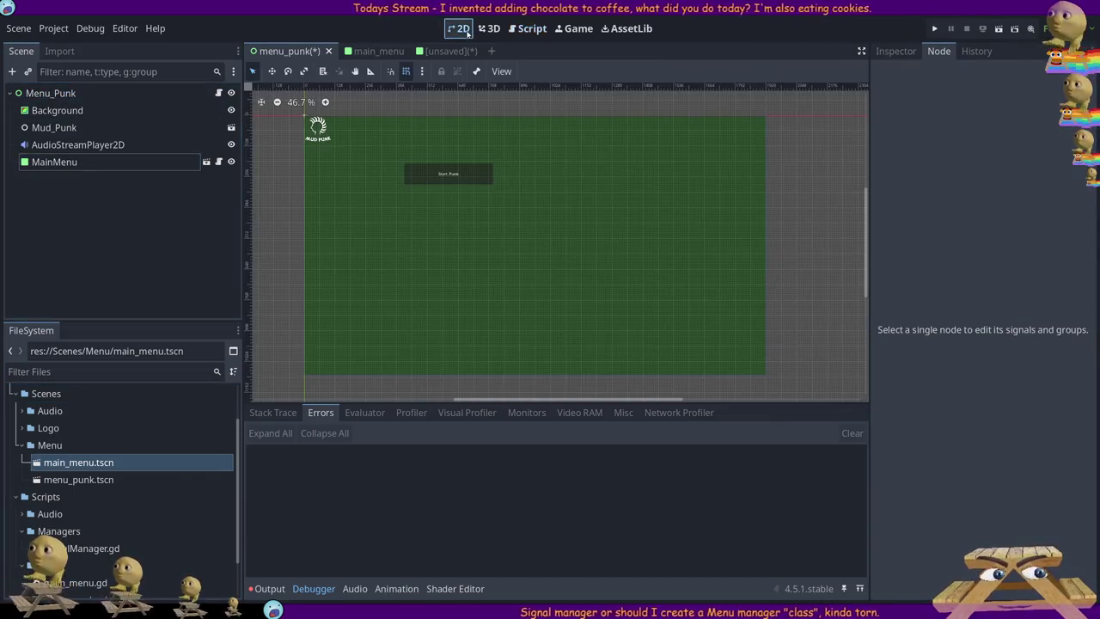
click(230, 162)
click(230, 162)
click(231, 162)
click(230, 164)
click(231, 164)
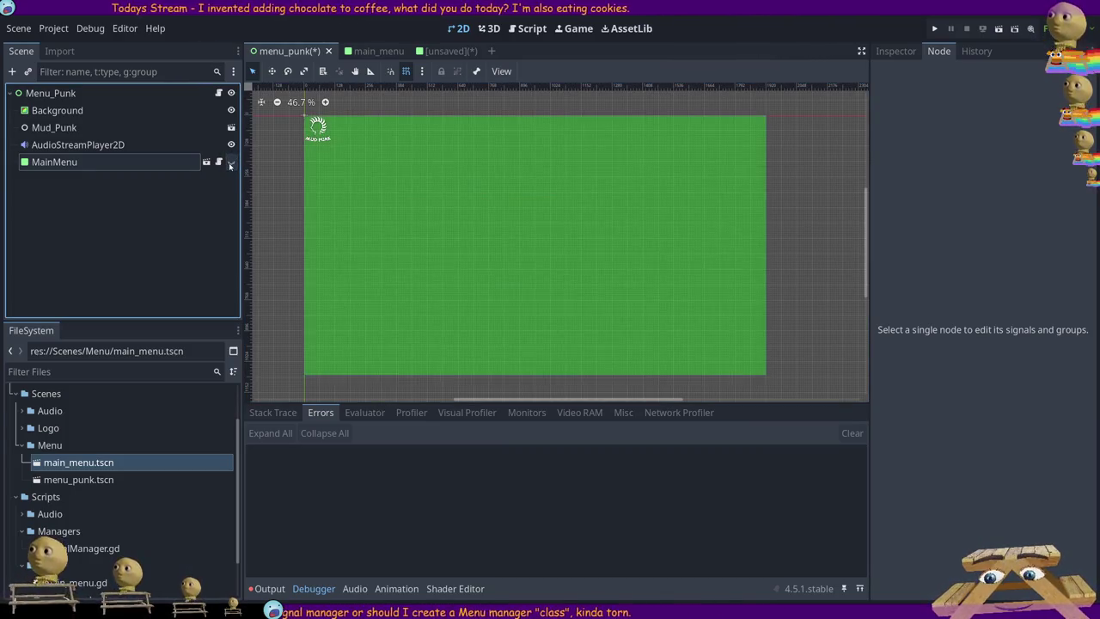
click(230, 162)
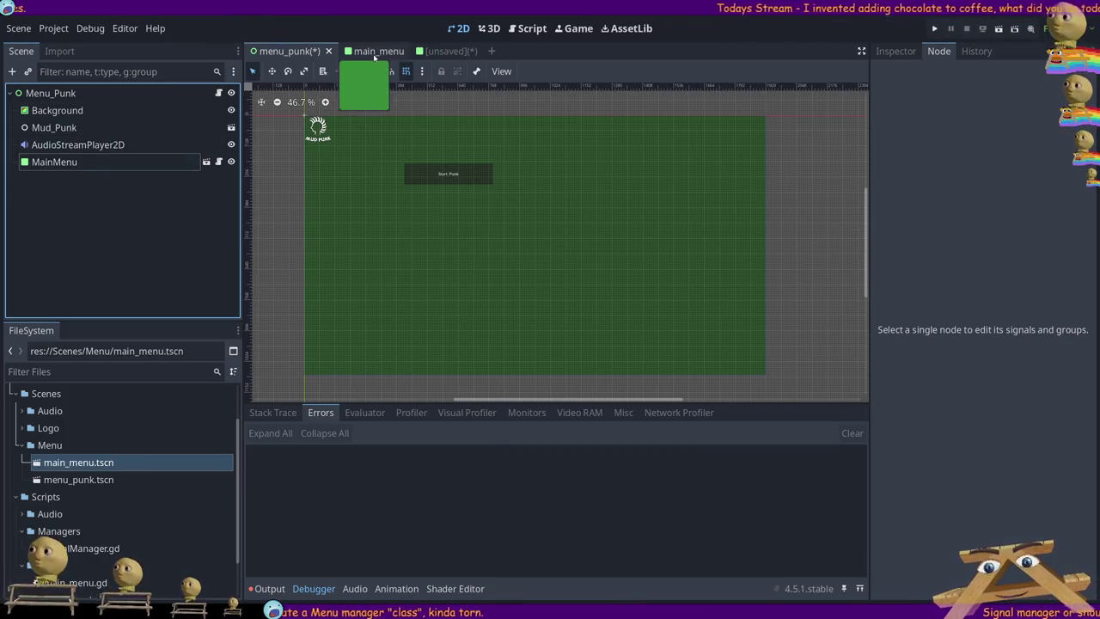
- Open menu_punk.gd in the Script workspace
click(370, 52)
click(282, 51)
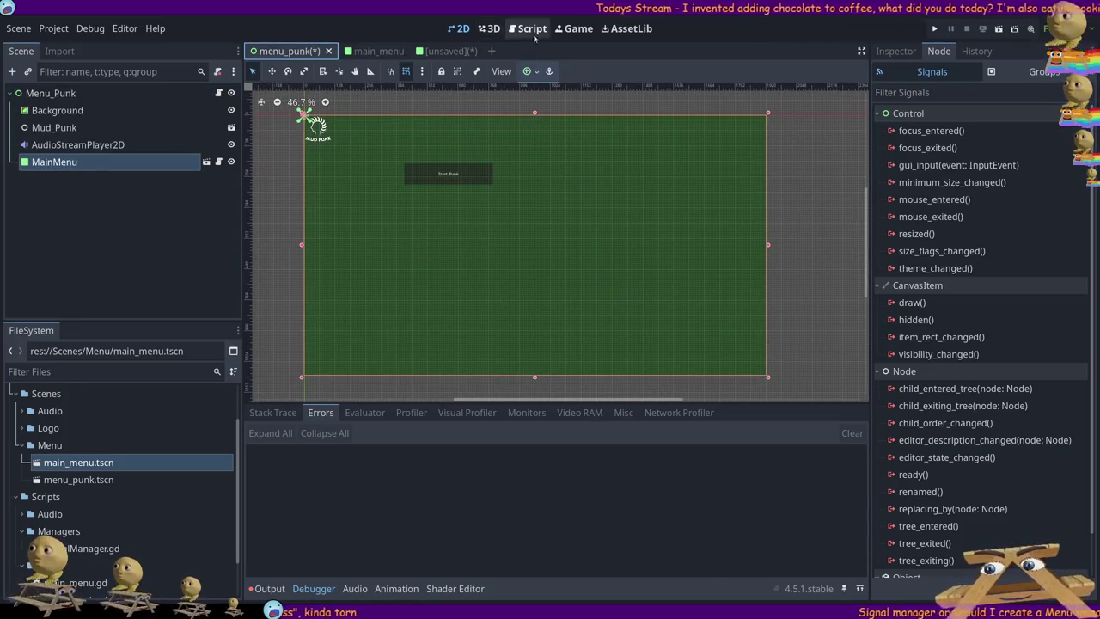
click(532, 33)
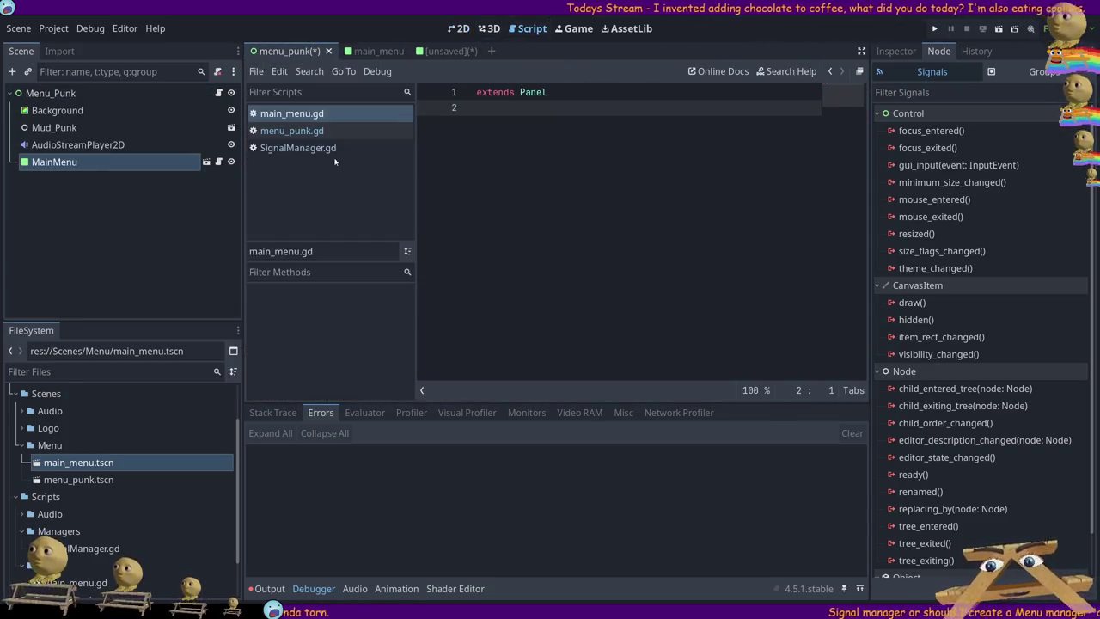
click(284, 131)
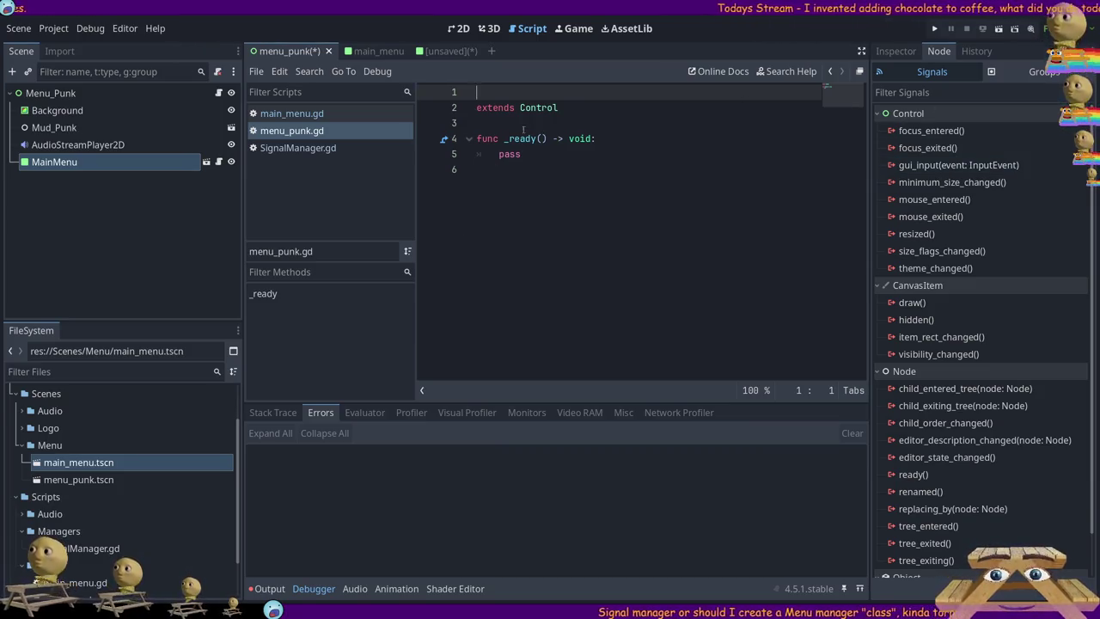
click(560, 158)
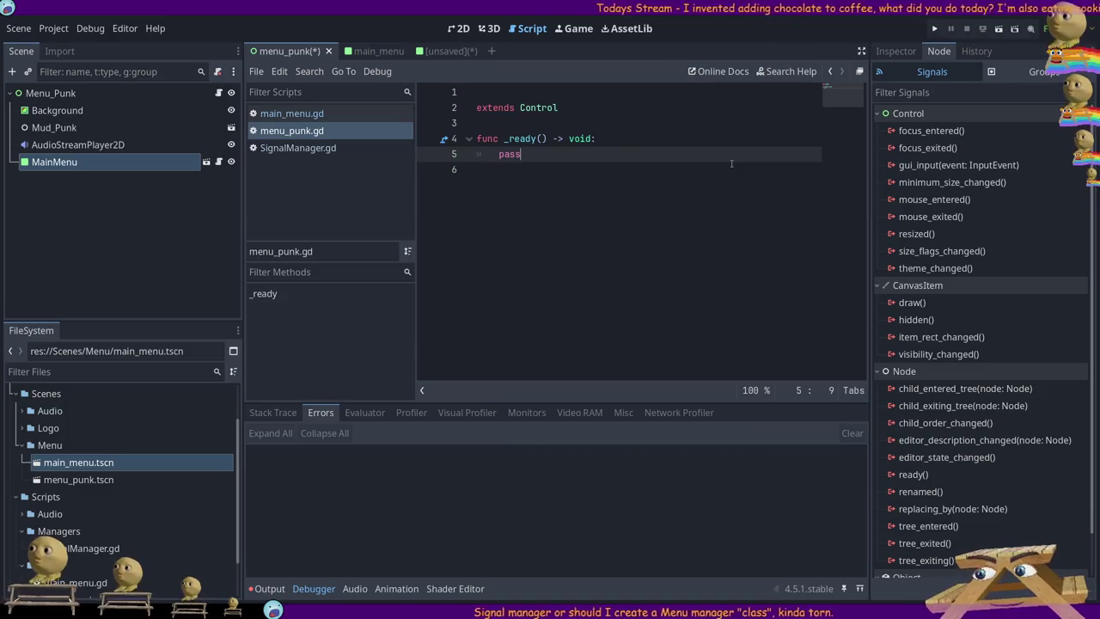
click(562, 135)
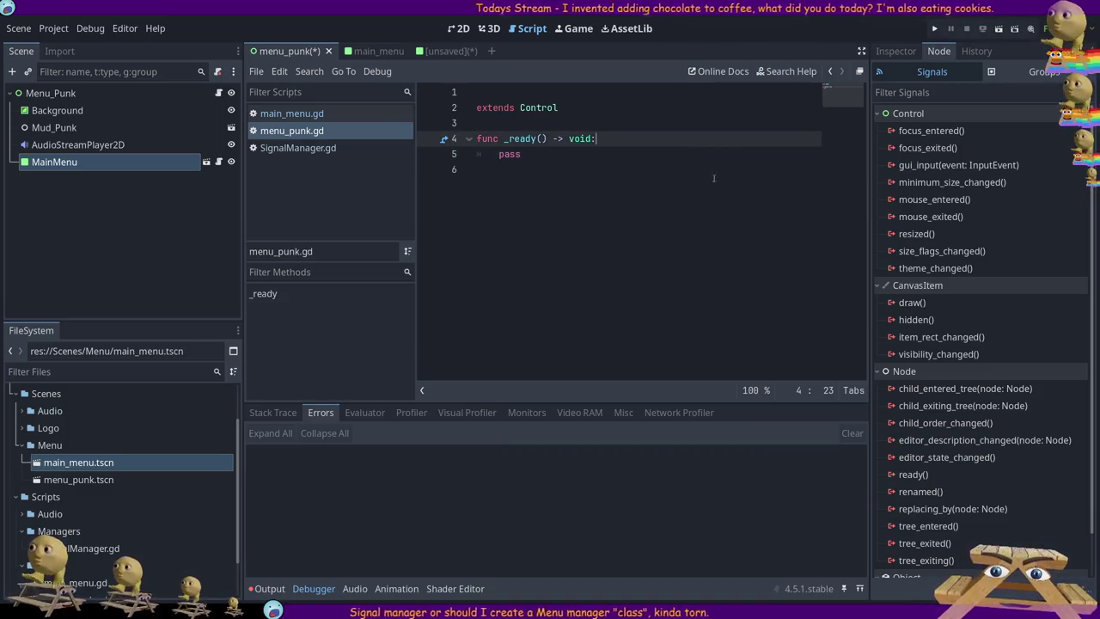
key(Up)
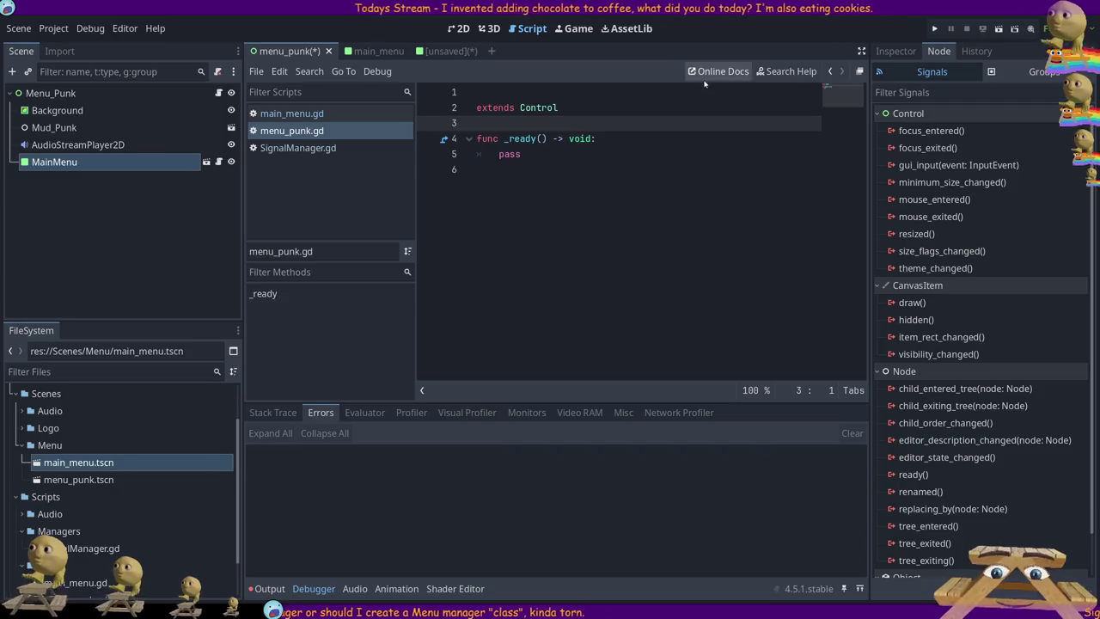
text(@export )
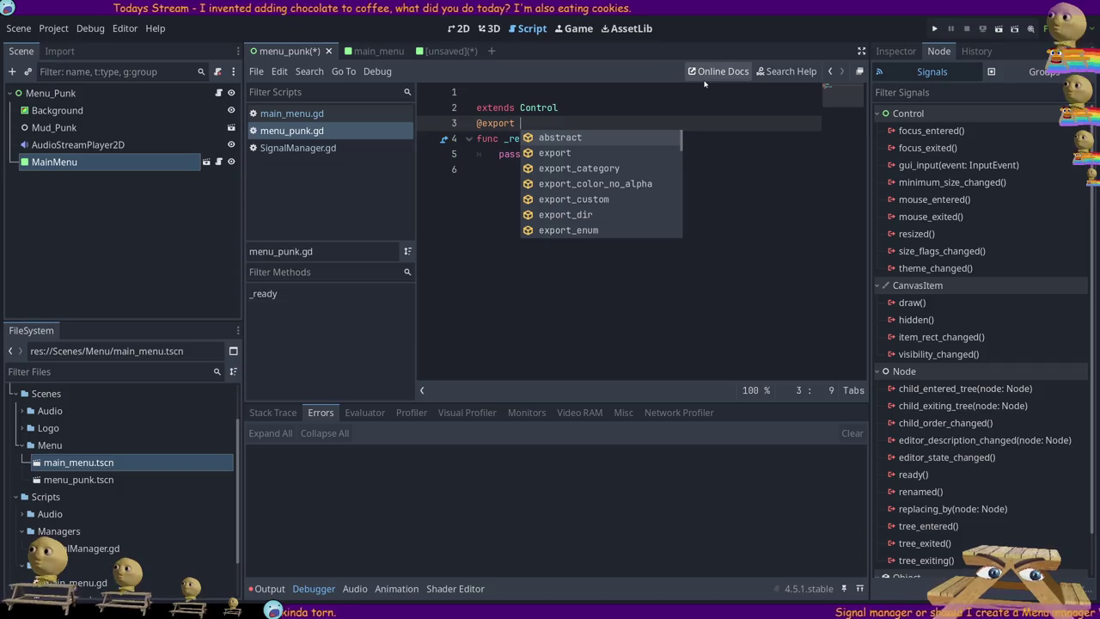
text(StartingMenu)
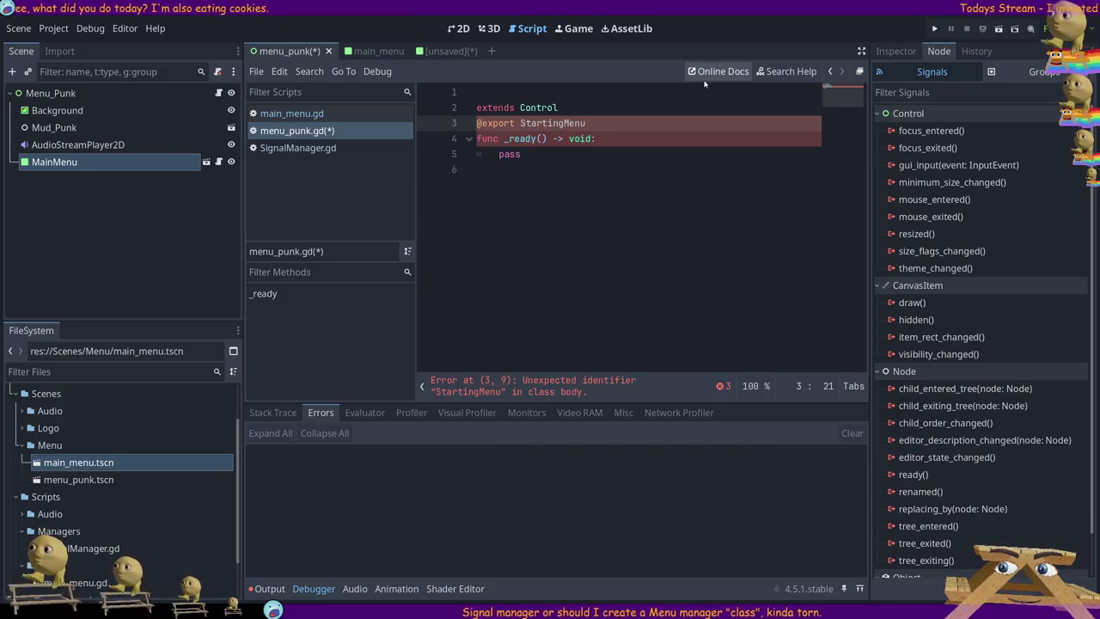
key(Return)
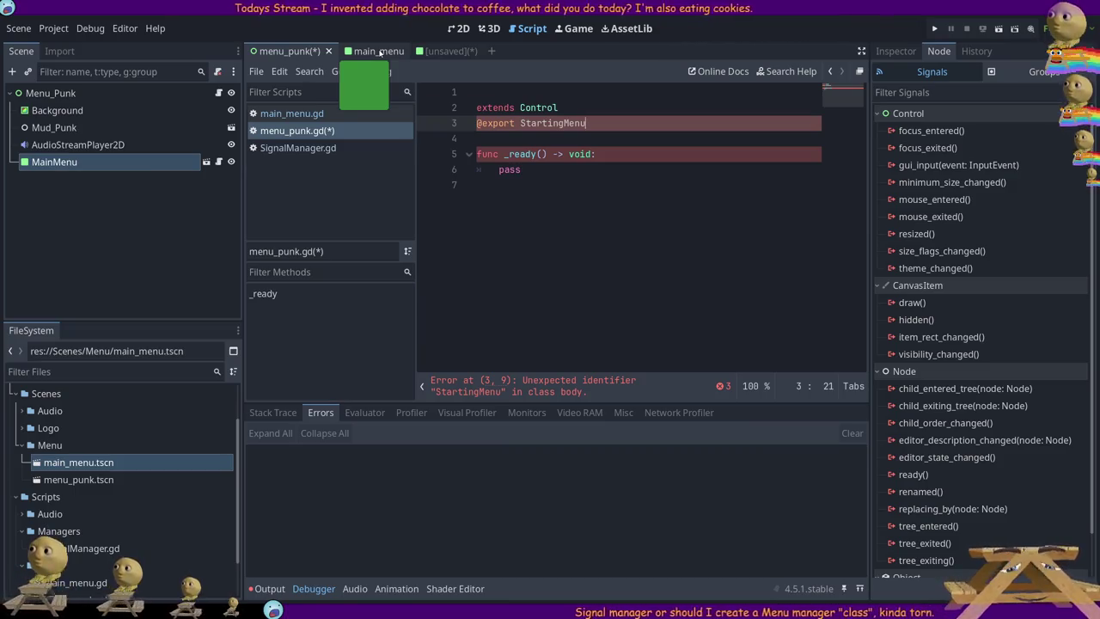
click(361, 49)
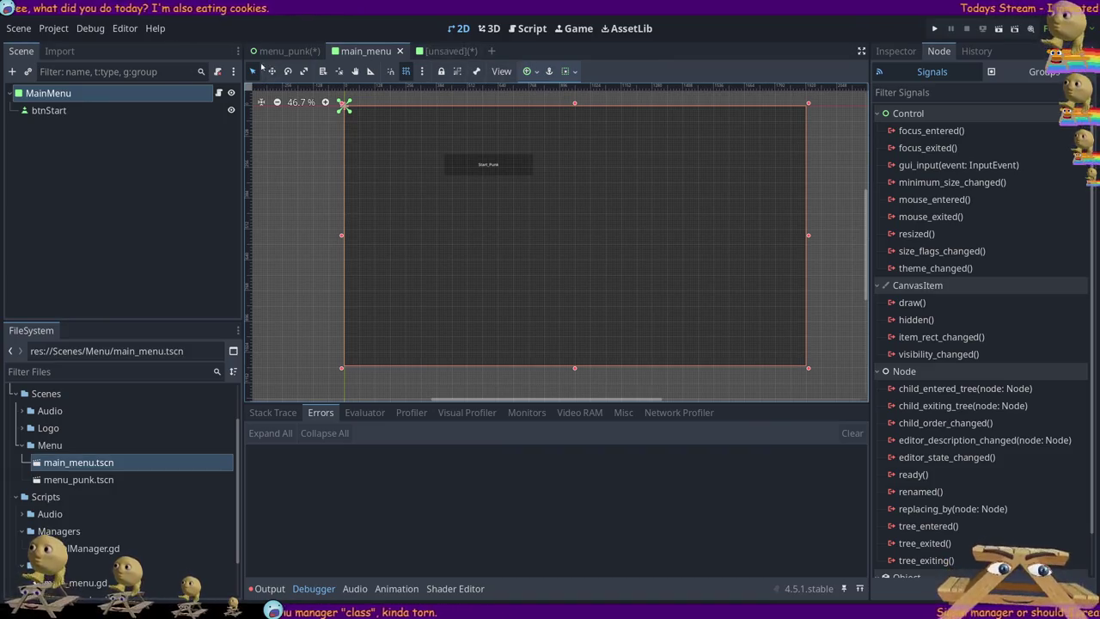
- Return to the menu_punk scene's 2D view
click(287, 51)
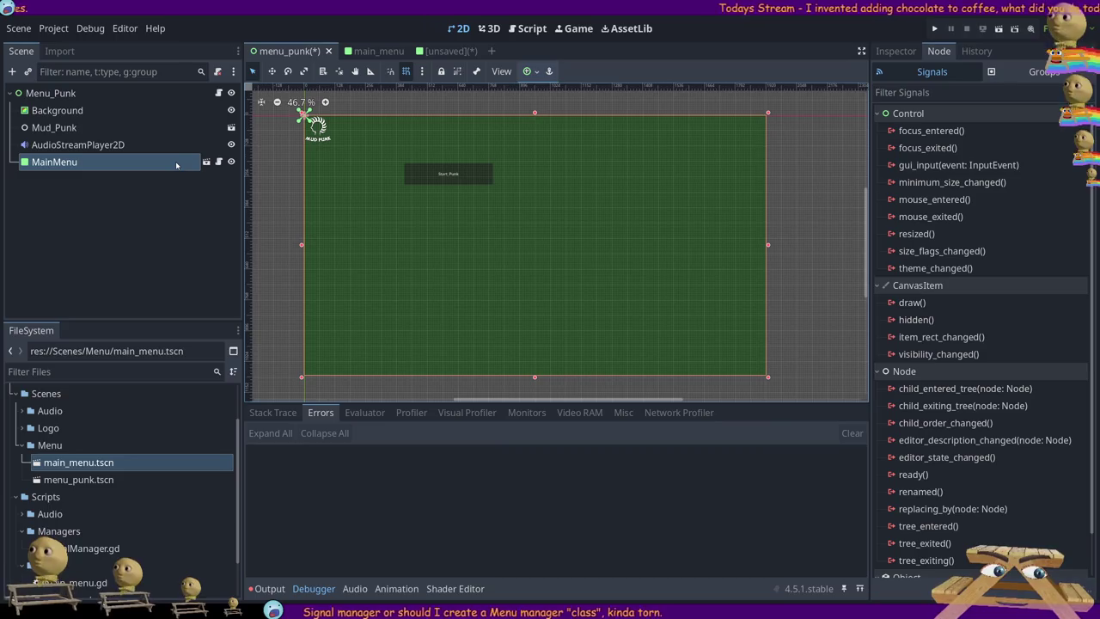
- Add a String type annotation to StartingMenu on line 3 of menu_punk.gd
click(218, 93)
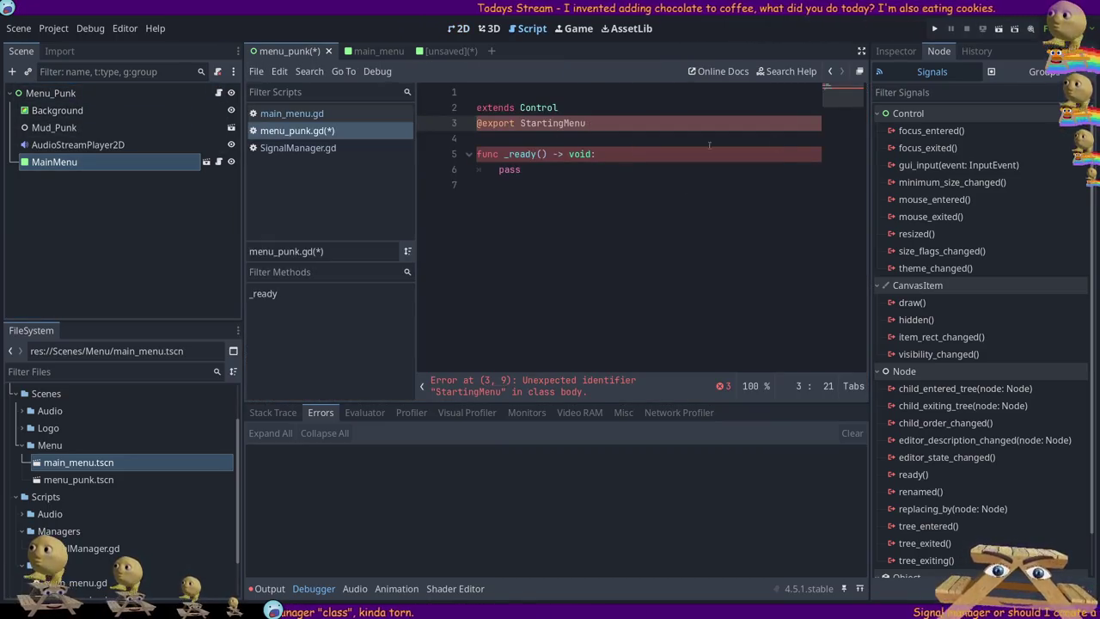
key(Home)
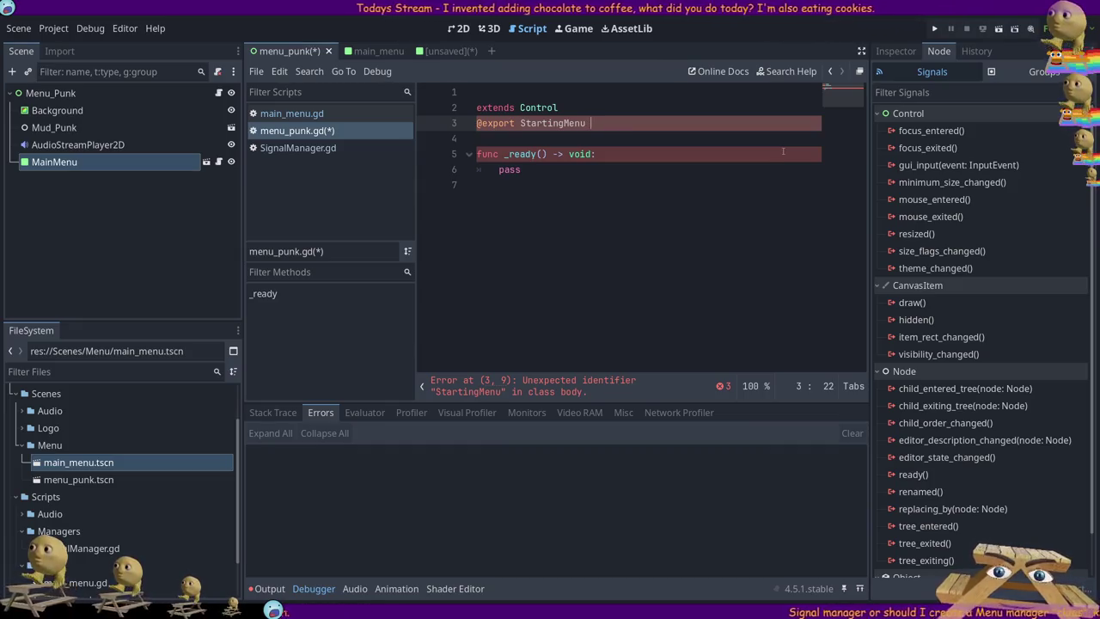
key(Right)
key(Right)
key(Right)
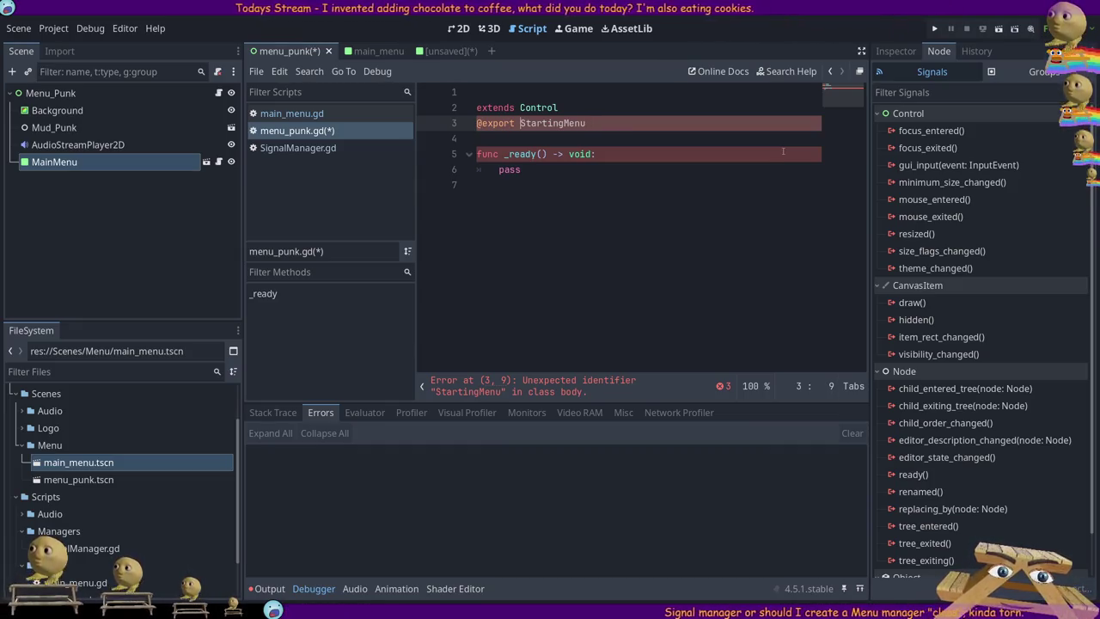
text(String)
key(End)
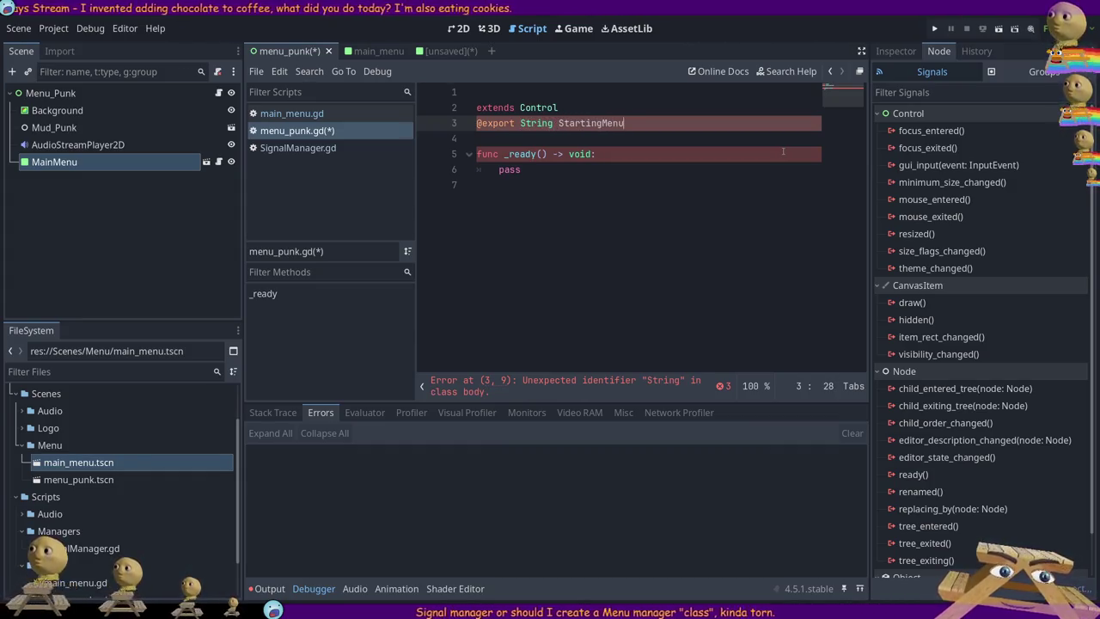
text(: st)
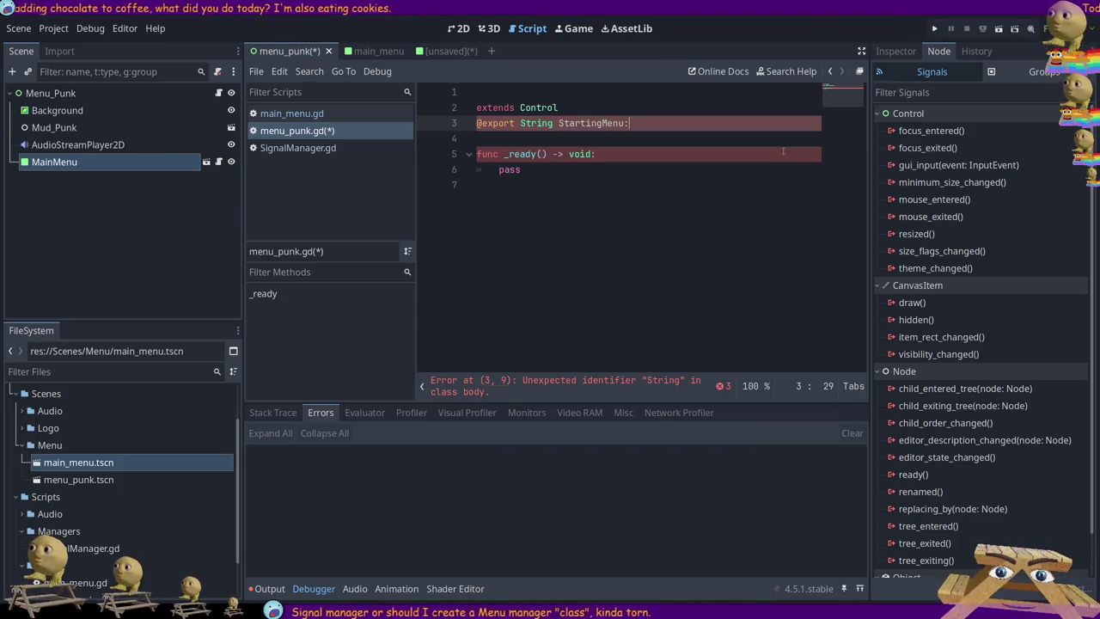
key(BackSpace)
key(BackSpace)
text(String)
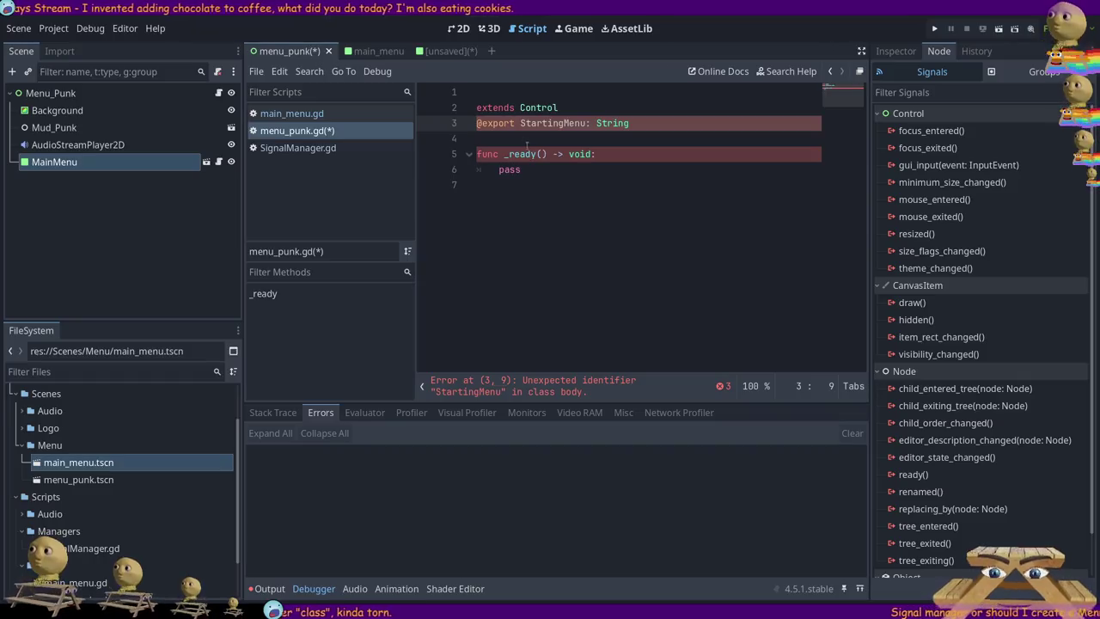
text(var)
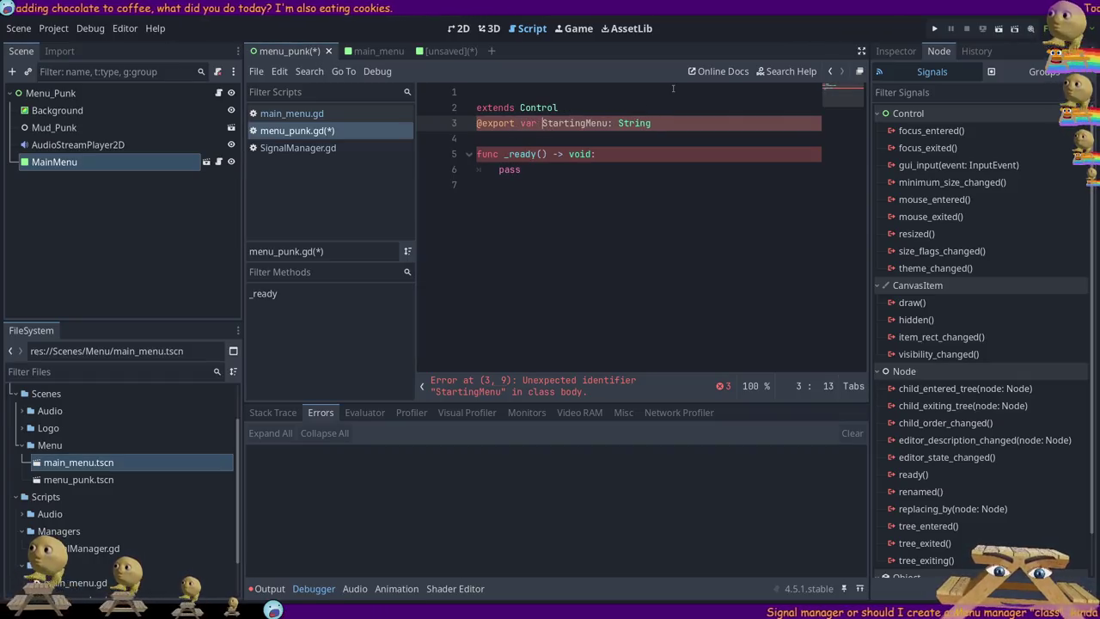
key(End)
key(BackSpace)
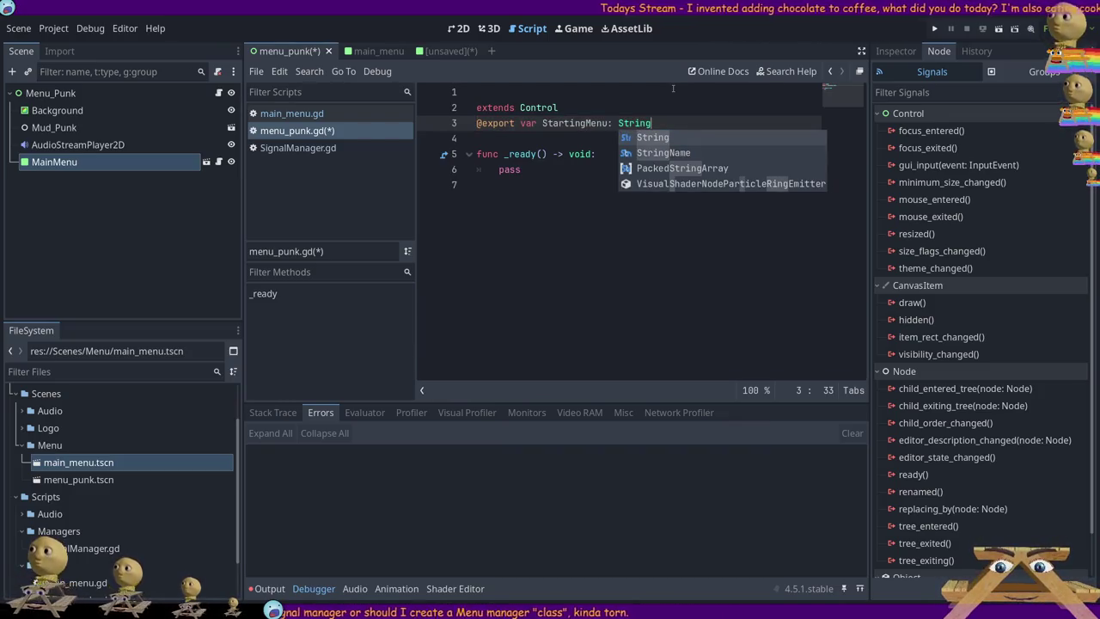
text(=)
key(BackSpace)
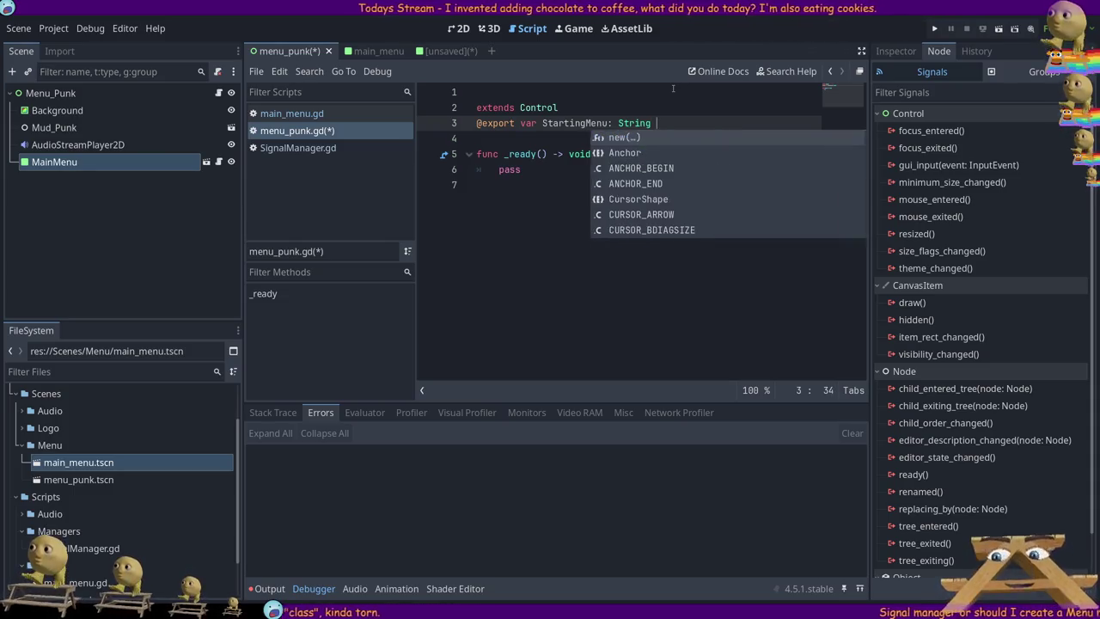
text(= )
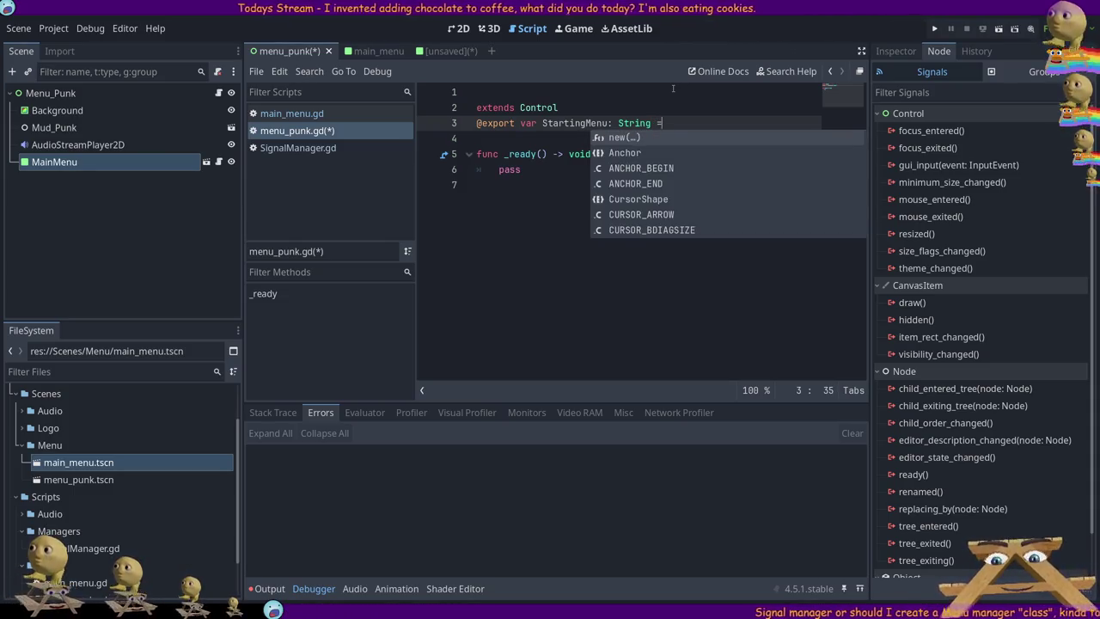
text(")
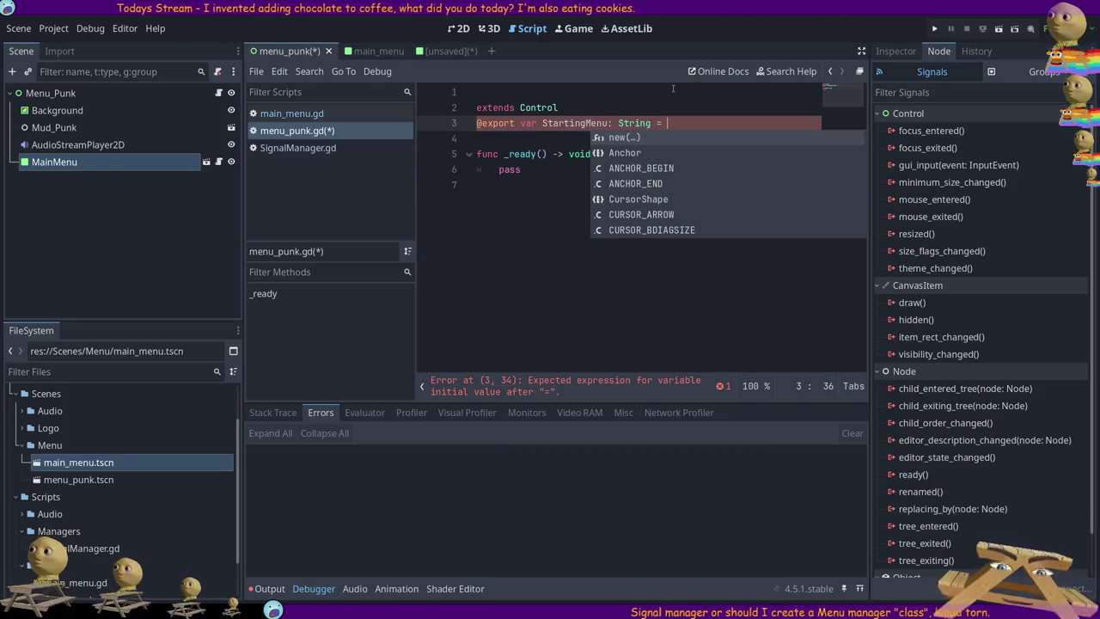
key(Escape)
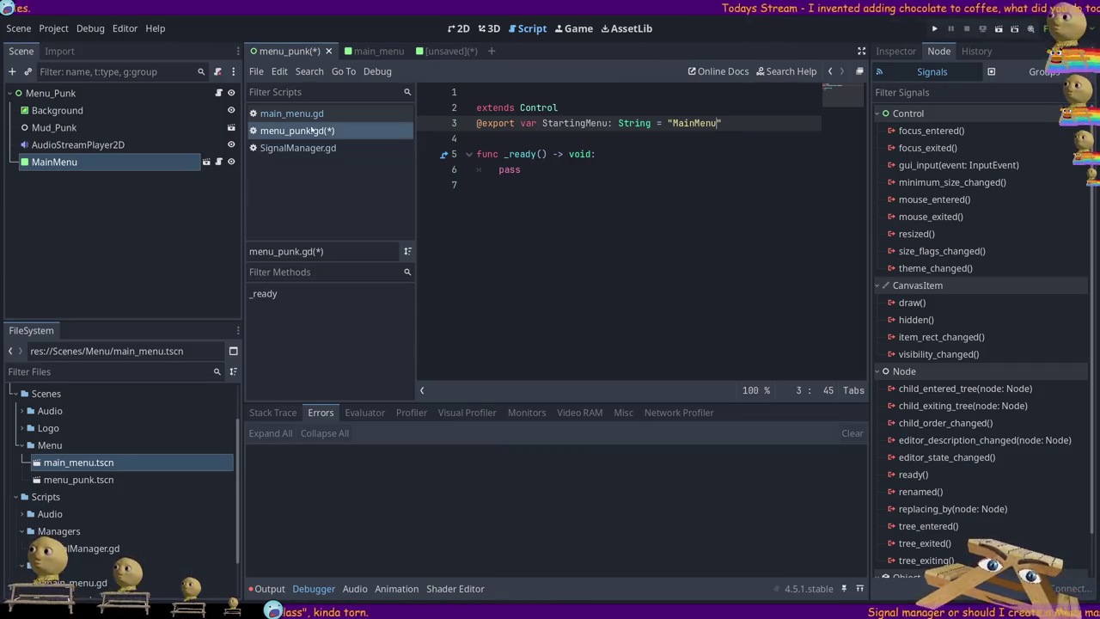
click(378, 51)
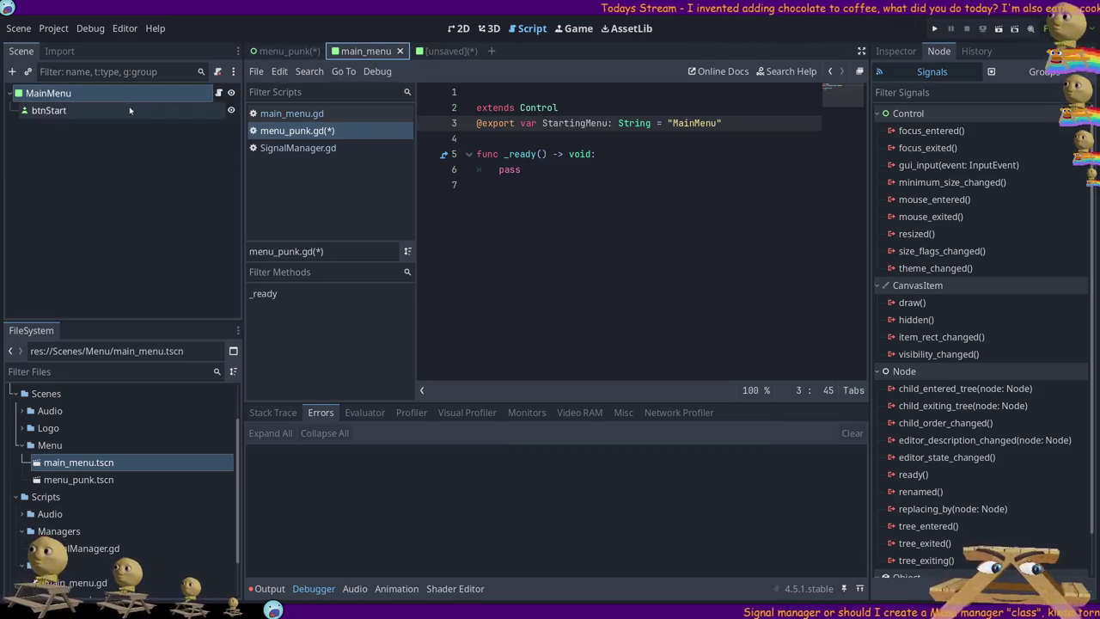
- In the main_menu scene, select btnStart and connect its pressed() signal to a new handler
click(220, 93)
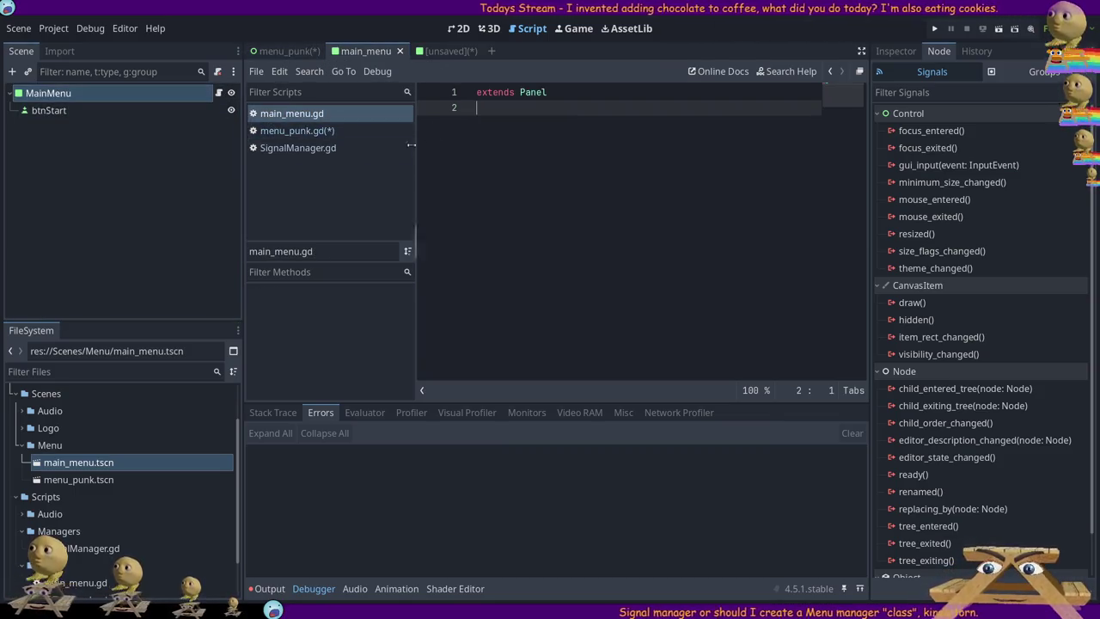
click(283, 50)
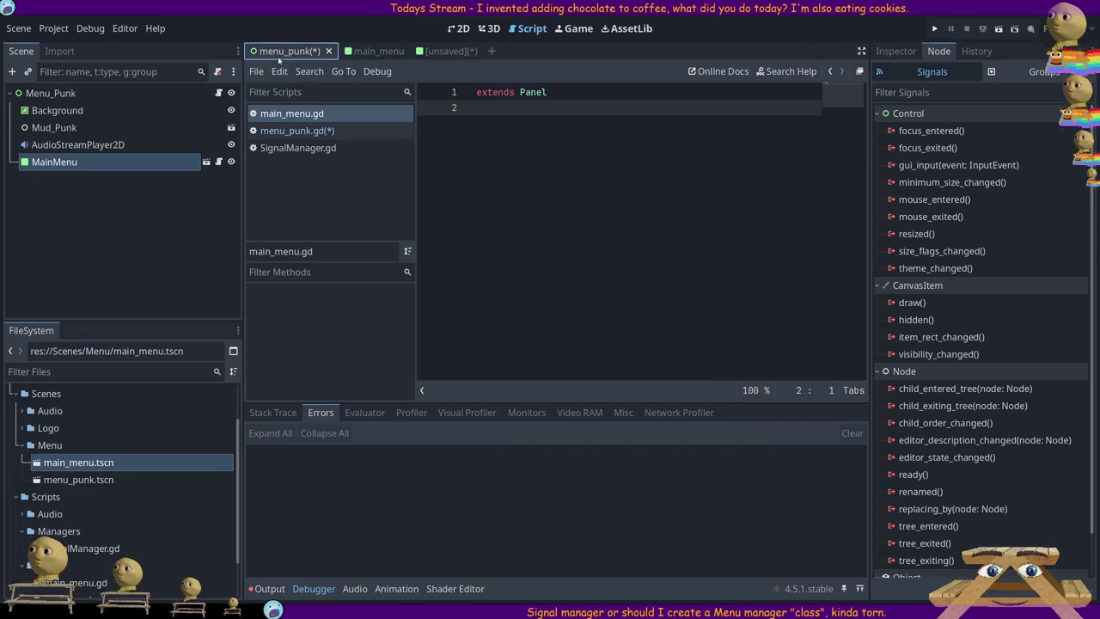
click(219, 92)
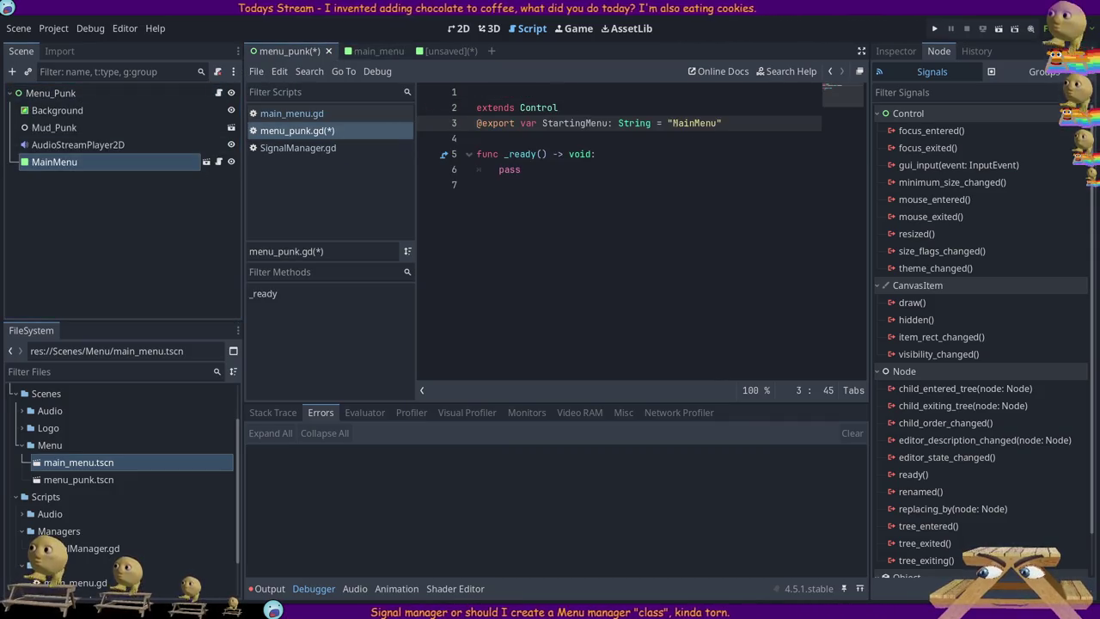
click(120, 93)
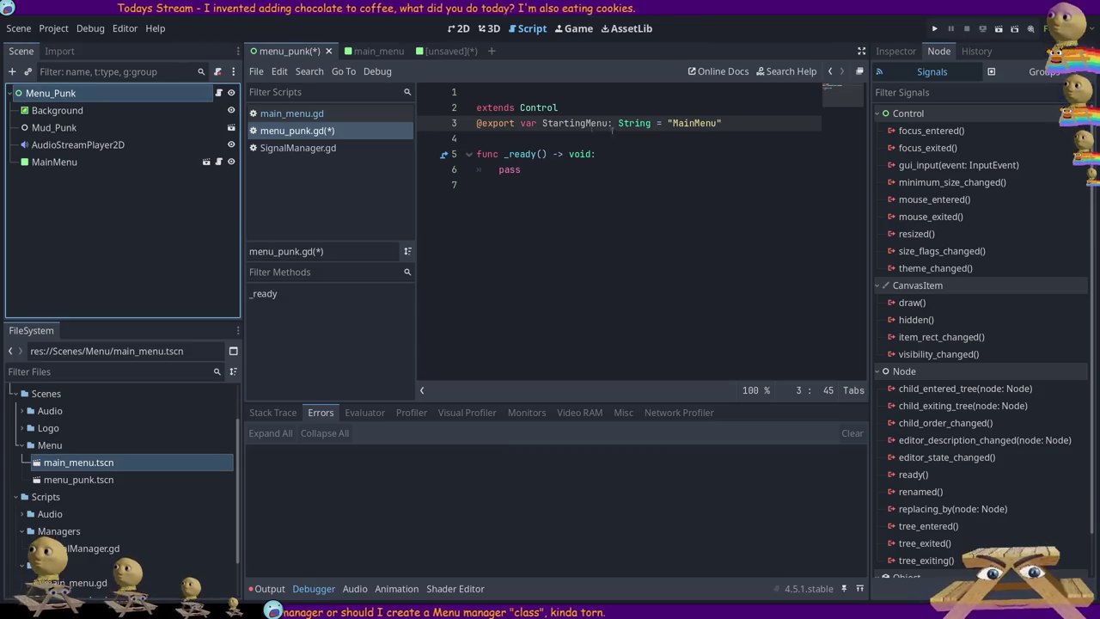
click(367, 54)
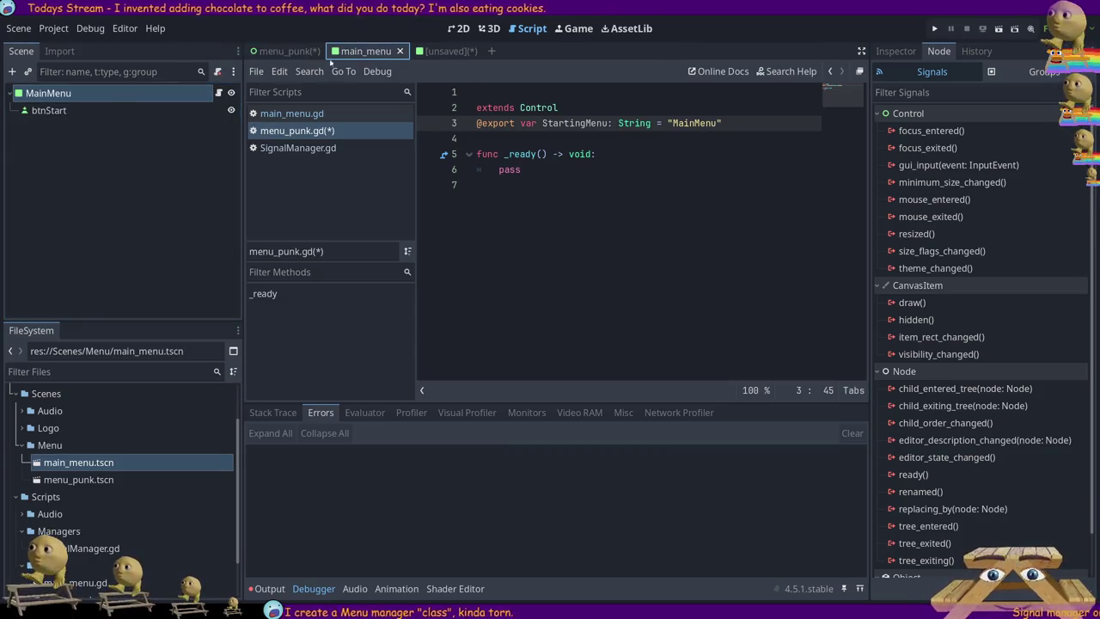
click(218, 93)
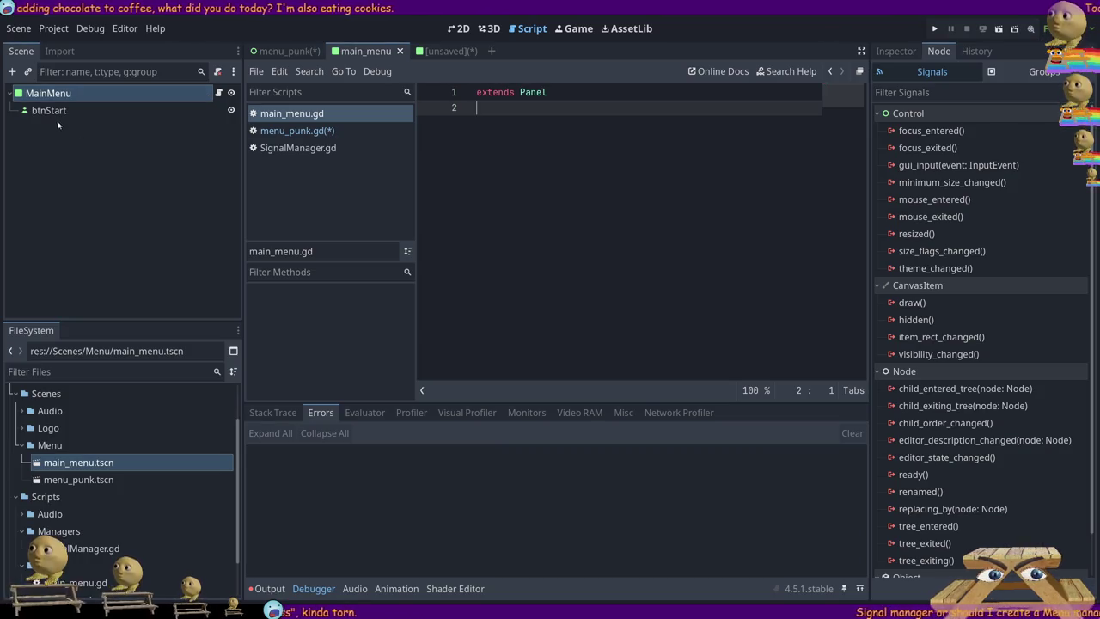
click(152, 109)
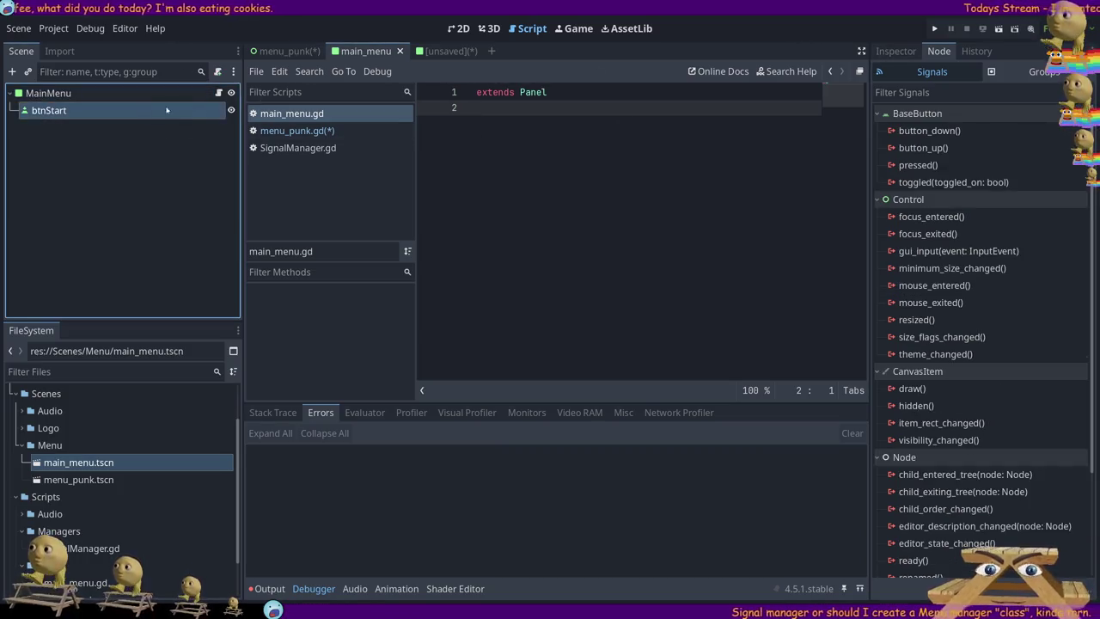
click(470, 29)
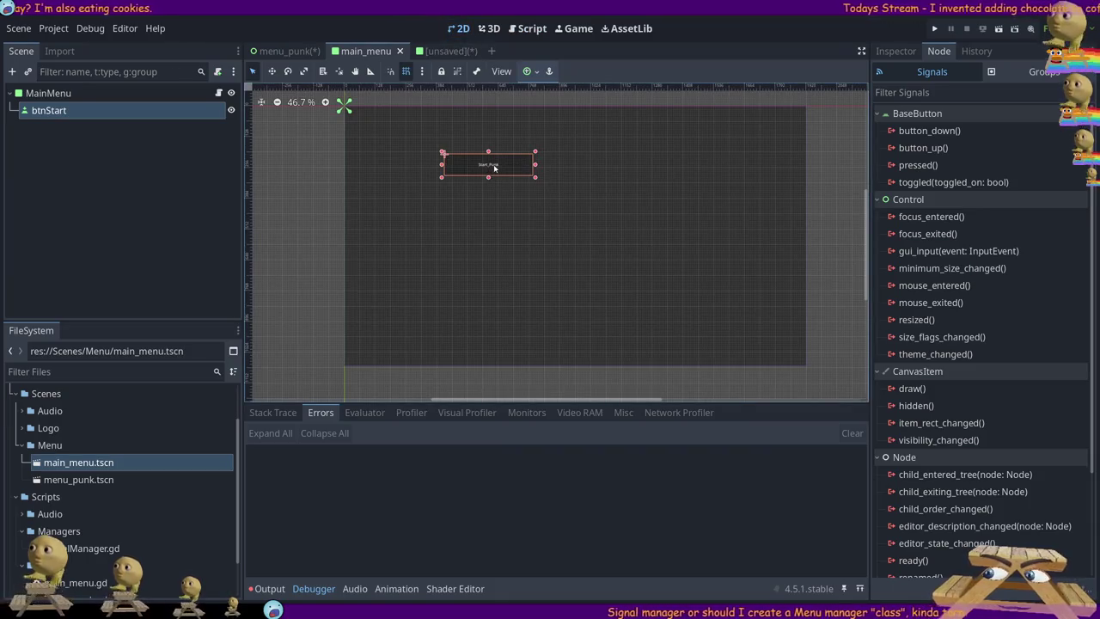
click(916, 168)
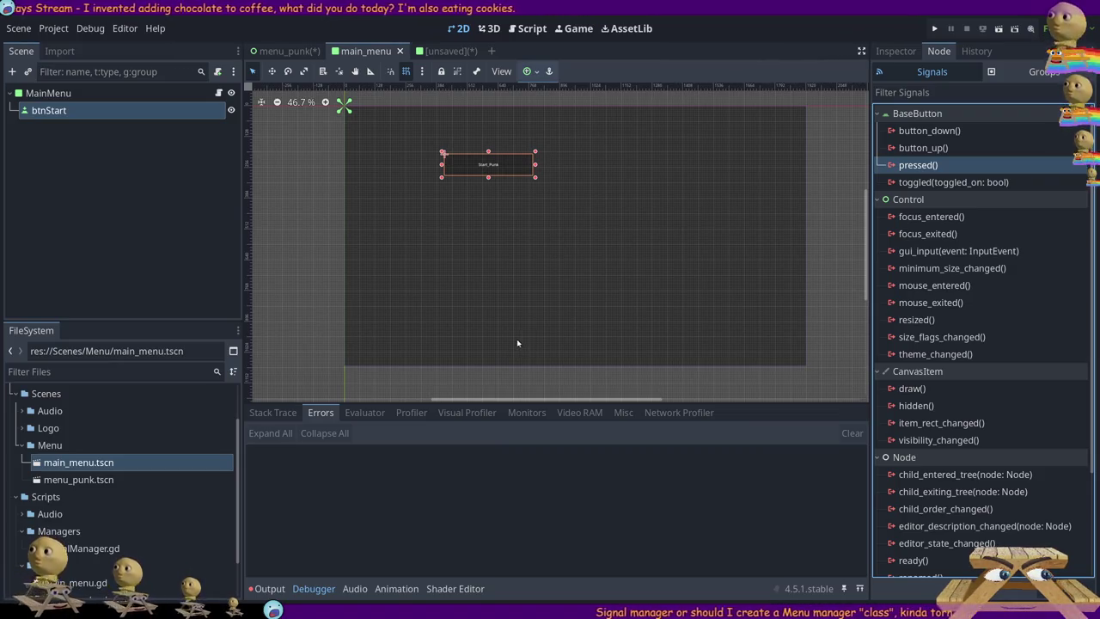
click(514, 429)
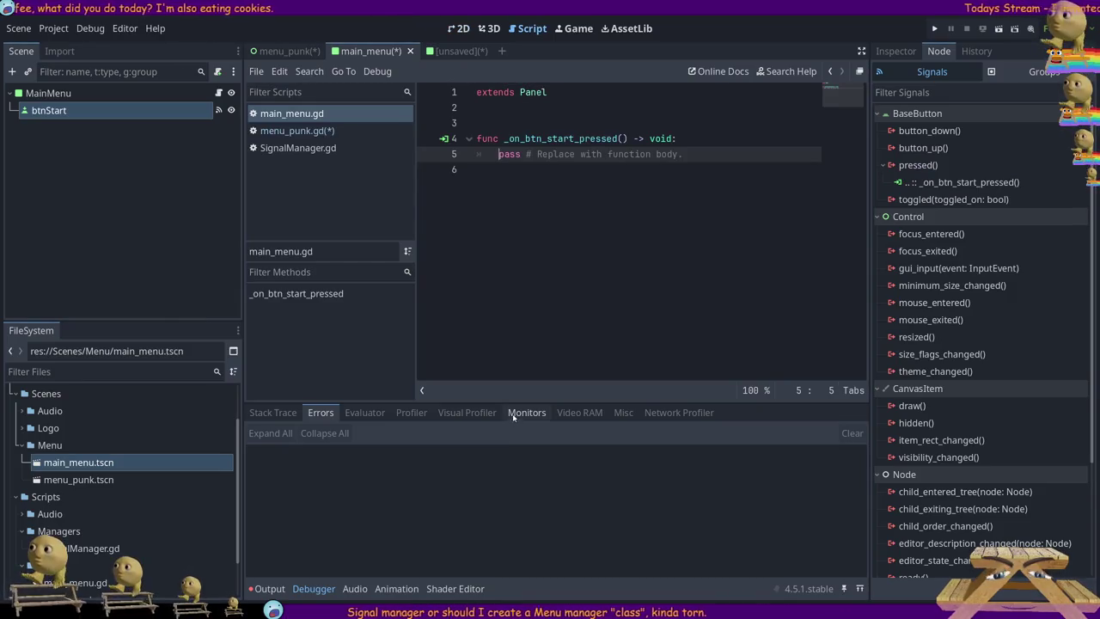
- Delete the placeholder pass from _on_btn_start_pressed, leaving its body empty
key(Return)
key(Up)
key(shift+Down)
key(shift+Down)
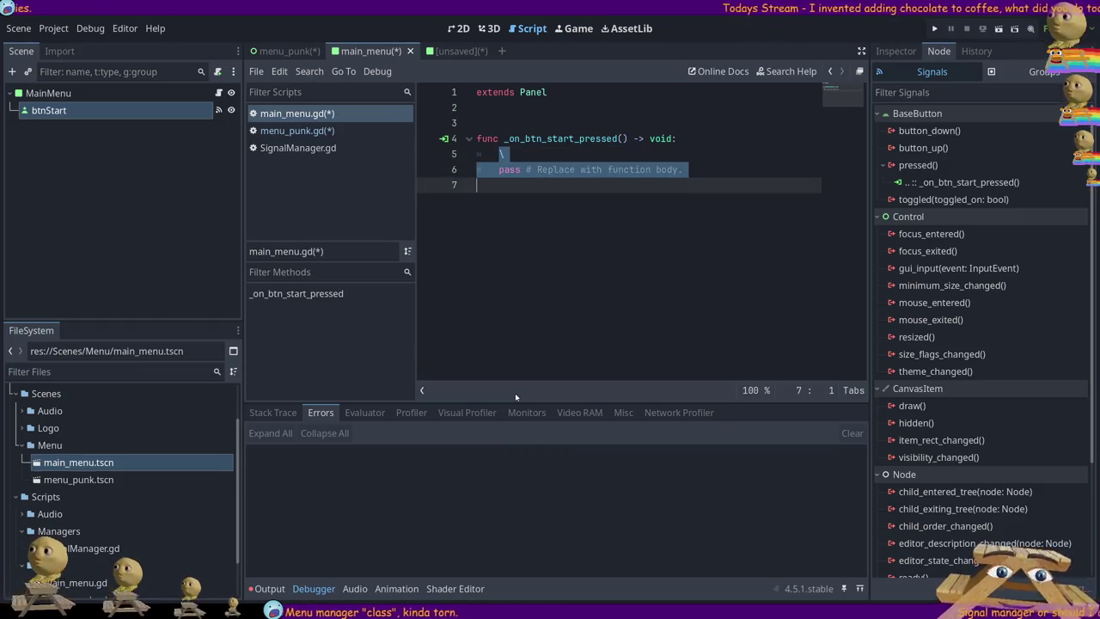
key(BackSpace)
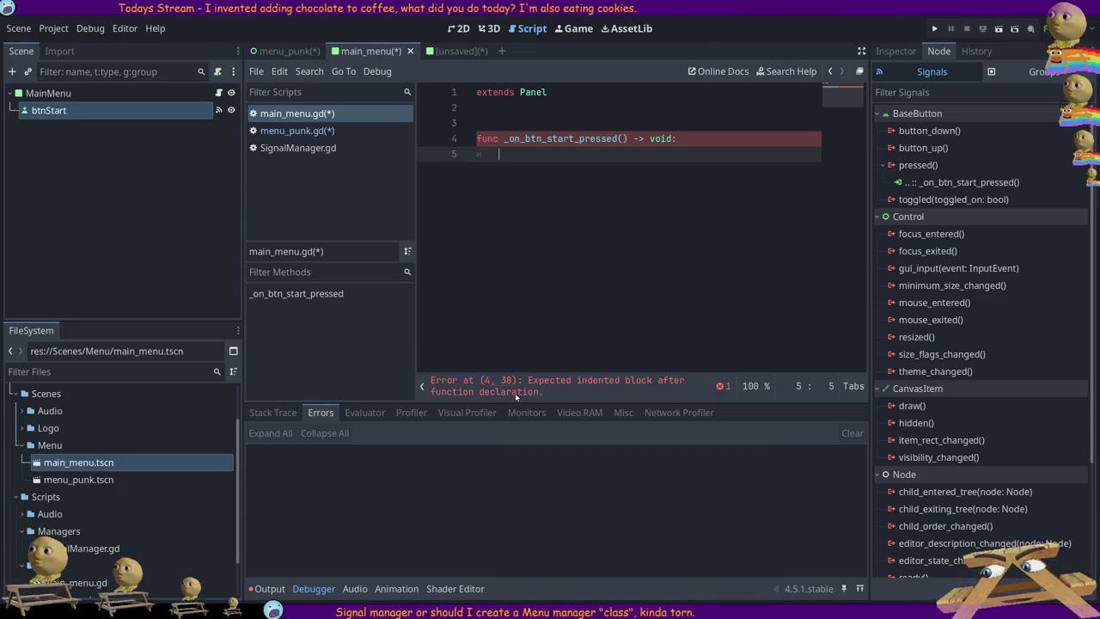
text(menu.emit(NextMenuToShow)
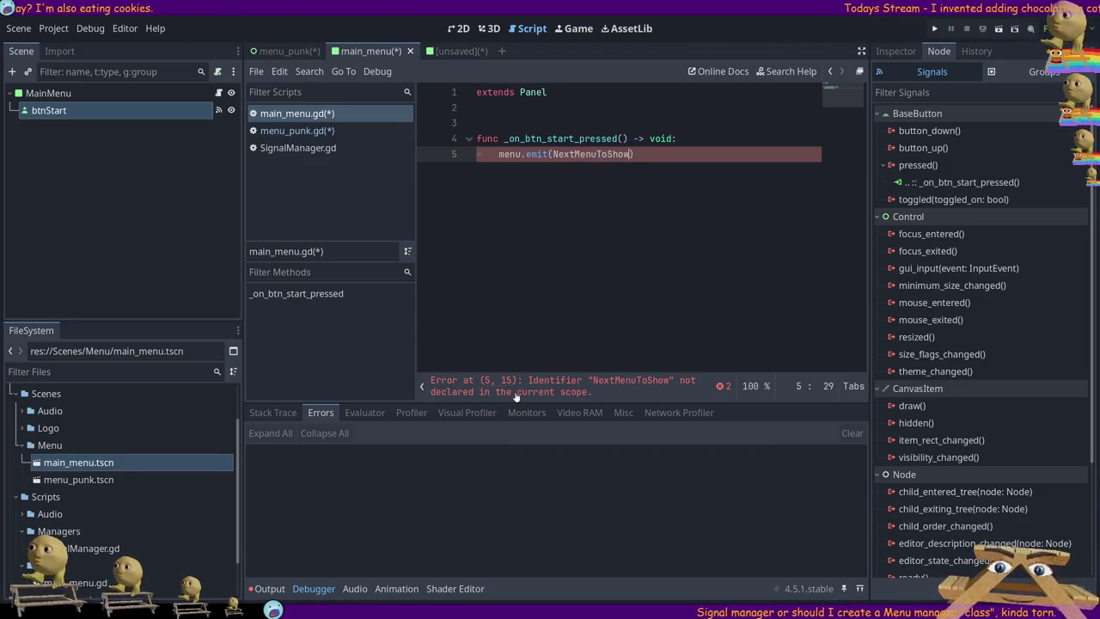
key(shift+Home)
key(BackSpace)
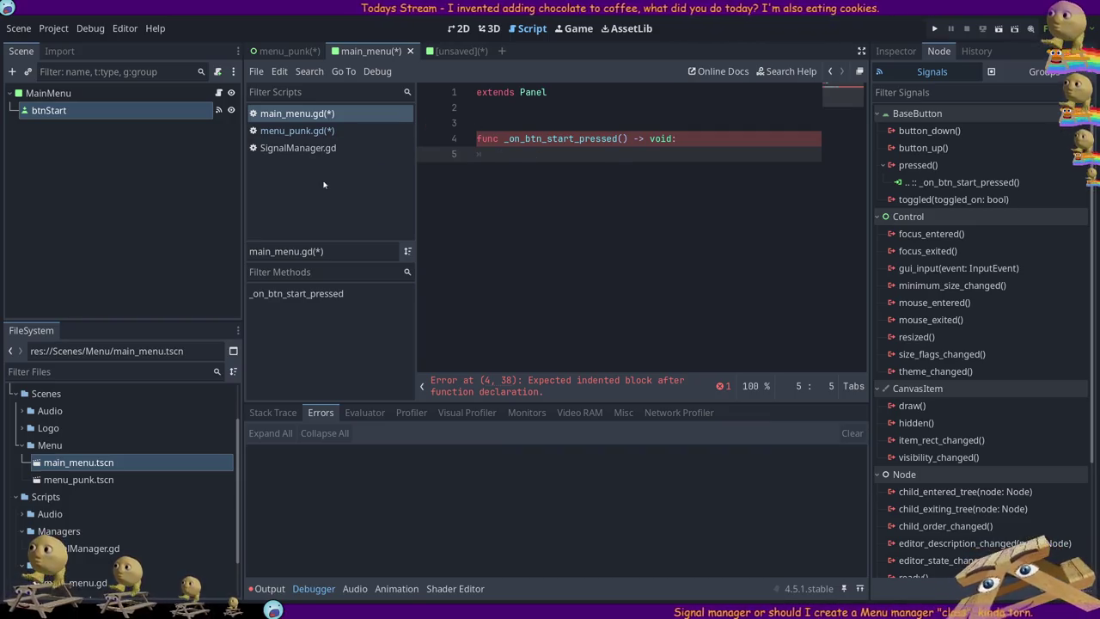
- Remove the extra blank line 2 from main_menu.gd
click(426, 111)
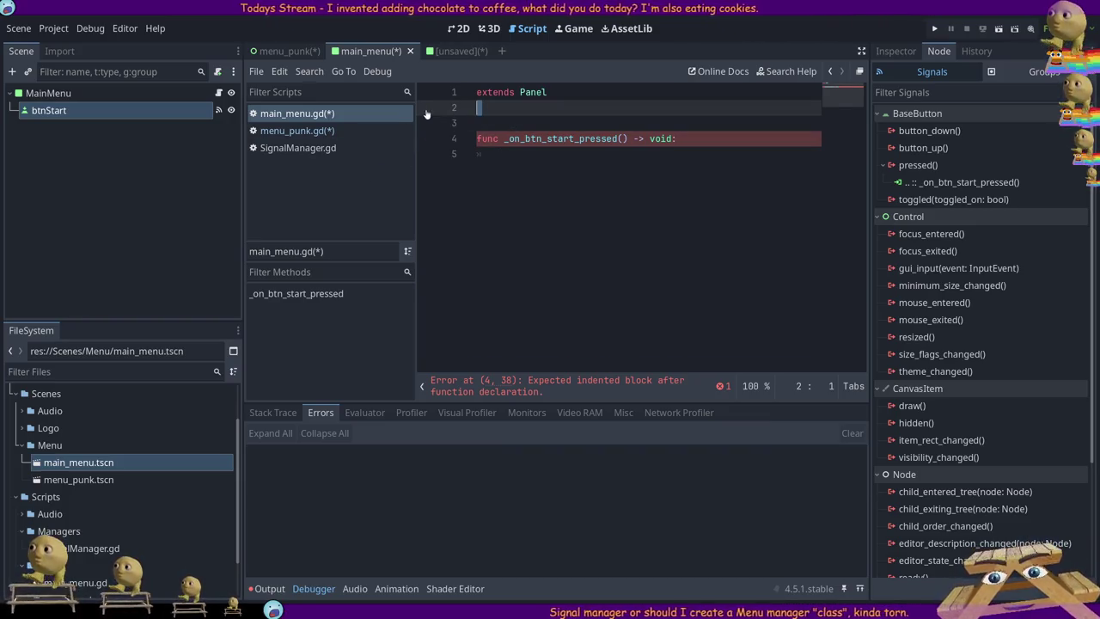
key(Delete)
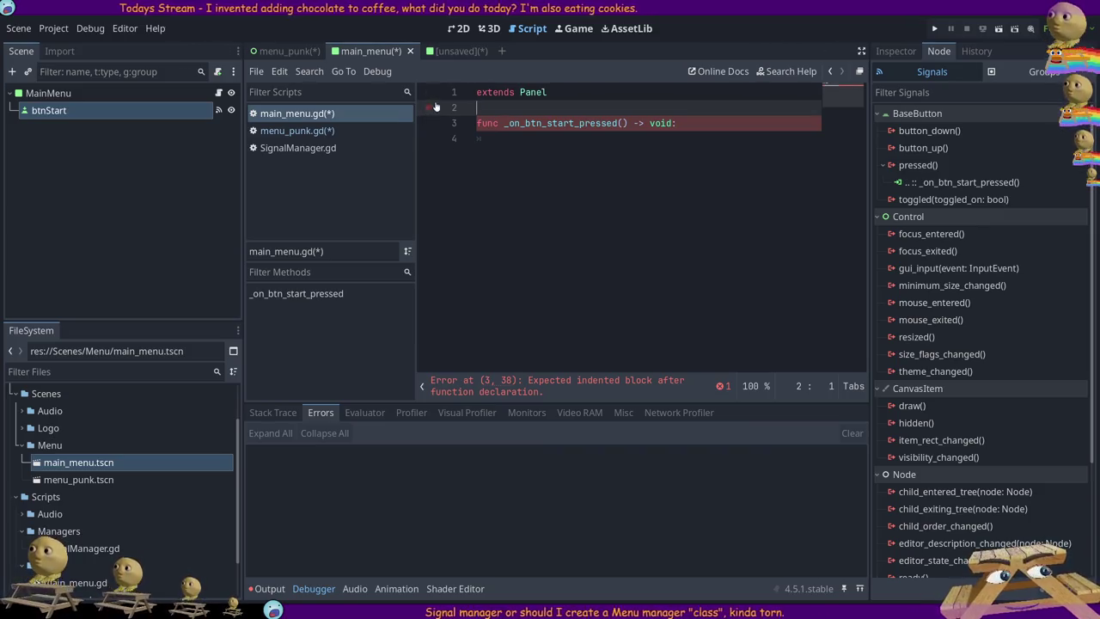
click(533, 227)
click(757, 139)
text(## Nex)
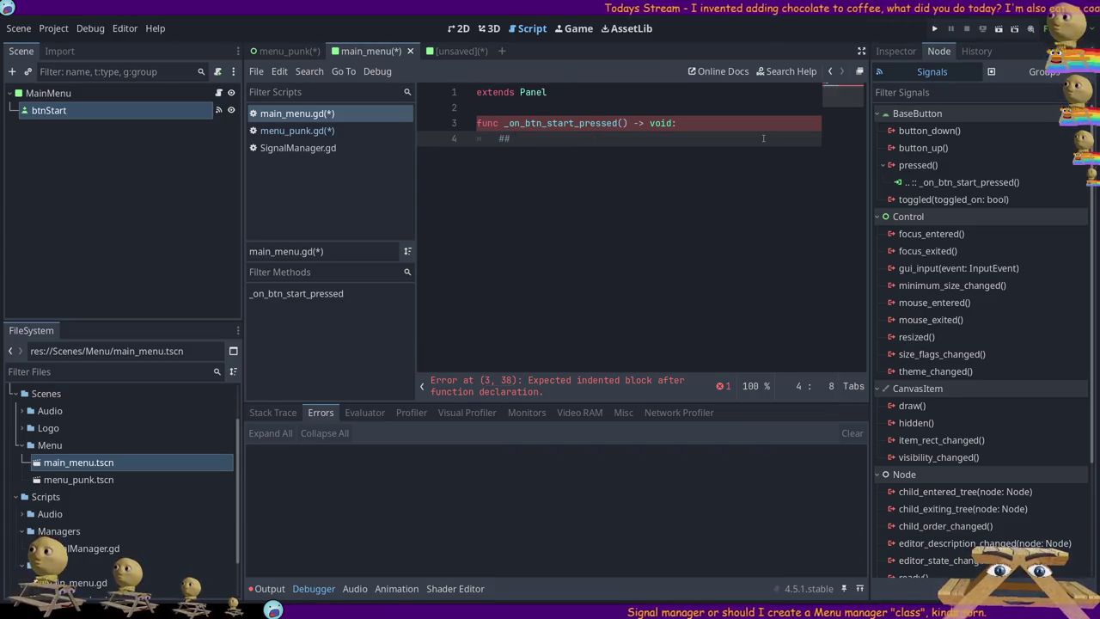
- Finish the start-handler comment '## Next State is to show the Game Menu' and save
text(t St)
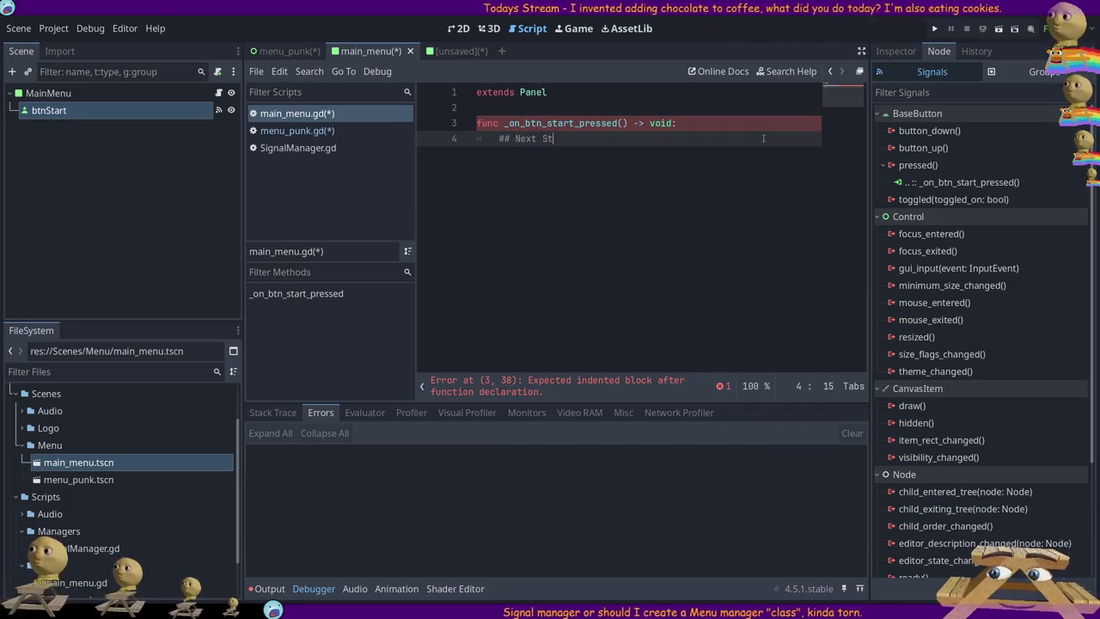
text(ate is to )
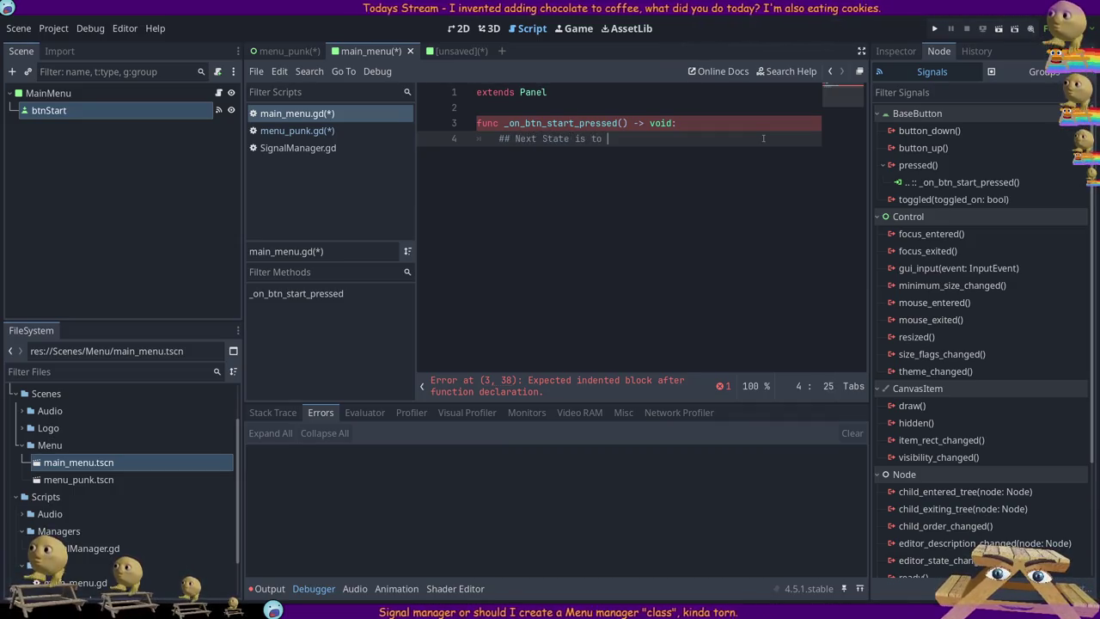
text(show the Game Menu)
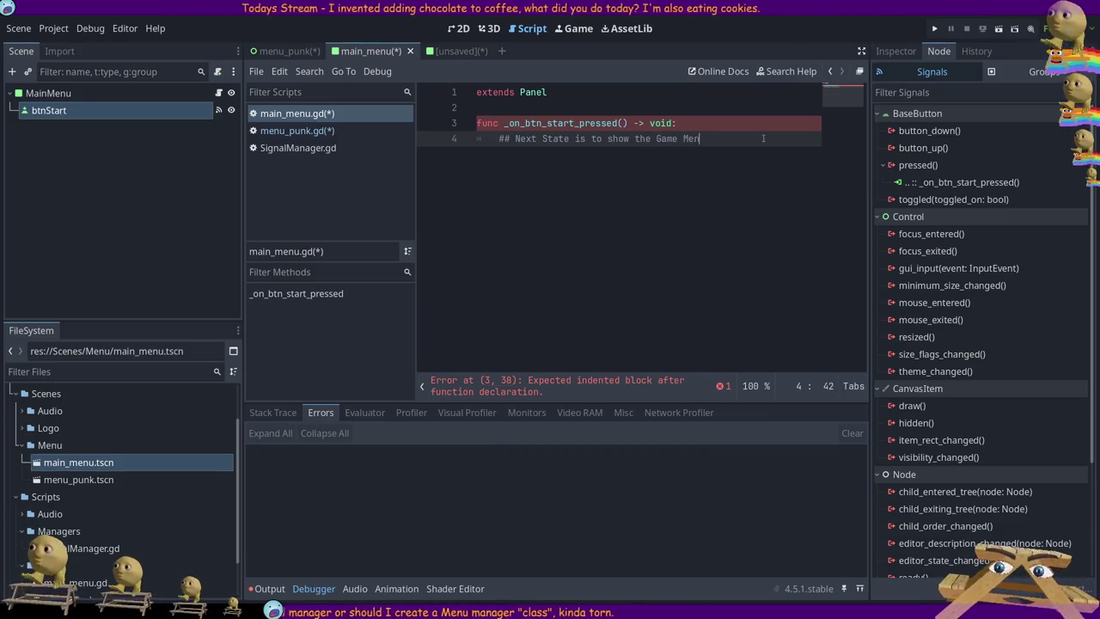
key(ctrl+s)
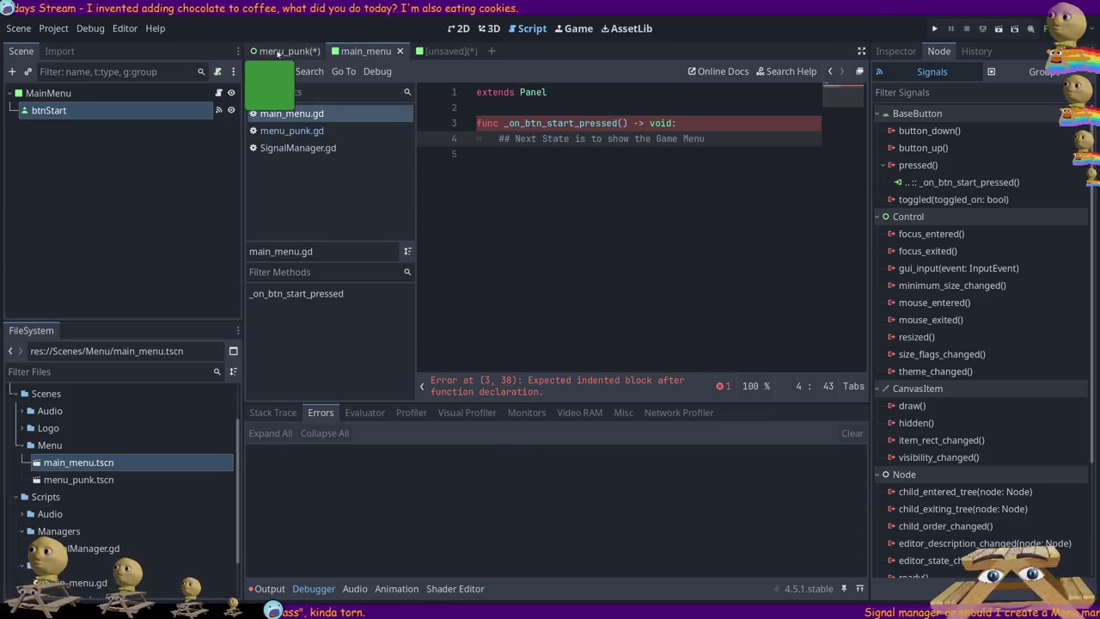
- Indent empty line 5 inside the start-button handler in main_menu.gd
click(277, 52)
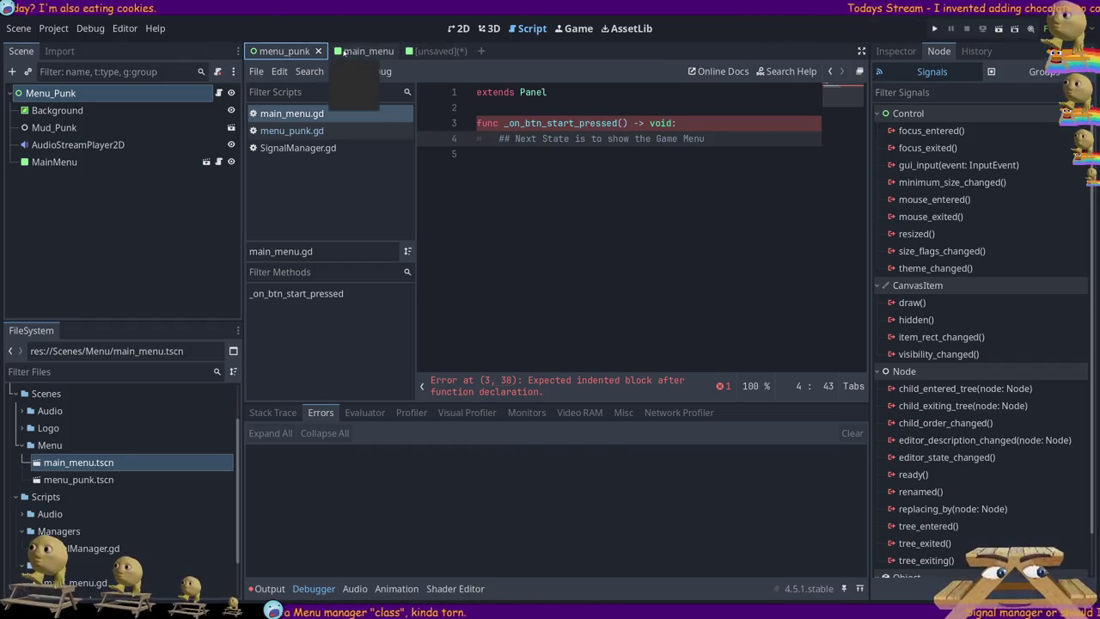
click(535, 159)
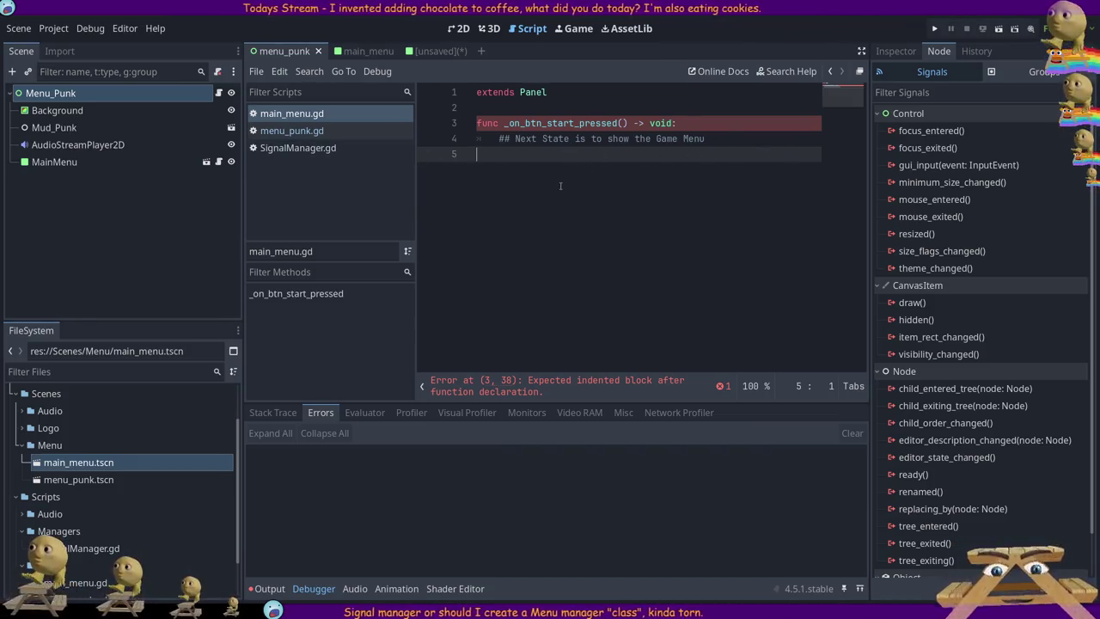
key(Tab)
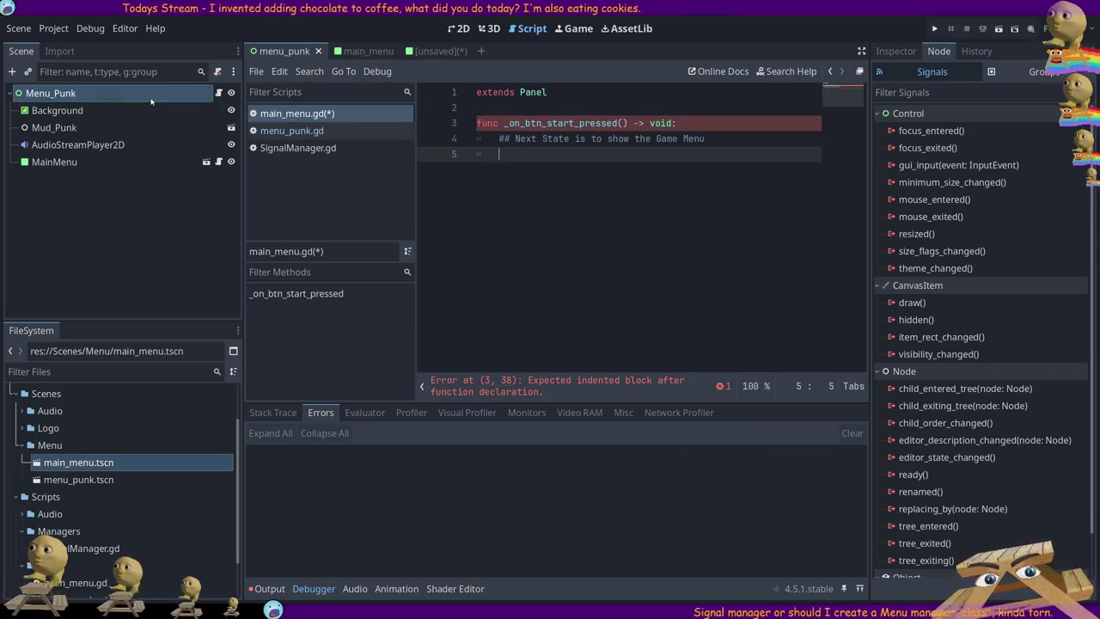
- Move through the main_menu and menu_punk tabs to reach the unsaved SettingsMenu scene
click(370, 52)
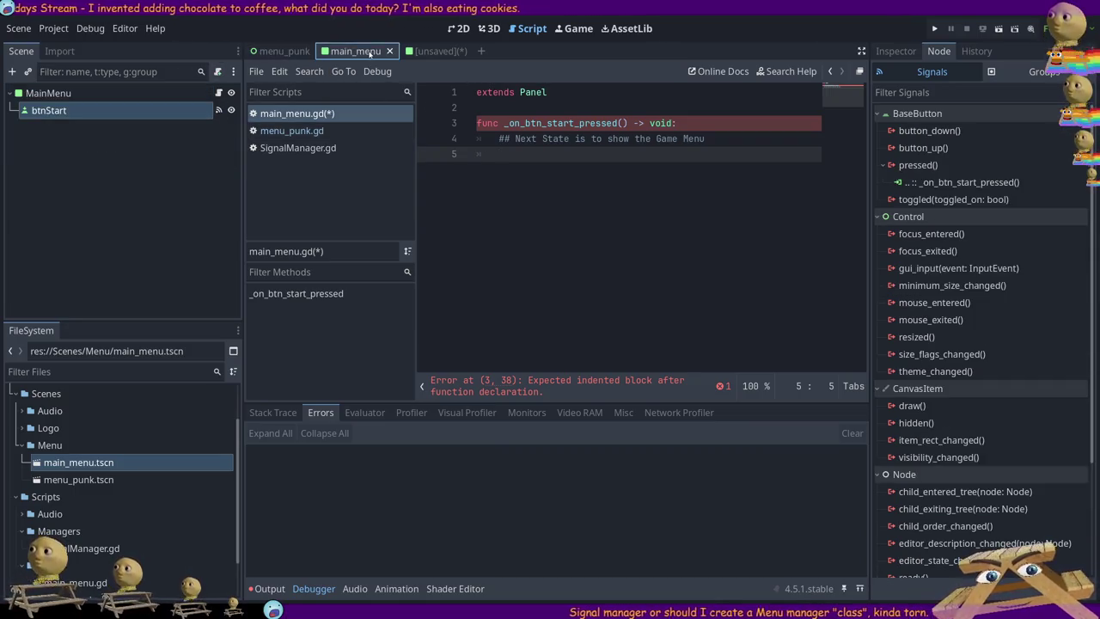
click(283, 53)
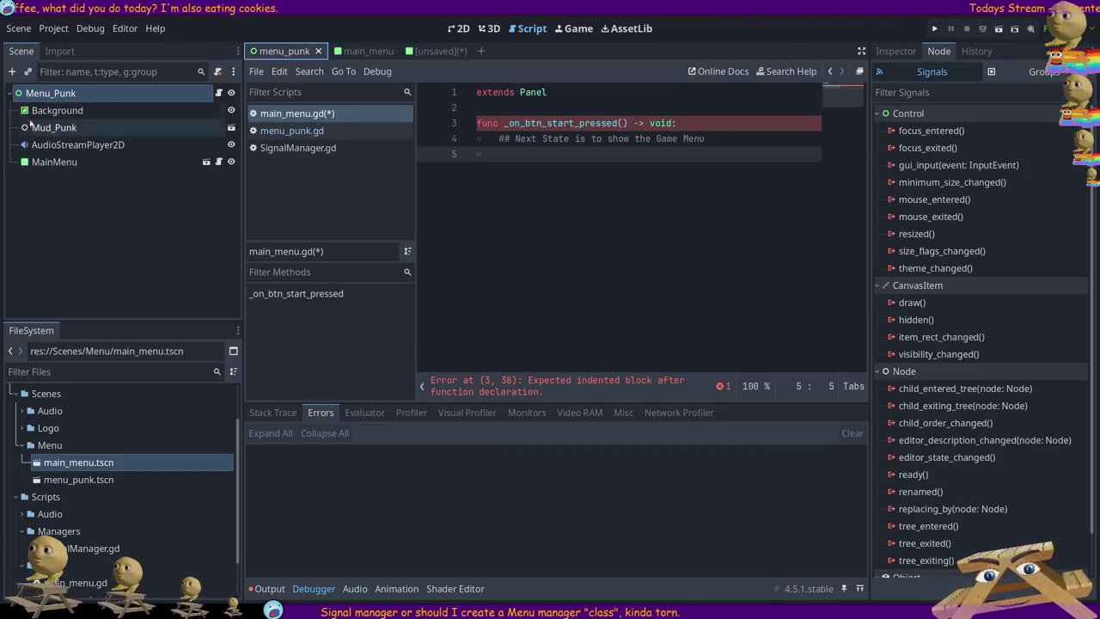
key(ctrl+shift+Tab)
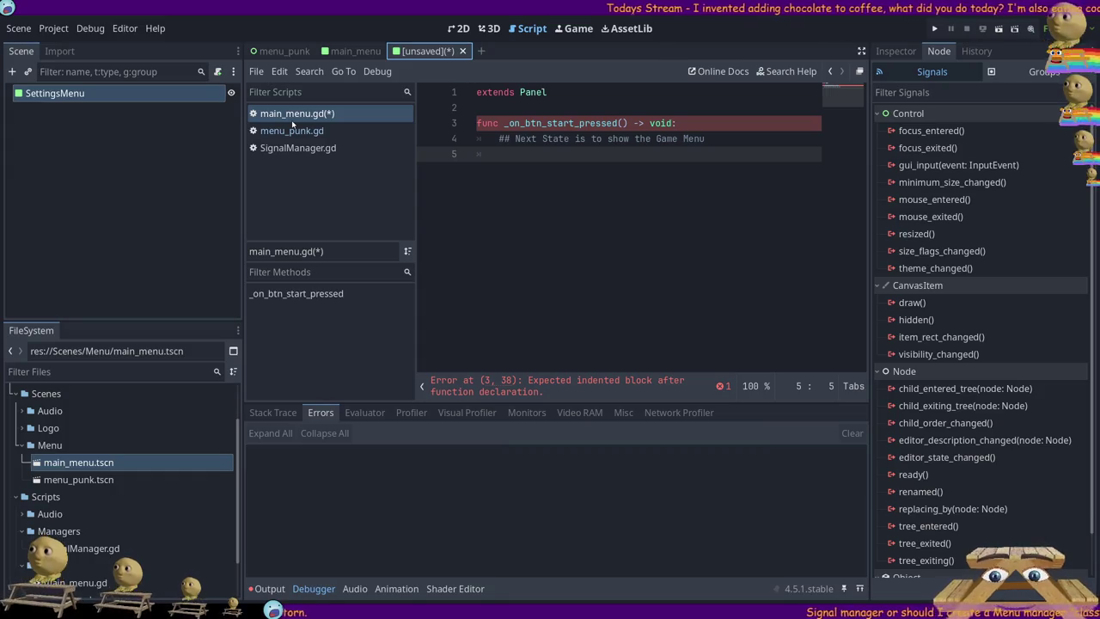
- Save the new scene as settings_menu.tscn and instance it into Menu_Punk
key(ctrl+s)
key(ctrl+Tab)
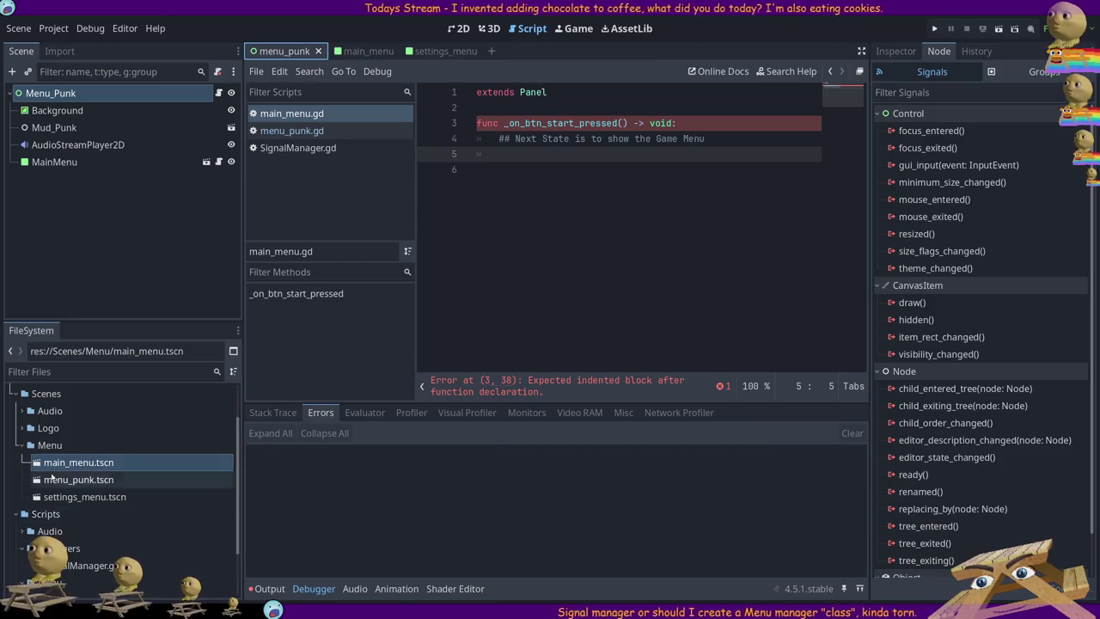
mouse_move(85, 496)
mouse_down()
mouse_move(69, 320)
mouse_move(103, 95)
mouse_up()
- In the settings_menu 2D view, stretch the SettingsMenu panel into a large rectangle
key(ctrl+F1)
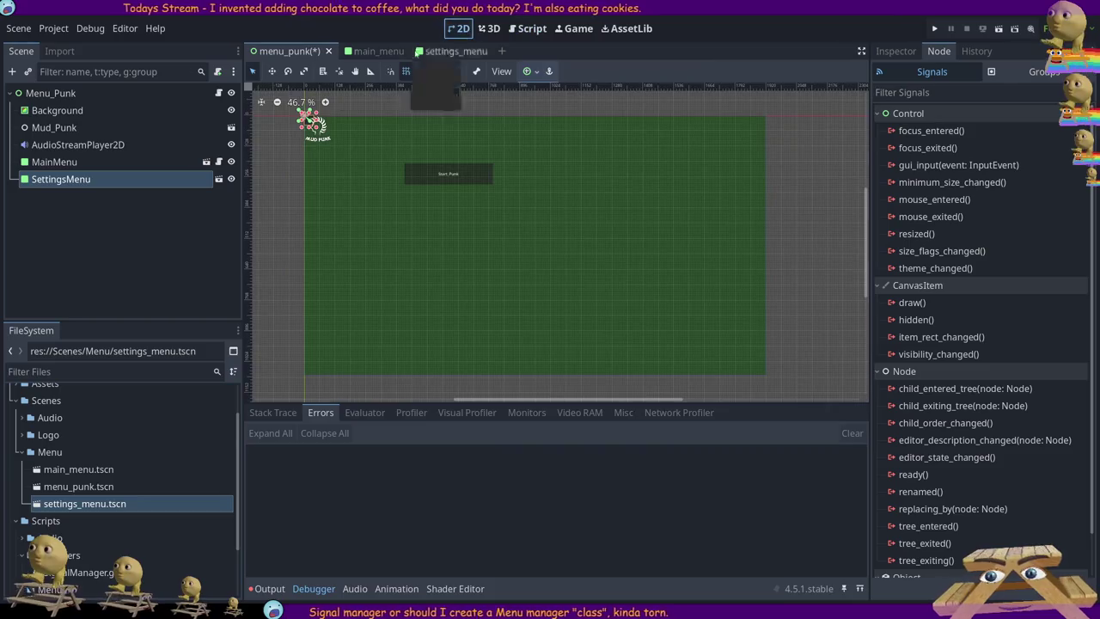
click(454, 51)
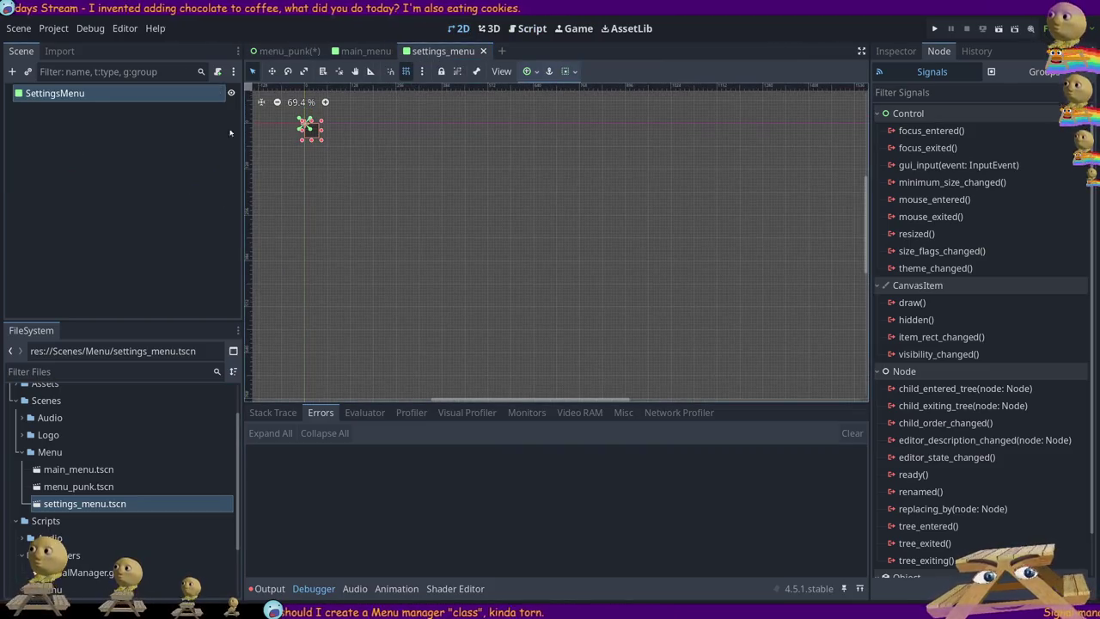
mouse_move(324, 139)
mouse_down()
mouse_move(666, 326)
mouse_move(677, 344)
mouse_up()
scroll(742, 343, down, 3)
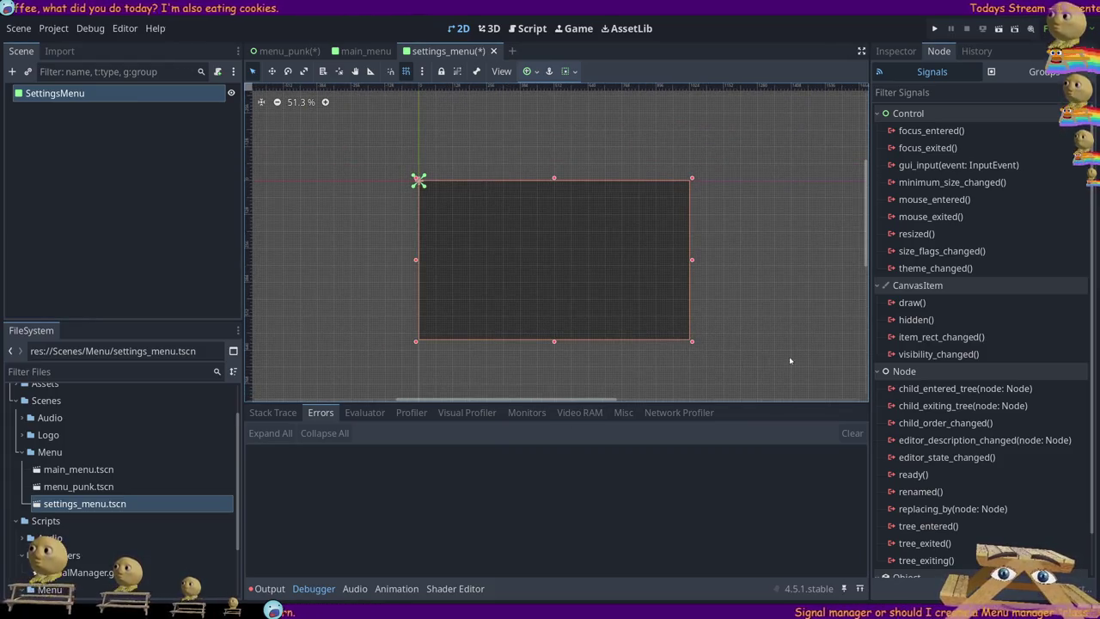
drag(780, 360, 717, 278)
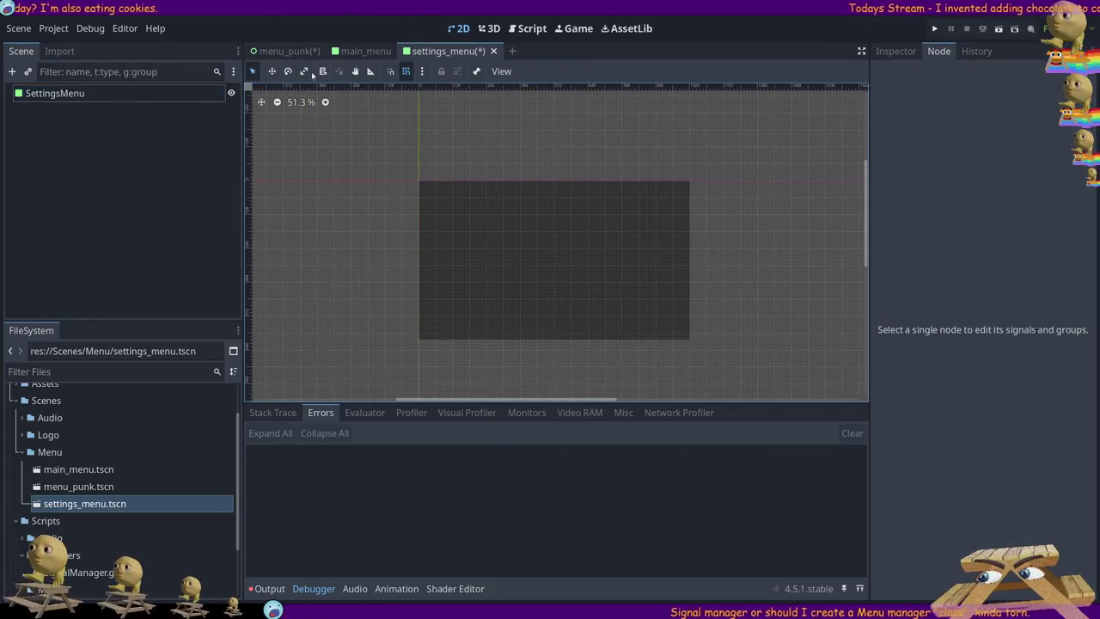
click(358, 74)
mouse_move(752, 281)
mouse_down()
mouse_move(582, 172)
mouse_move(592, 182)
mouse_up()
click(252, 71)
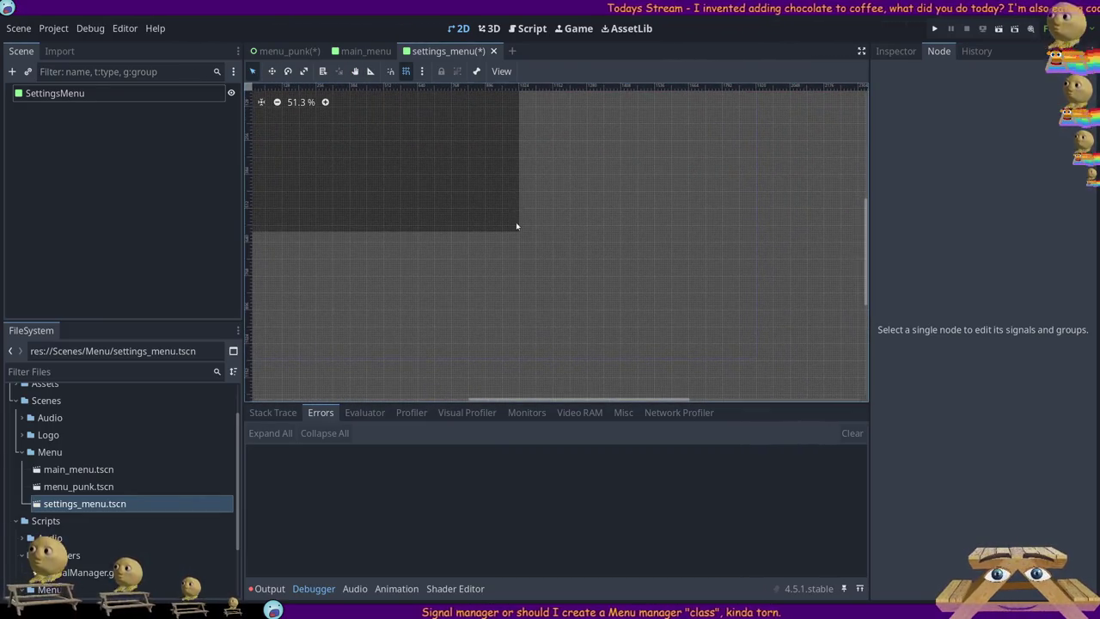
click(516, 225)
drag(522, 237, 759, 364)
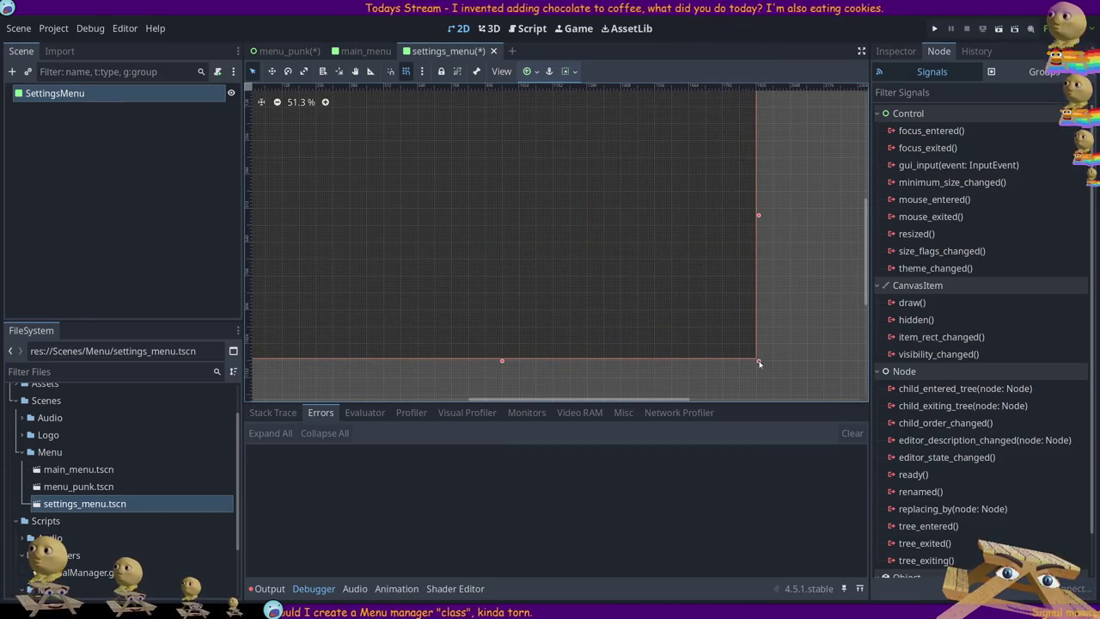
click(810, 254)
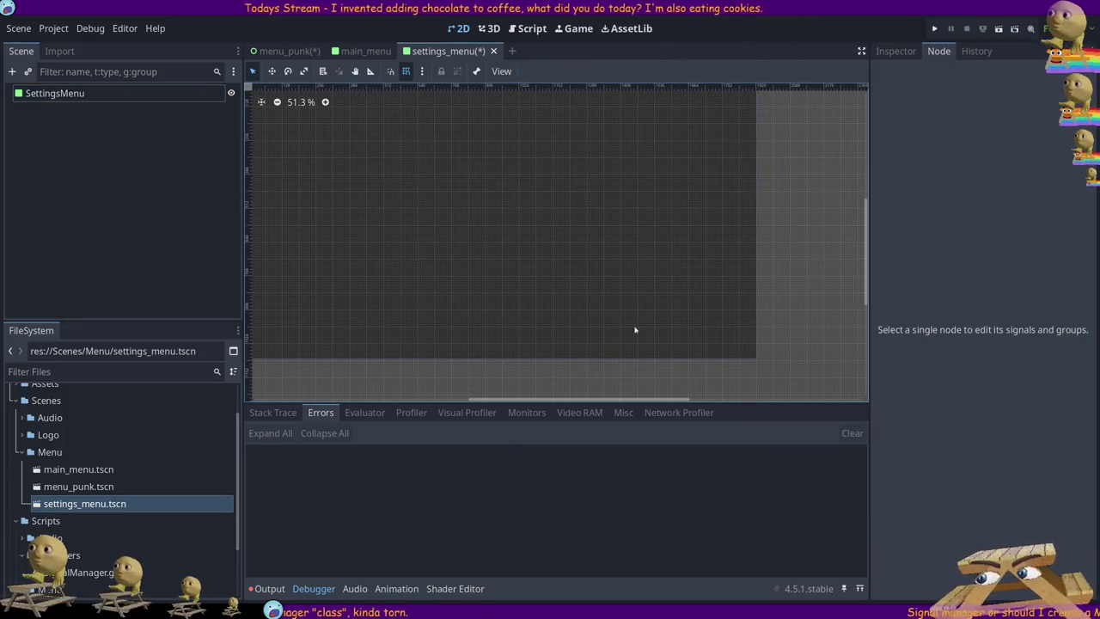
- Add a Button child under the SettingsMenu root node
scroll(837, 275, up, 1)
scroll(840, 273, down, 1)
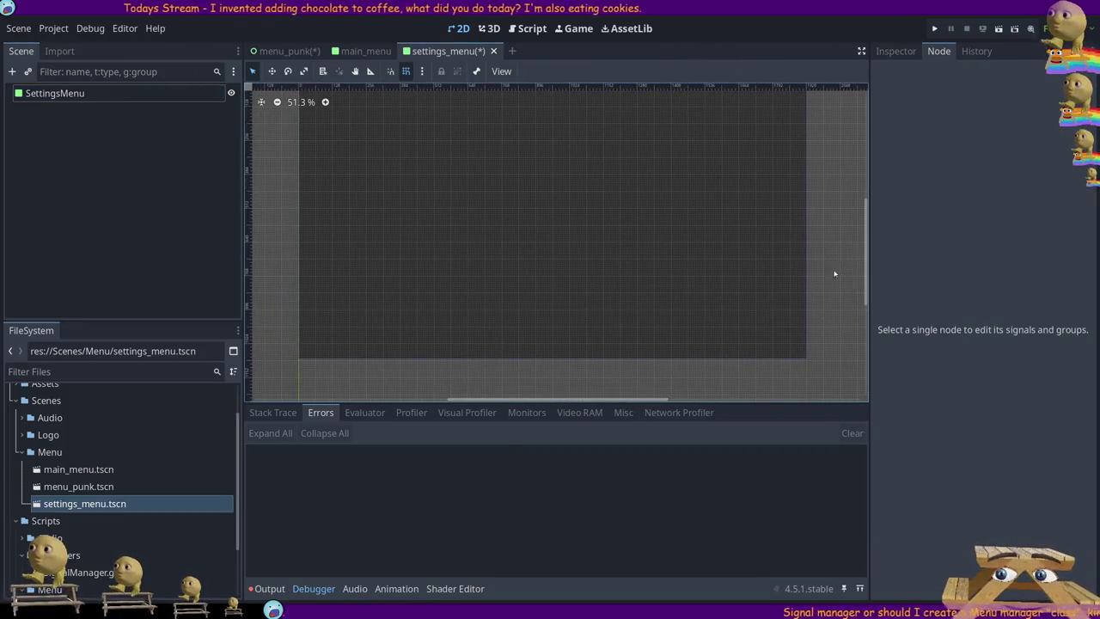
scroll(841, 272, up, 2)
scroll(851, 257, down, 1)
scroll(867, 248, up, 3)
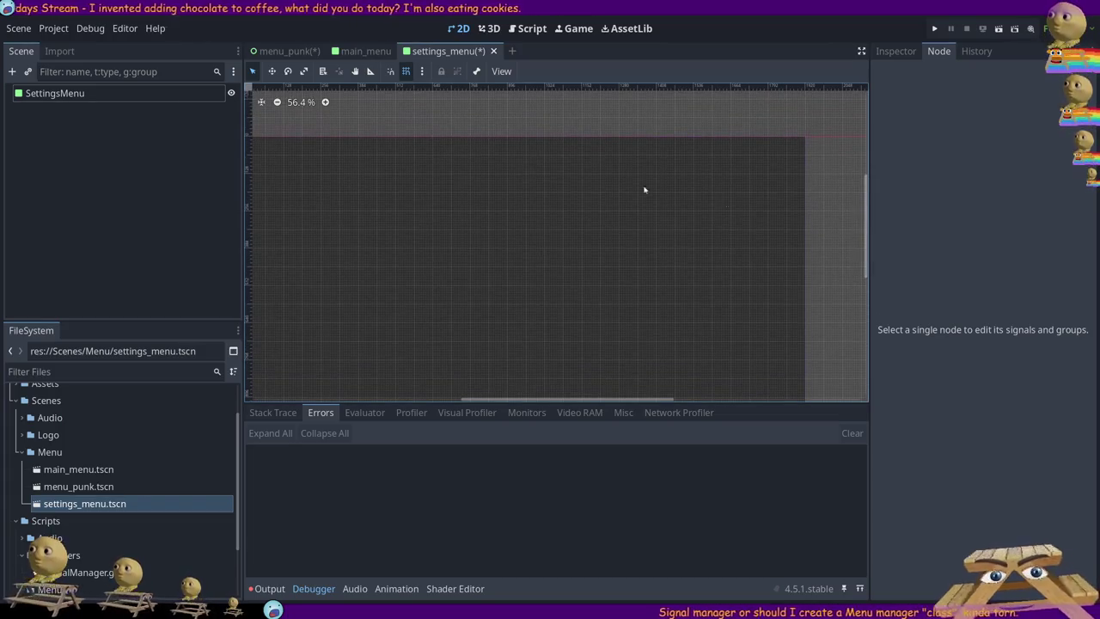
click(82, 106)
click(83, 100)
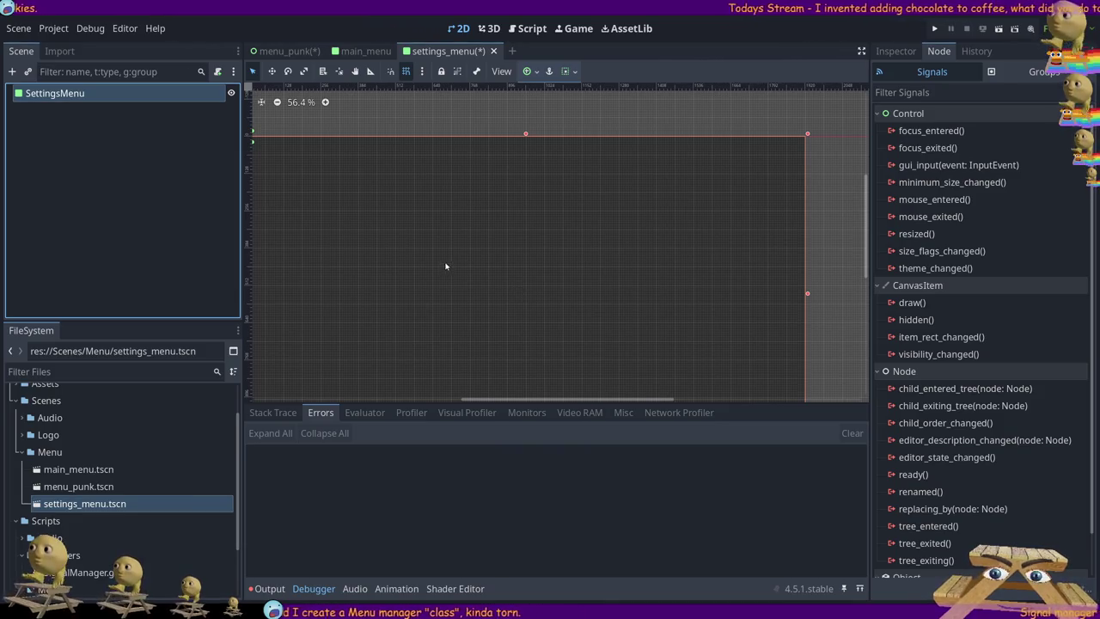
key(ctrl+v)
- Name the new button btnExit and set its label text to Back
click(53, 113)
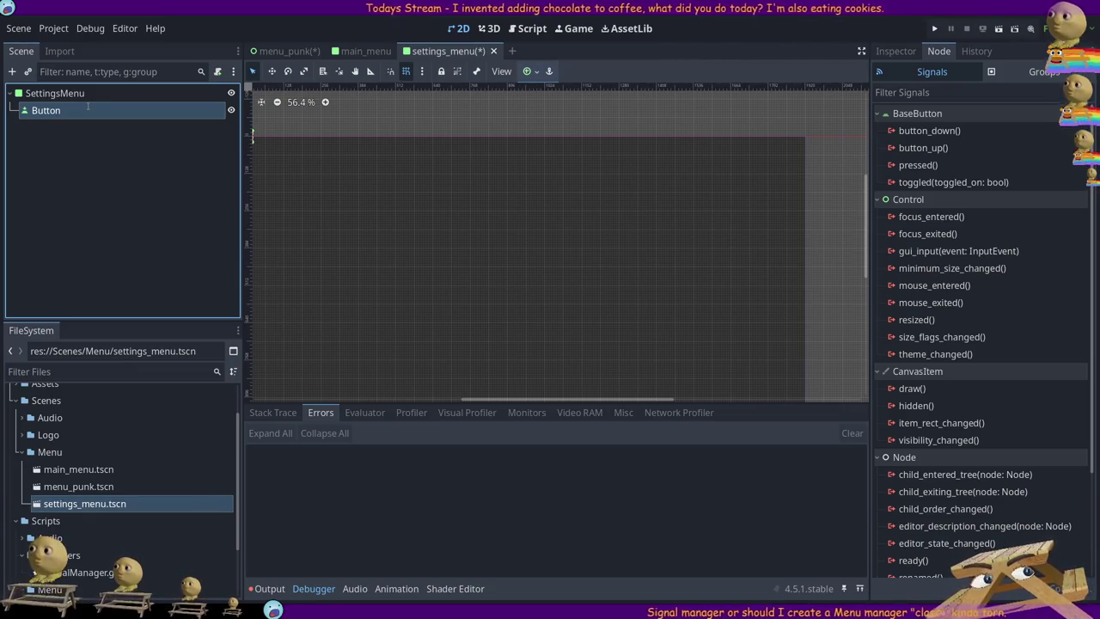
text(btnExit)
key(Return)
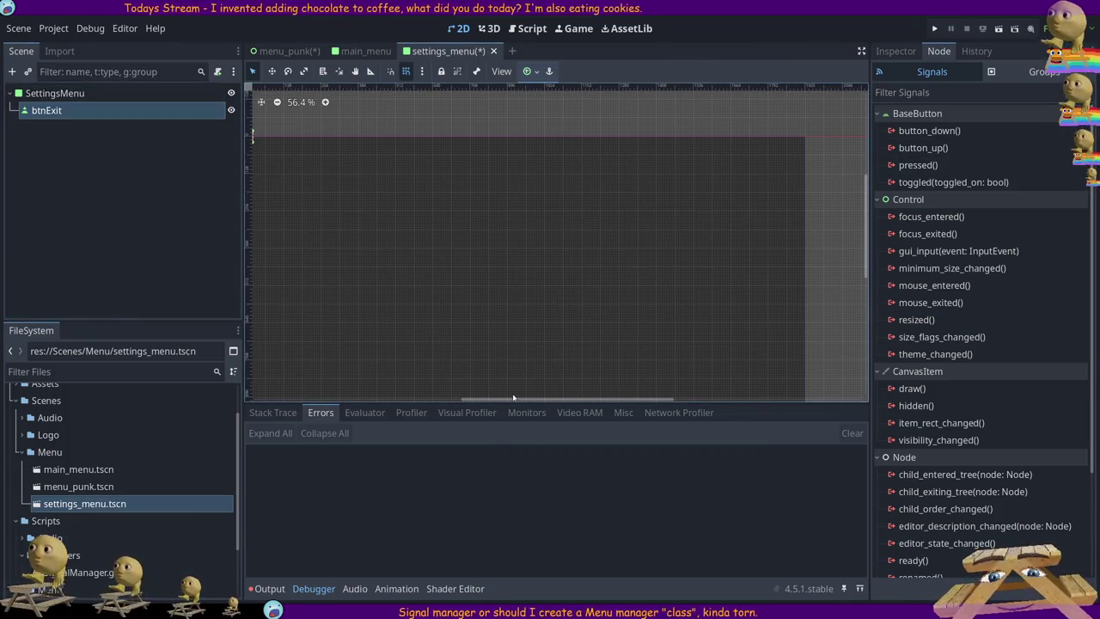
drag(521, 400, 497, 399)
click(895, 50)
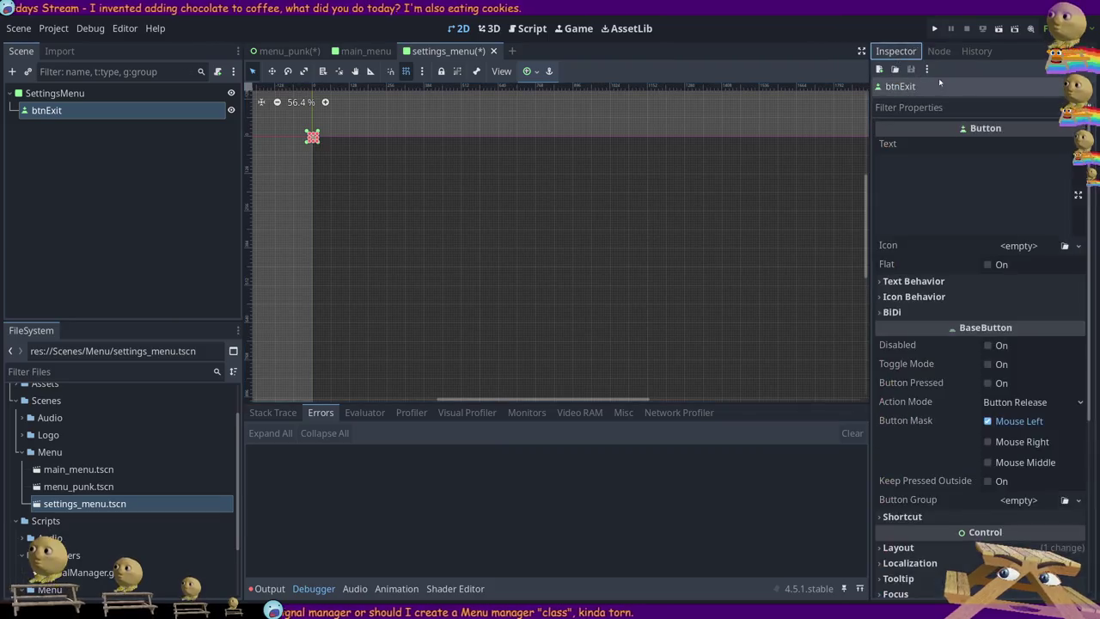
click(939, 161)
text(Back)
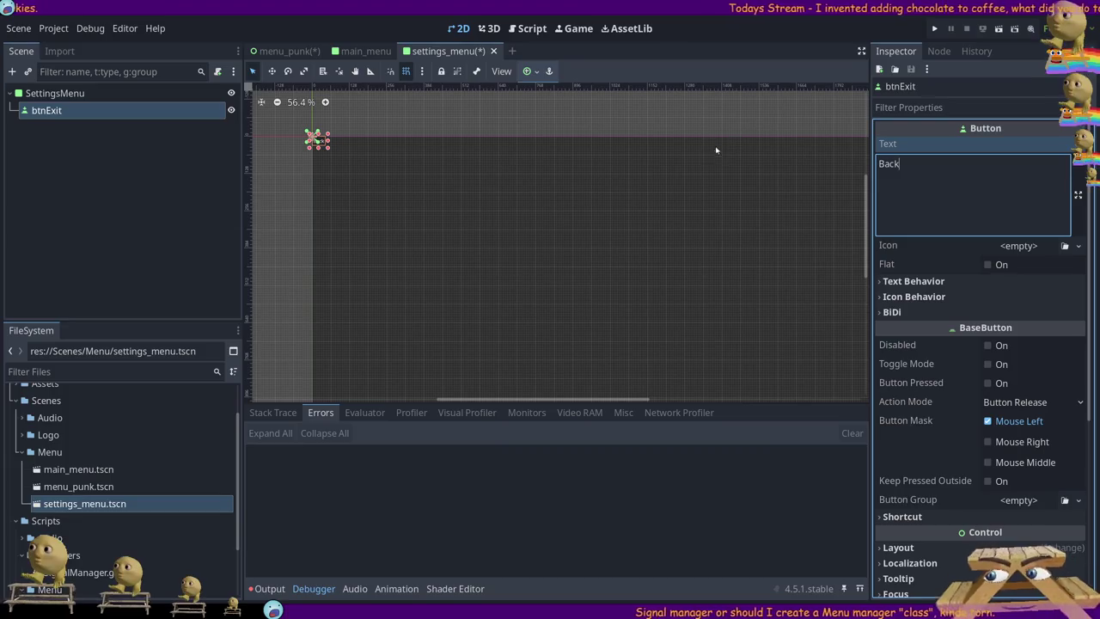
click(69, 111)
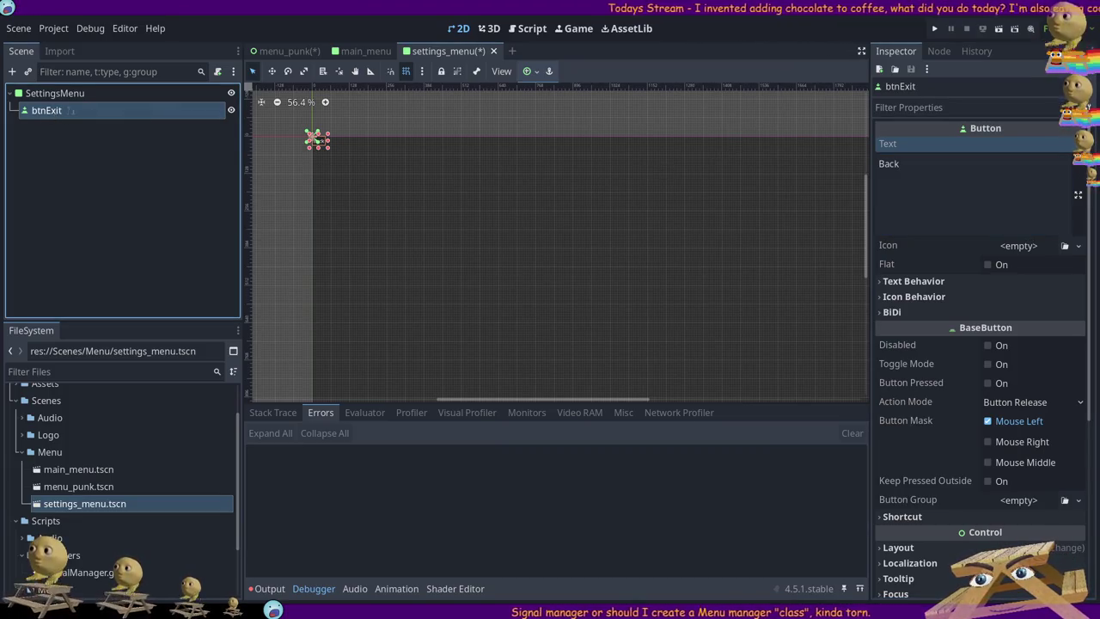
- Rename the button to btnBack, enlarge it to show its label, and save settings_menu
text(btnBack)
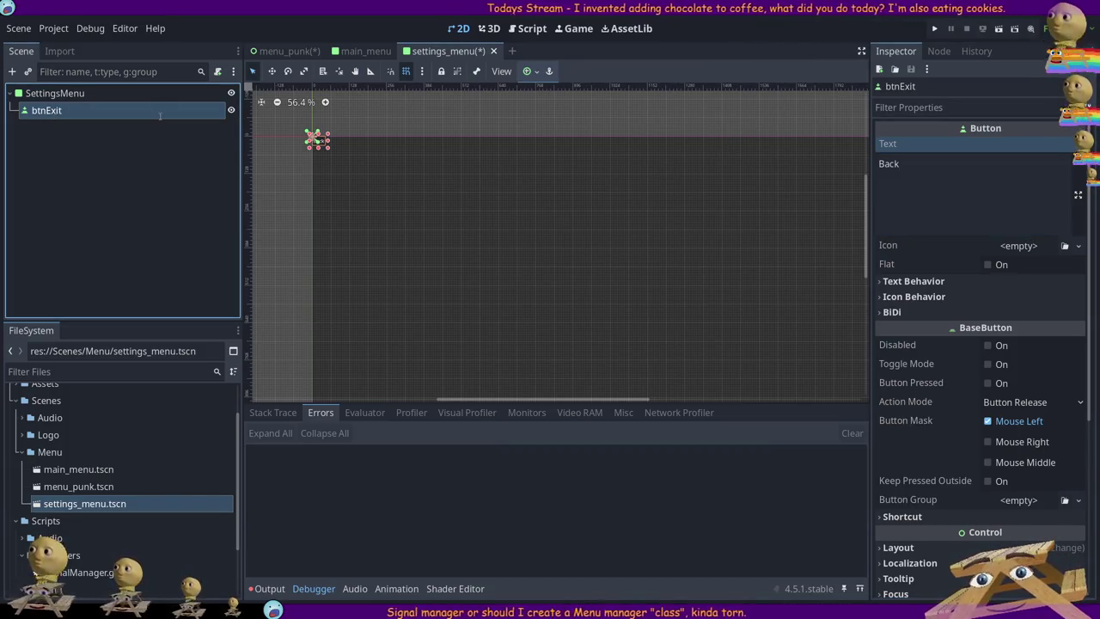
key(Return)
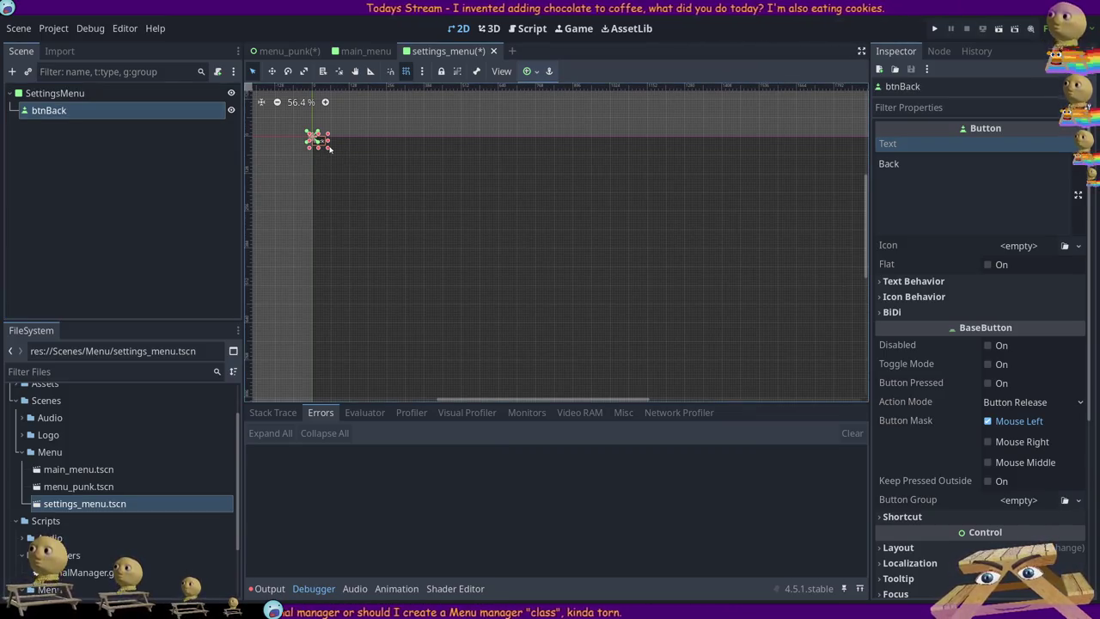
mouse_move(329, 148)
mouse_down()
mouse_move(586, 285)
mouse_move(583, 313)
mouse_up()
key(ctrl+s)
click(284, 51)
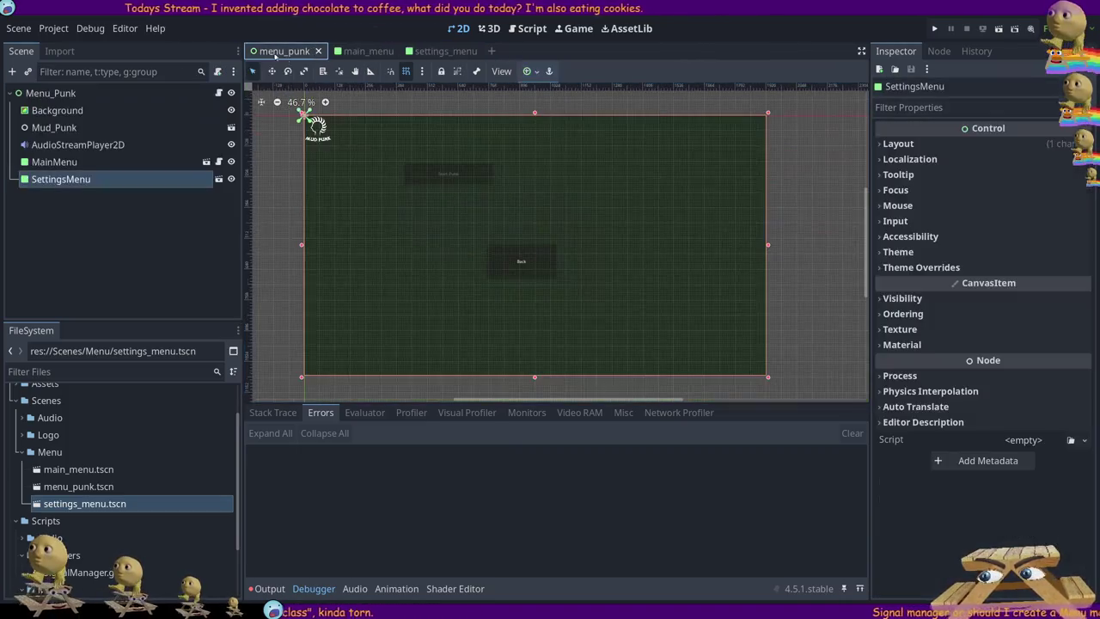
- Hide the SettingsMenu instance in menu_punk using its visibility eye
click(230, 162)
click(230, 179)
click(230, 162)
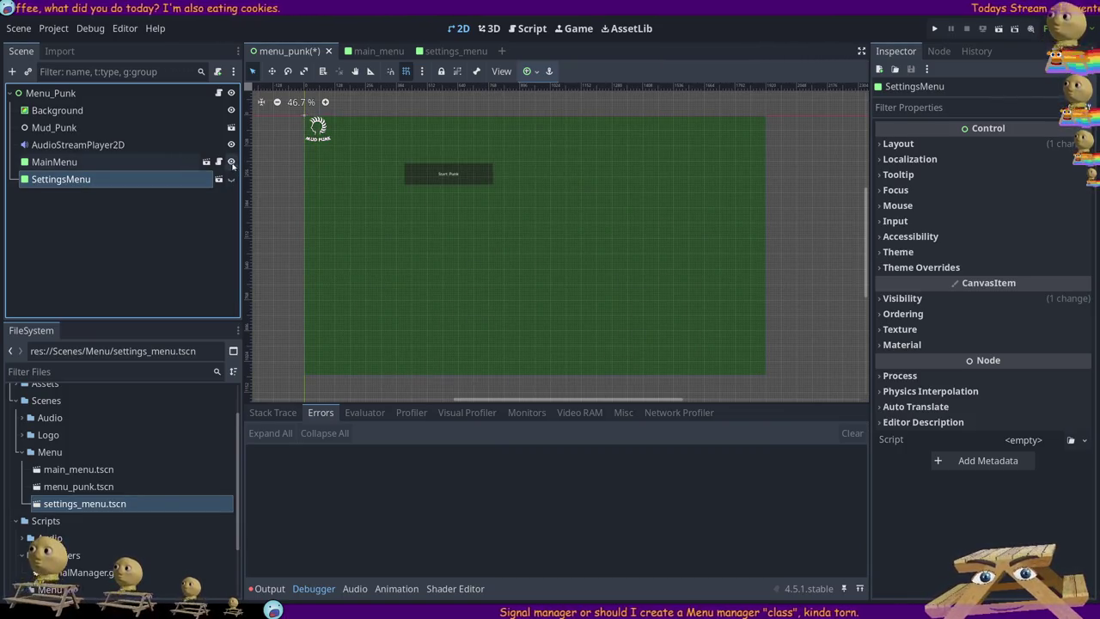
click(230, 162)
- In the main_menu scene, select btnStart and add a new Button node
click(365, 51)
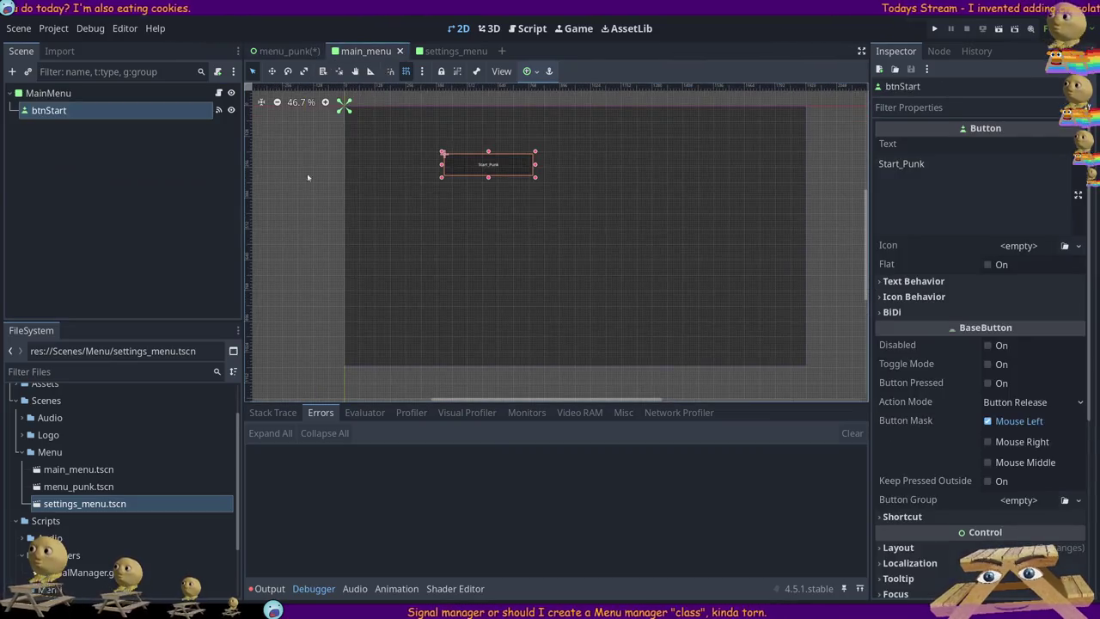
click(140, 152)
click(69, 109)
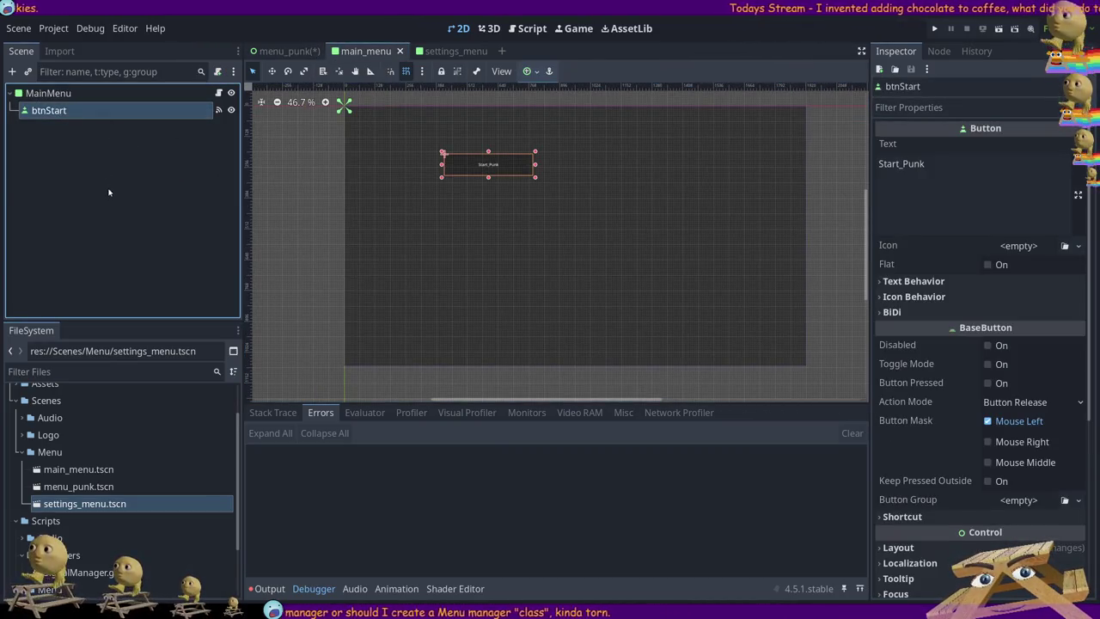
click(67, 148)
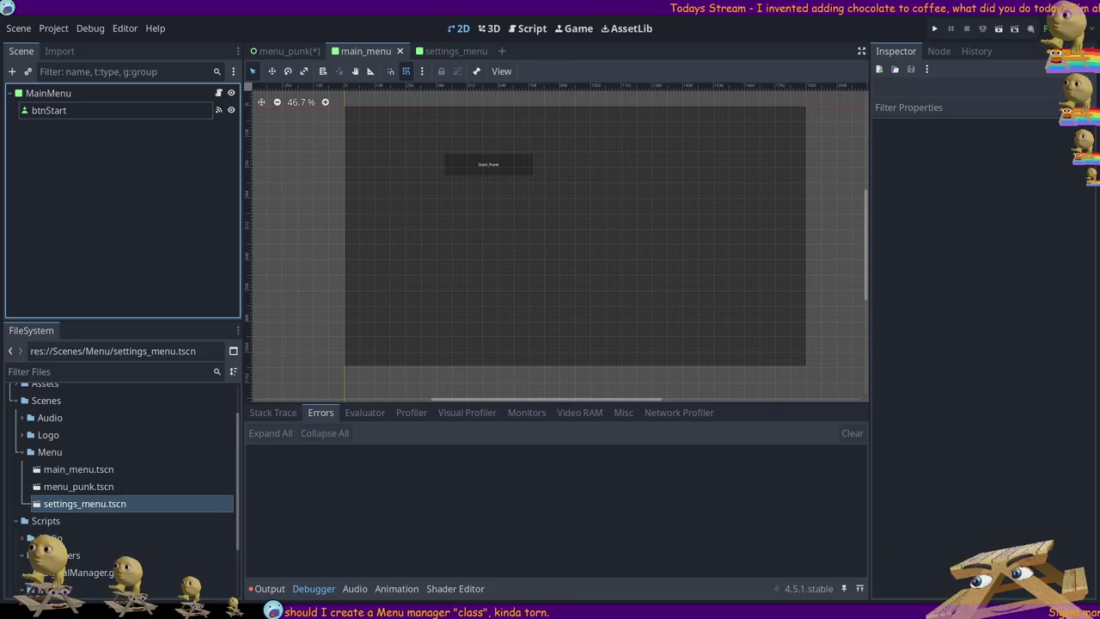
click(47, 110)
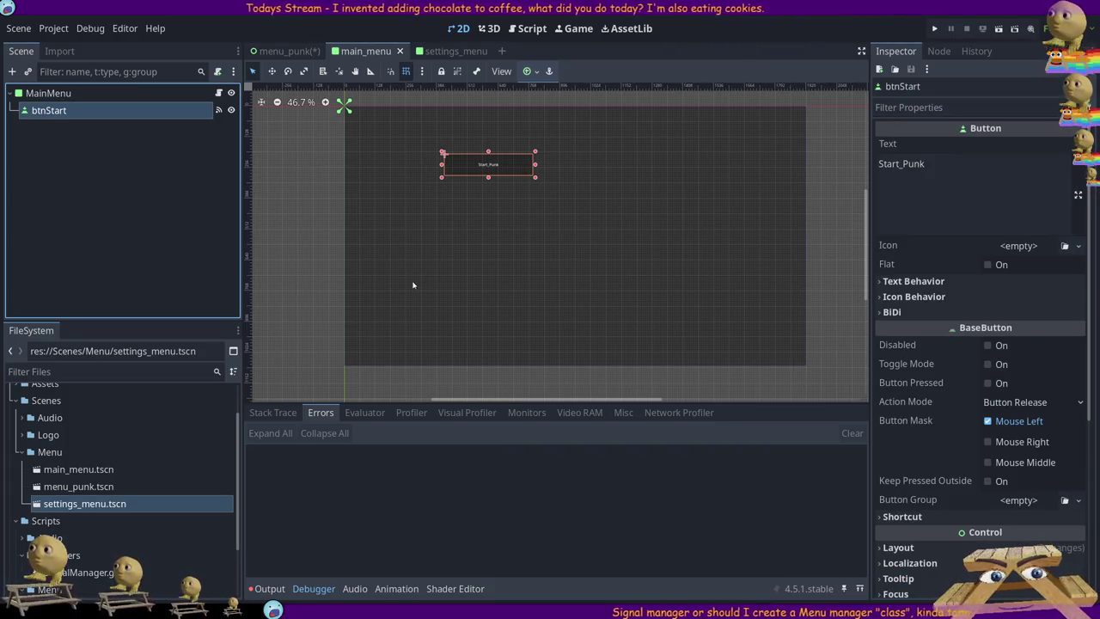
key(ctrl+v)
- Move the new button directly under MainMenu as a sibling of btnStart
mouse_move(54, 133)
mouse_down()
mouse_move(35, 112)
mouse_move(48, 93)
mouse_up()
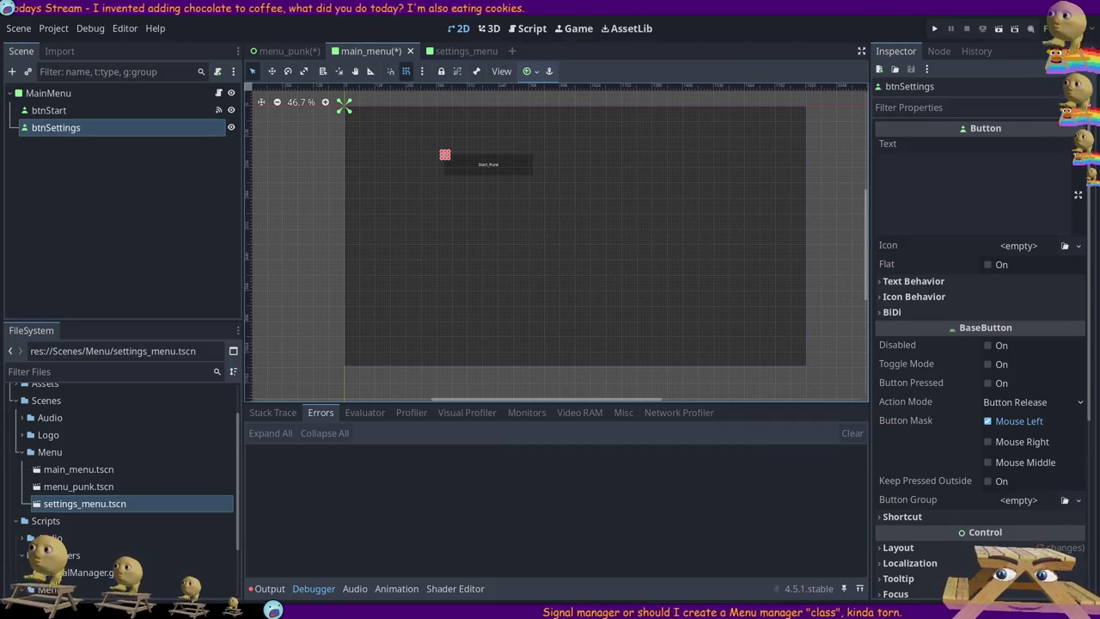
- Enlarge the Settings button and connect its pressed() signal to a new _on_btn_settings_pressed handler
click(938, 179)
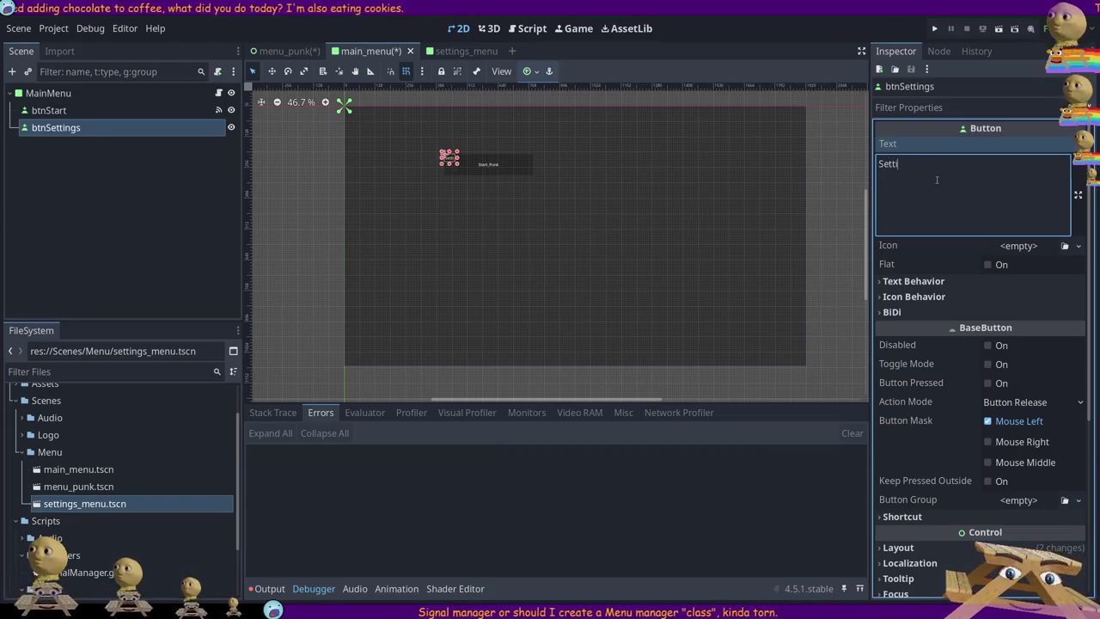
mouse_move(464, 169)
mouse_down()
mouse_move(547, 187)
mouse_move(528, 243)
mouse_up()
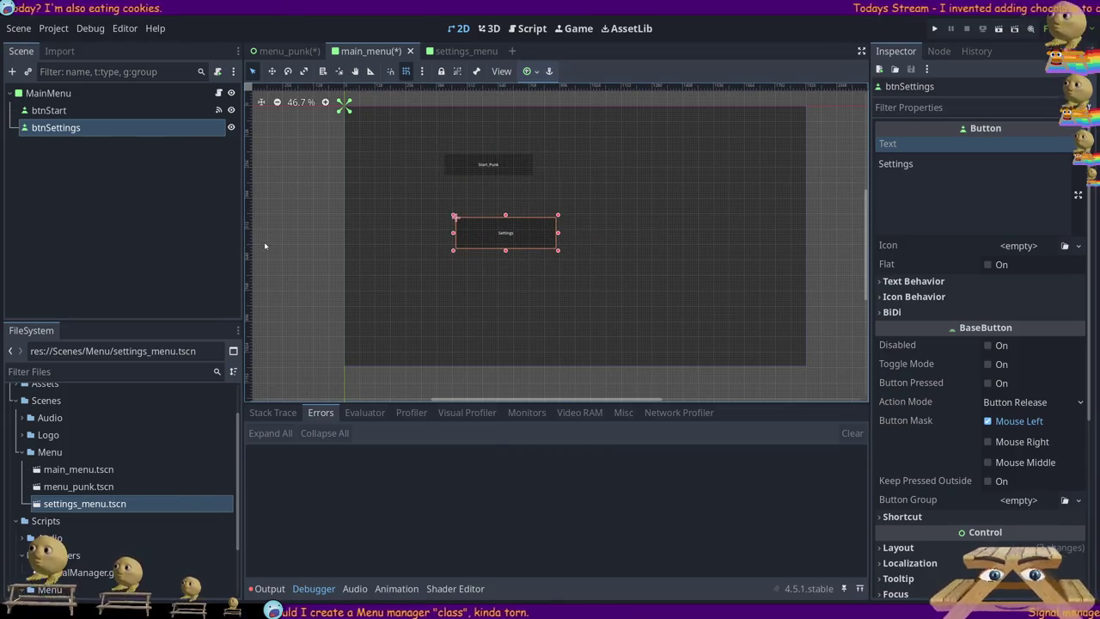
click(283, 51)
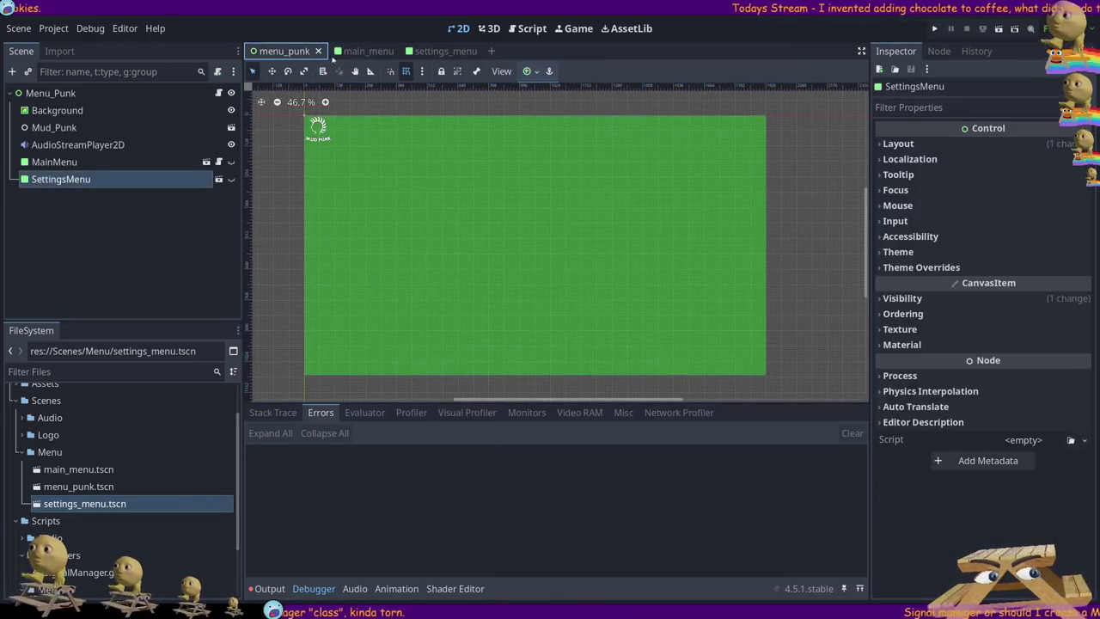
click(357, 51)
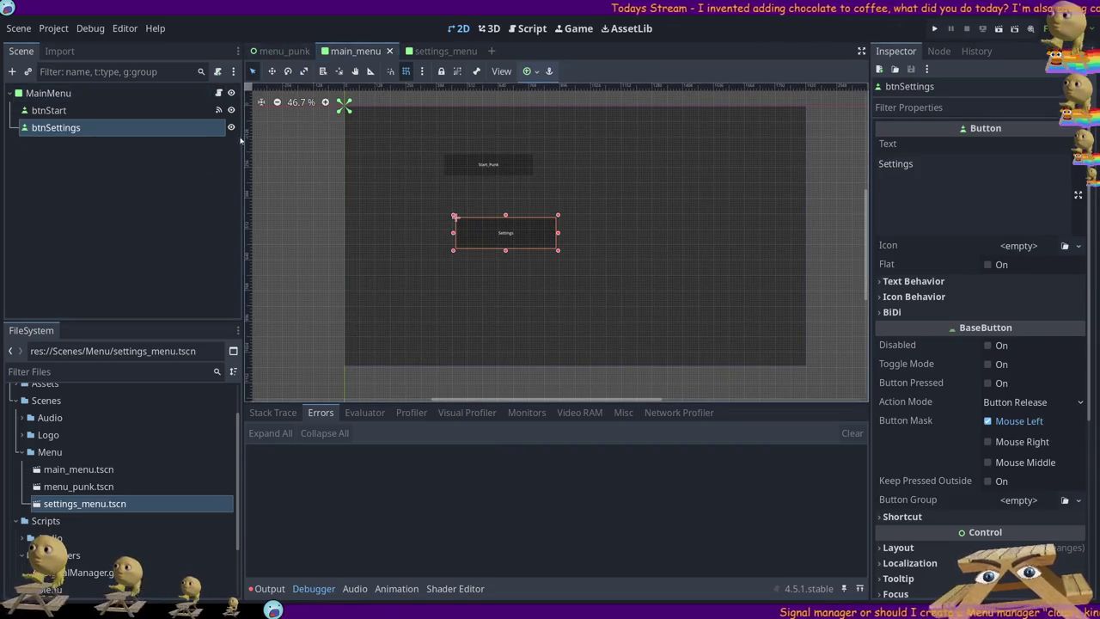
click(938, 51)
click(918, 164)
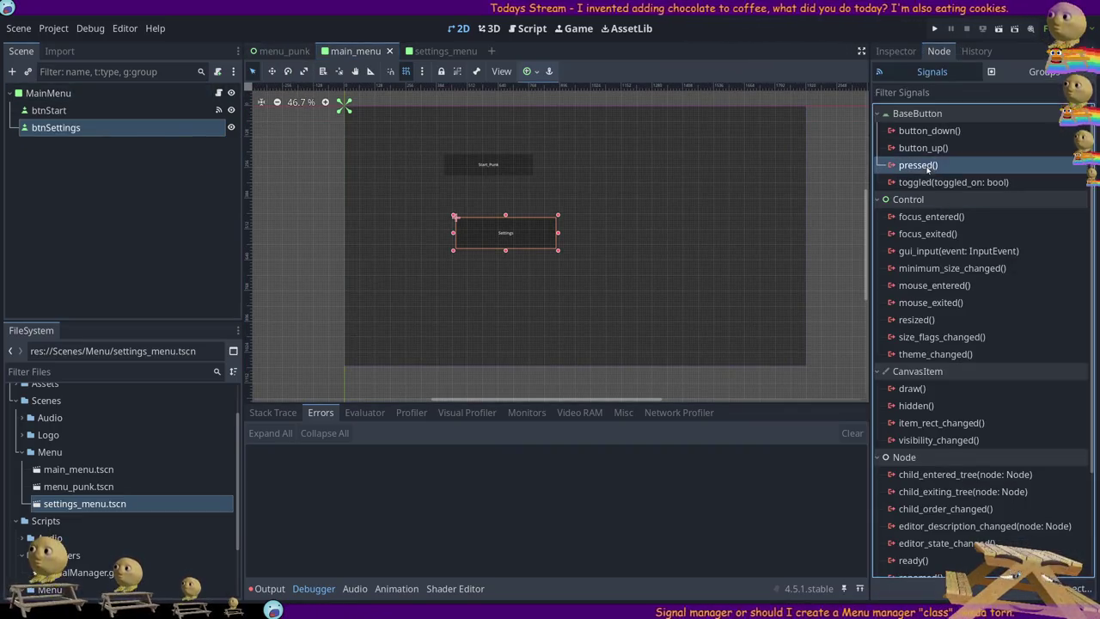
click(506, 431)
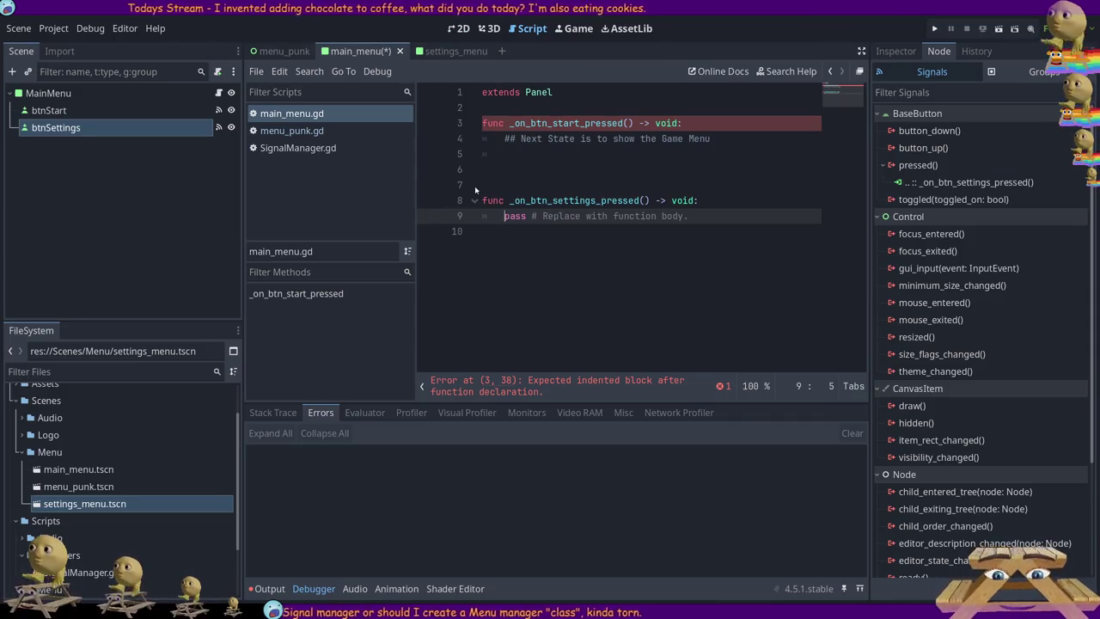
- Leave both handlers holding only pass, delete the placeholder comment, and save main_menu.gd
click(539, 175)
key(ctrl+s)
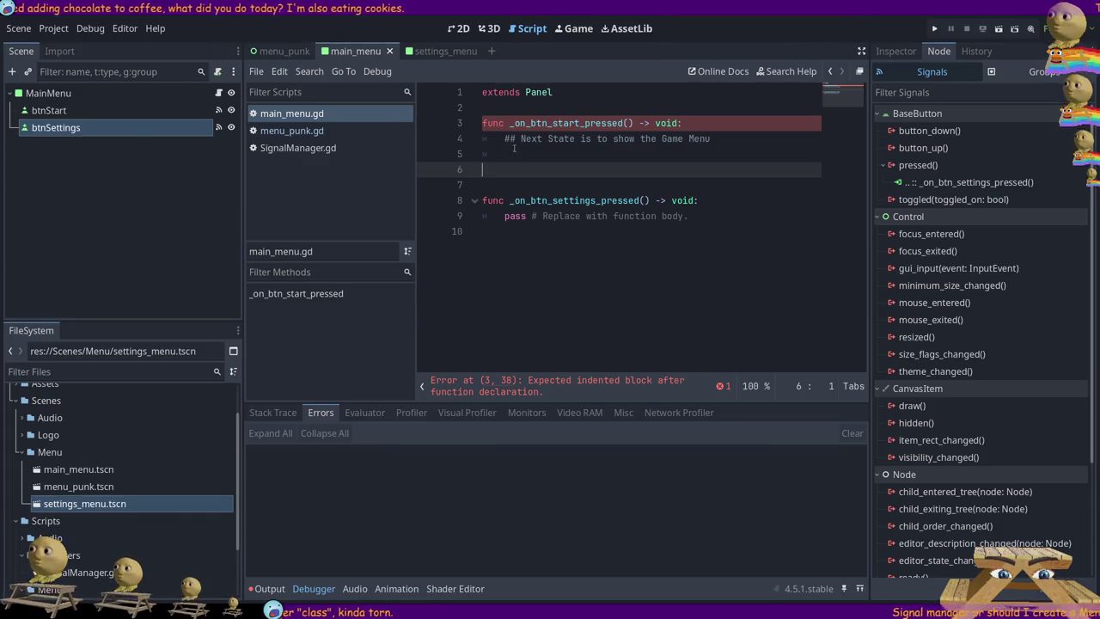
click(511, 141)
key(Return)
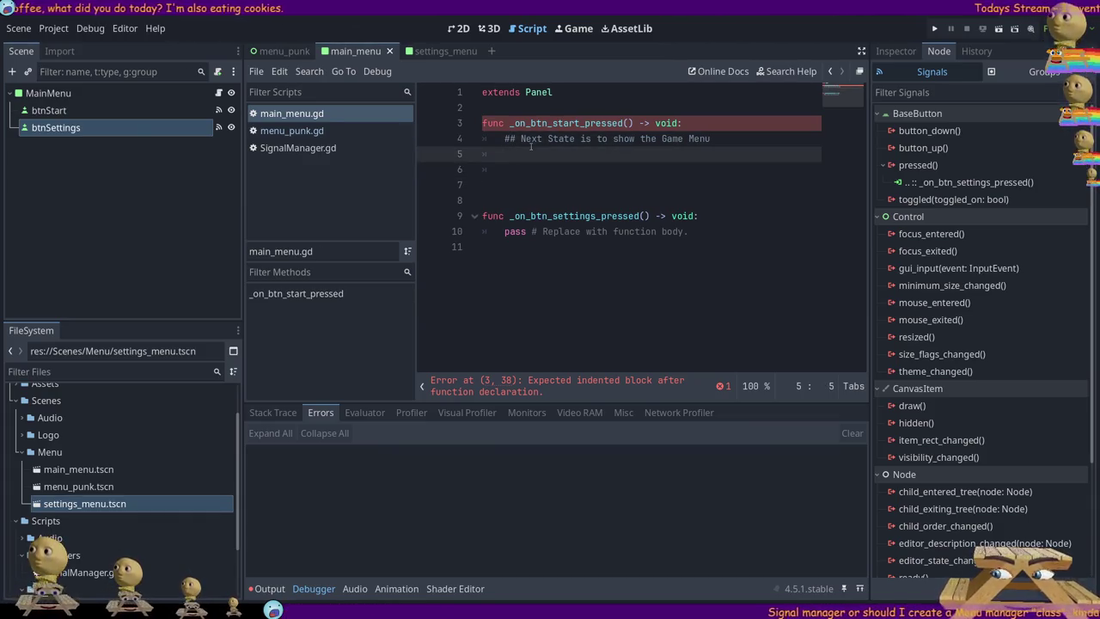
text(pass)
key(ctrl+s)
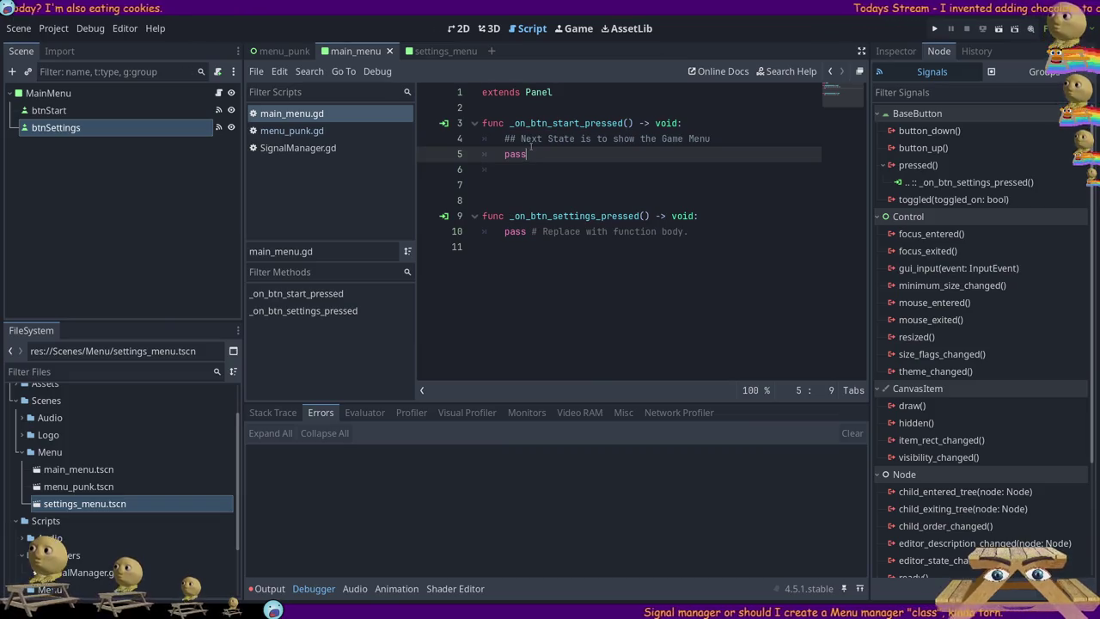
drag(529, 231, 750, 249)
key(Delete)
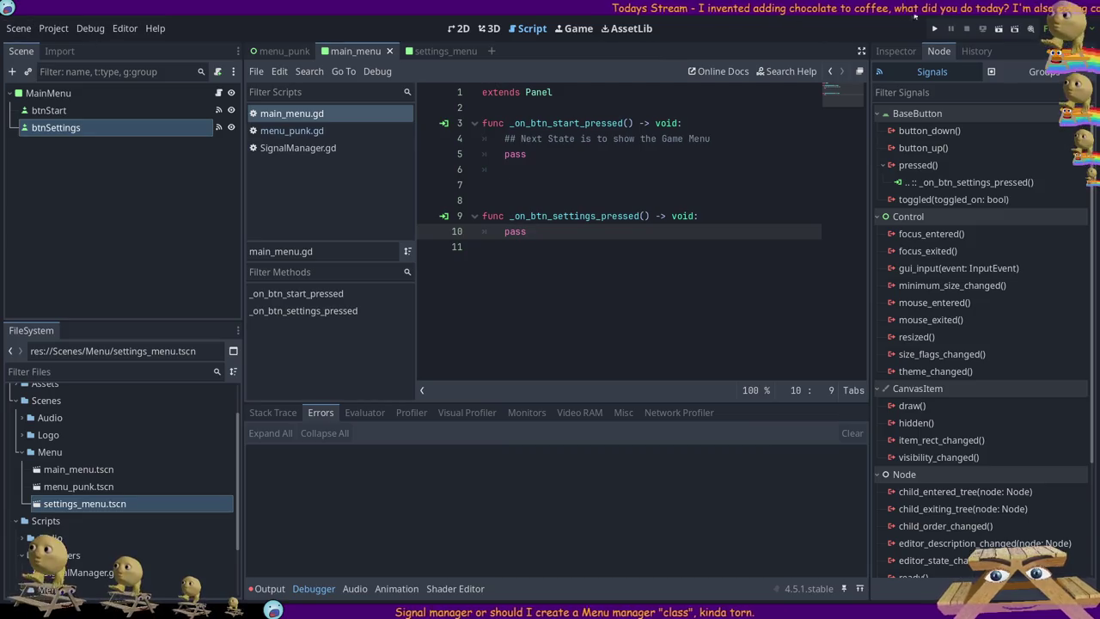
click(279, 51)
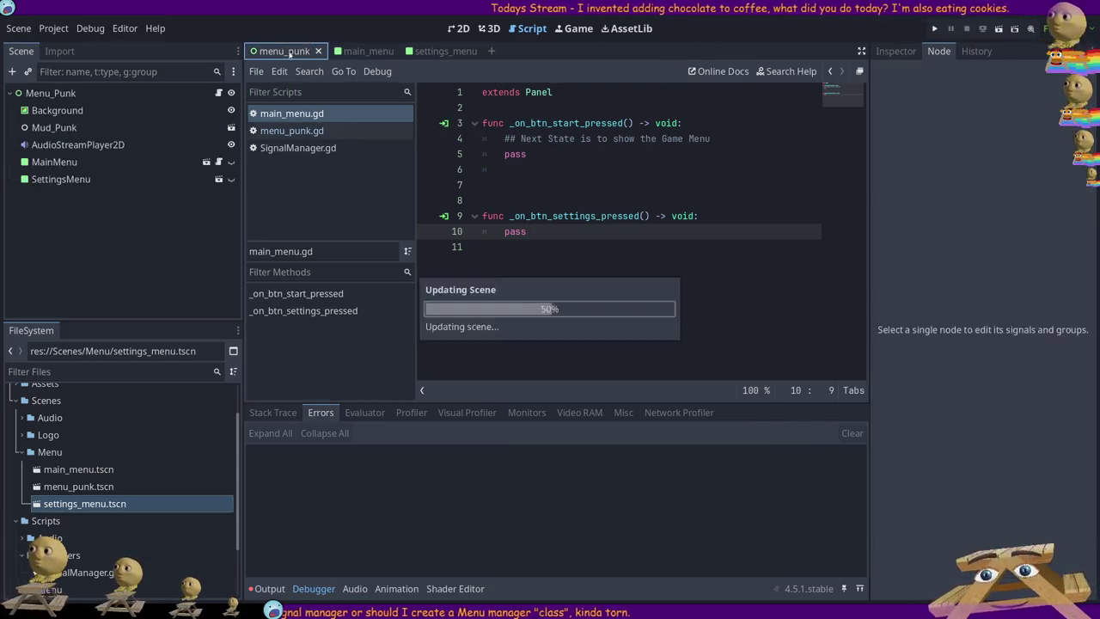
- Return to the 2D canvas and toggle MainMenu and SettingsMenu visibility, leaving SettingsMenu hidden
click(457, 29)
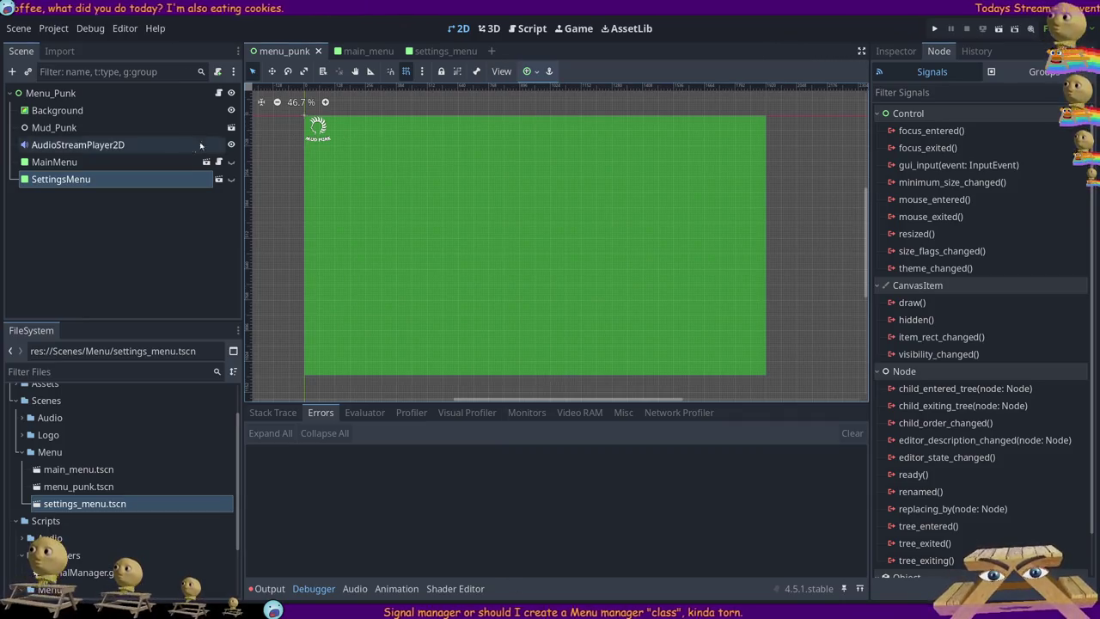
click(136, 210)
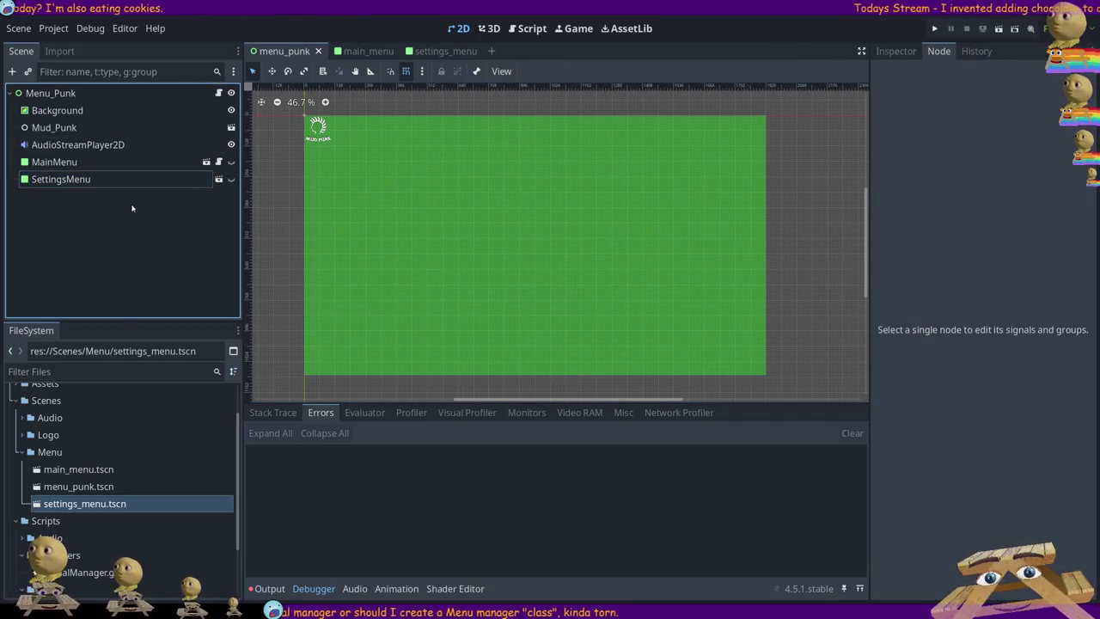
click(231, 162)
click(231, 178)
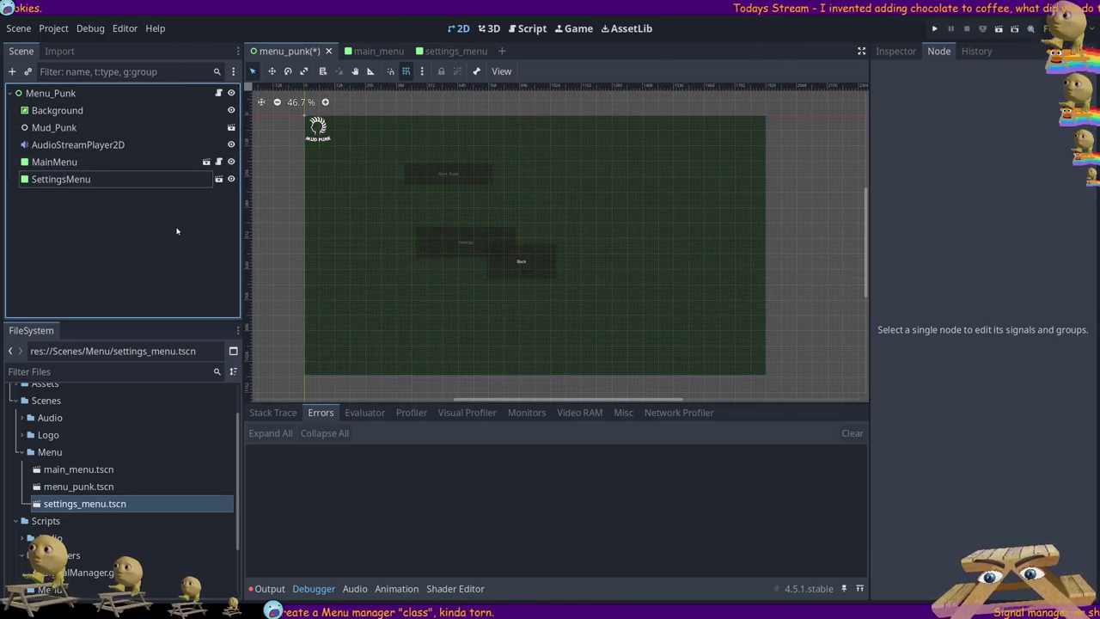
click(230, 179)
click(231, 179)
click(230, 179)
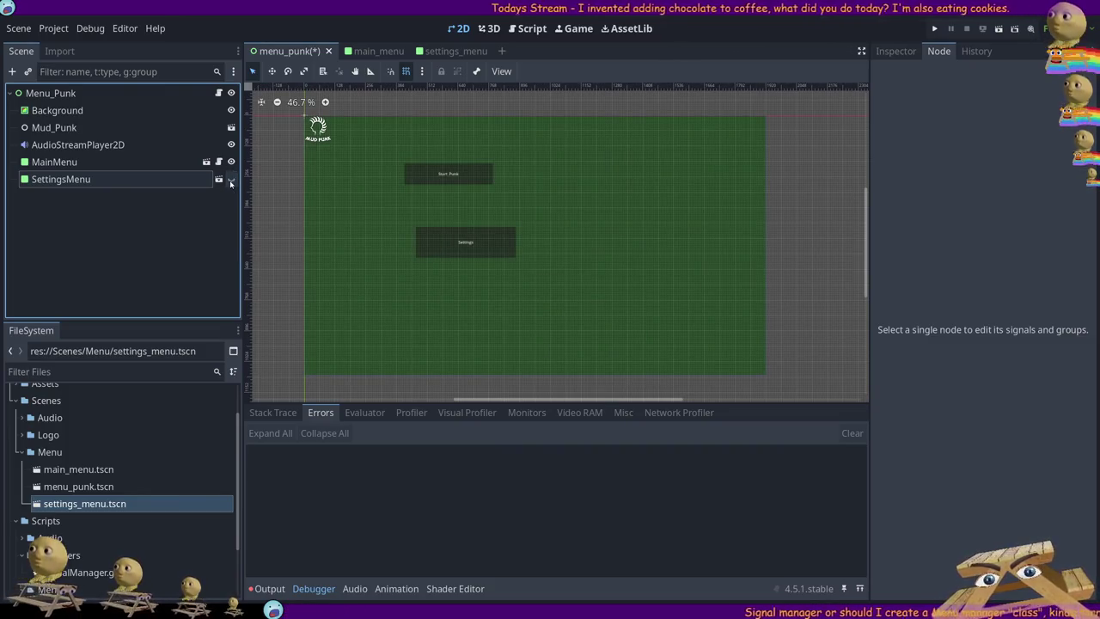
- Hide MainMenu and show SettingsMenu so only its Back button appears
click(169, 162)
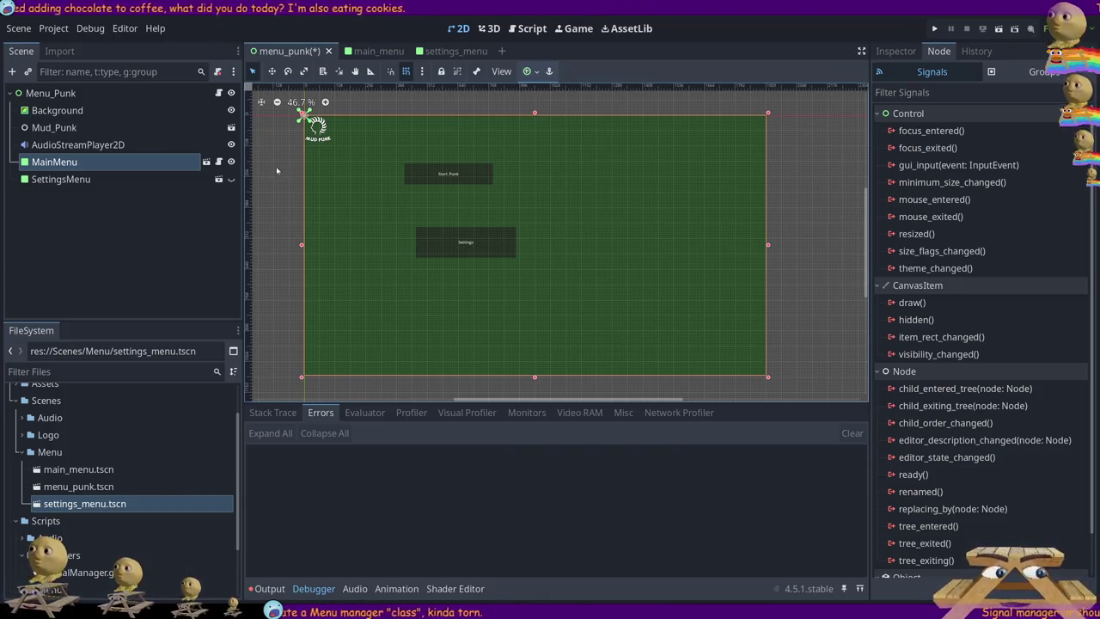
click(230, 162)
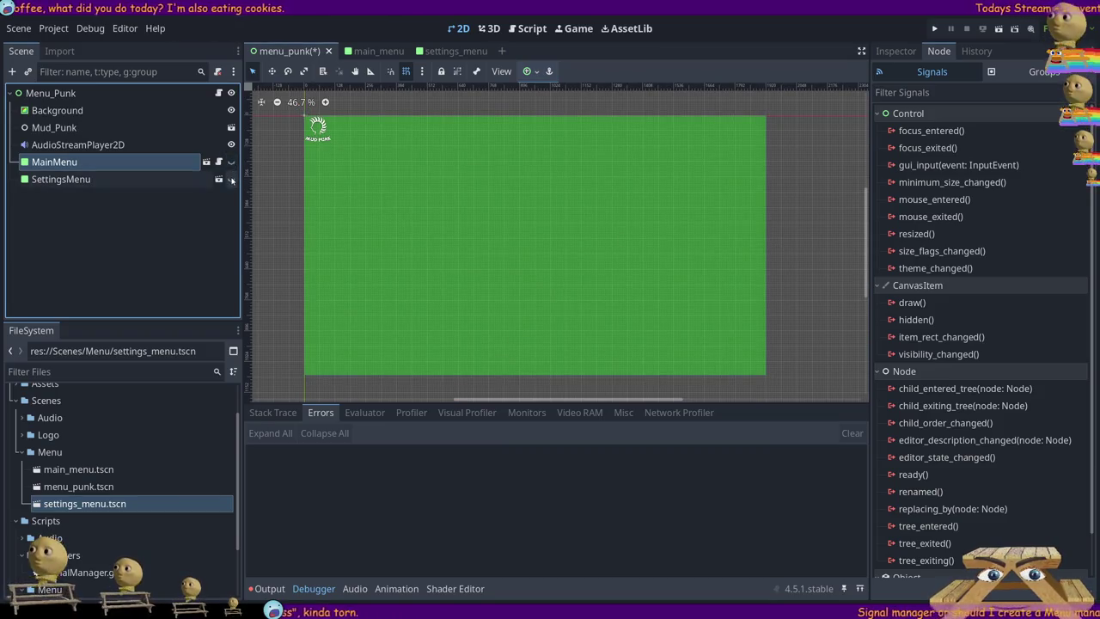
click(231, 179)
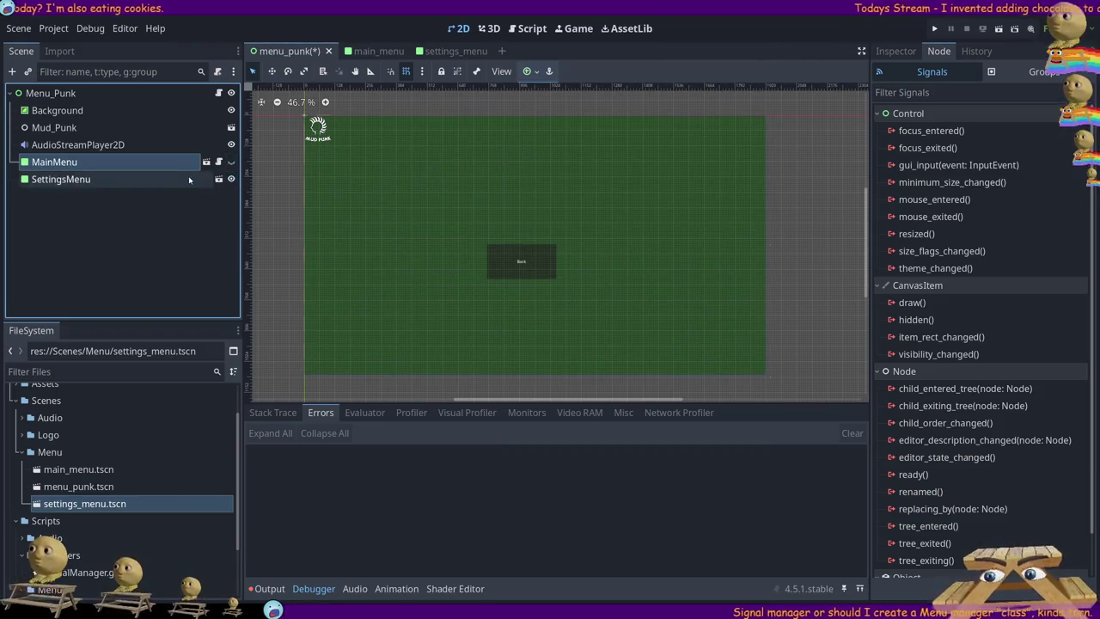
click(190, 180)
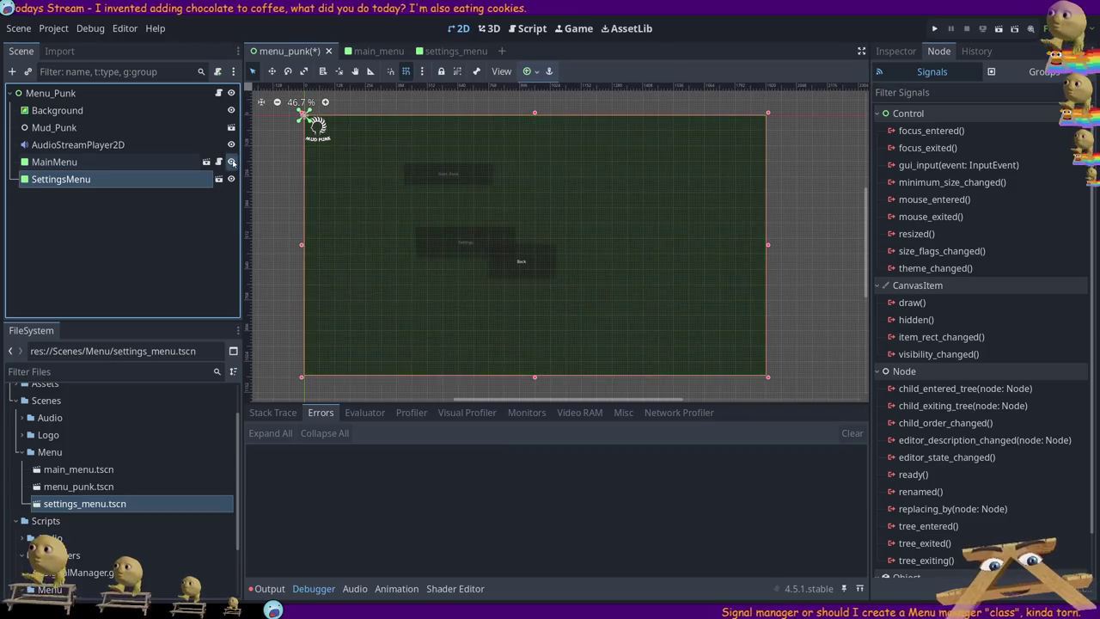
click(230, 179)
click(230, 179)
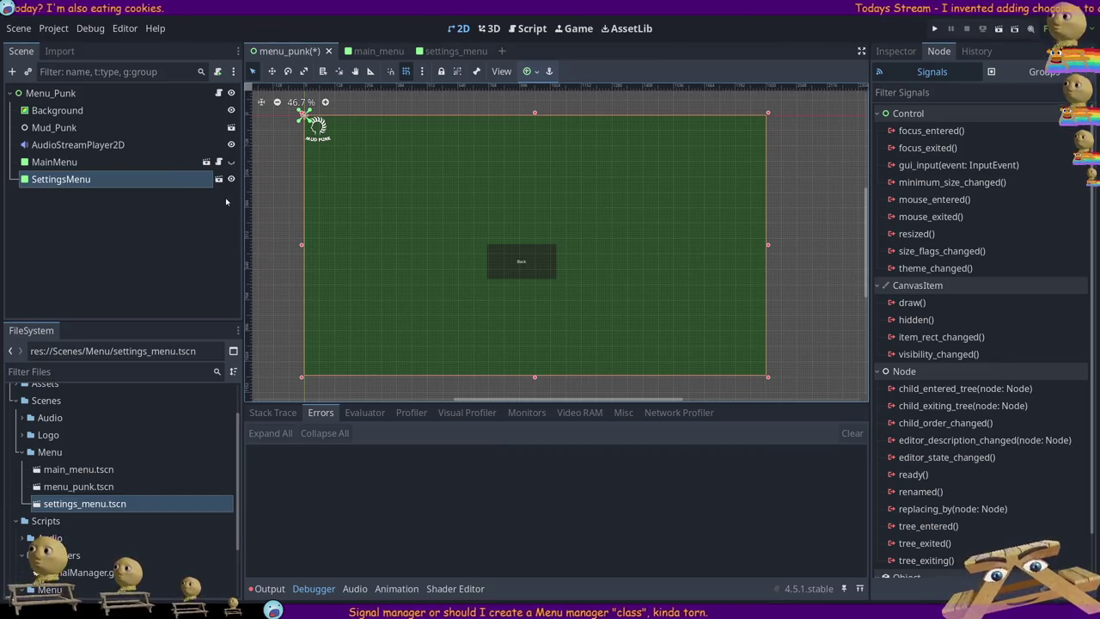
- Compare the MainMenu and SettingsMenu nodes, then select the Menu_Punk root node
click(84, 161)
click(103, 178)
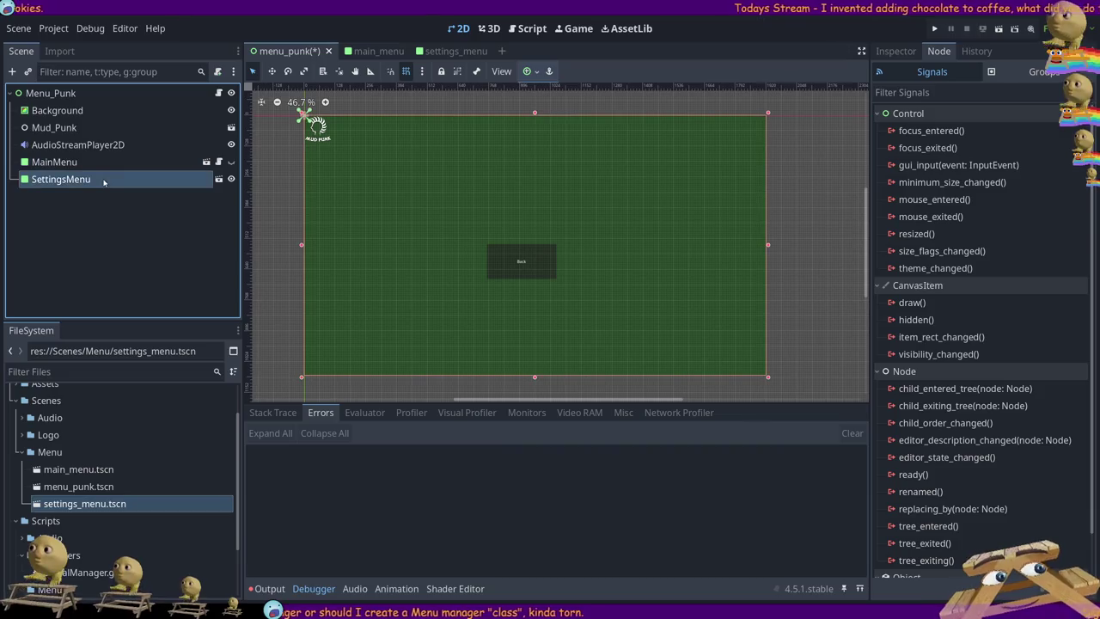
click(105, 163)
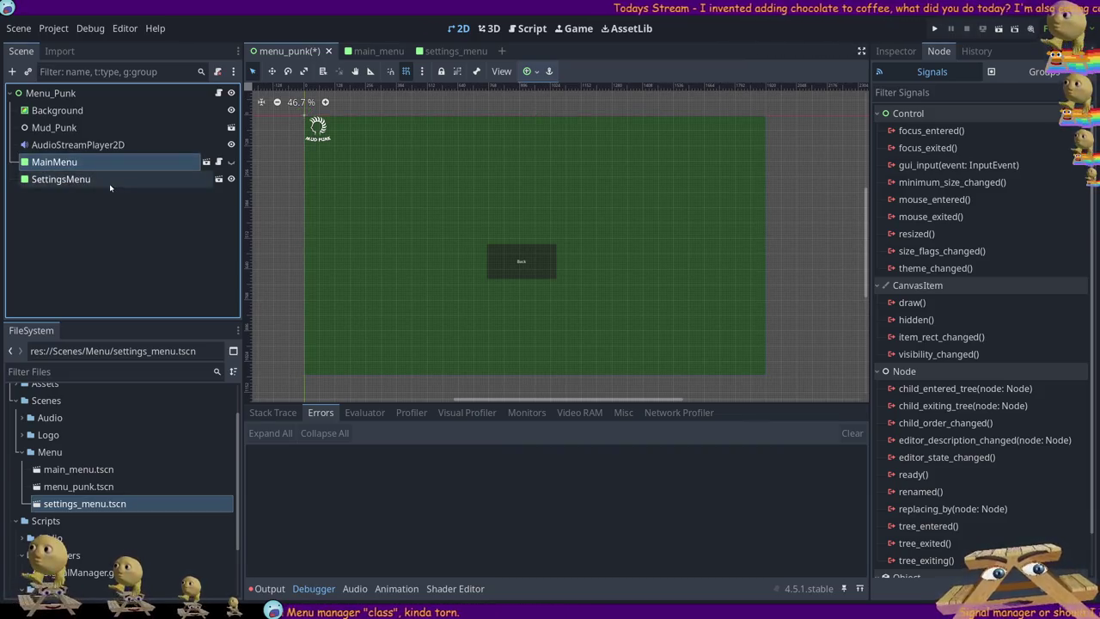
click(112, 182)
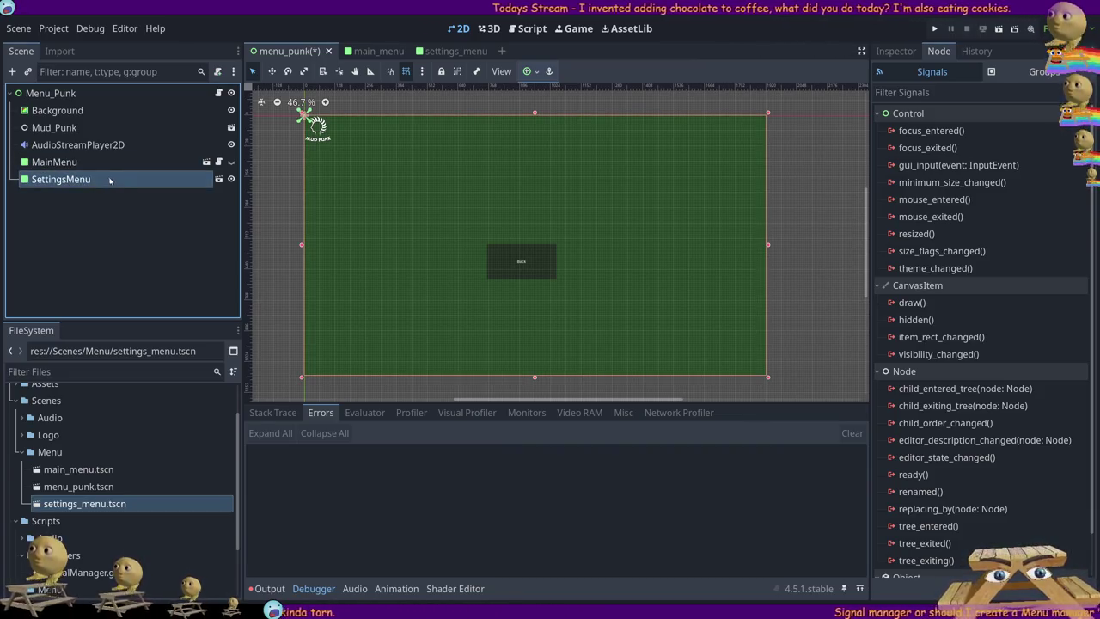
click(100, 163)
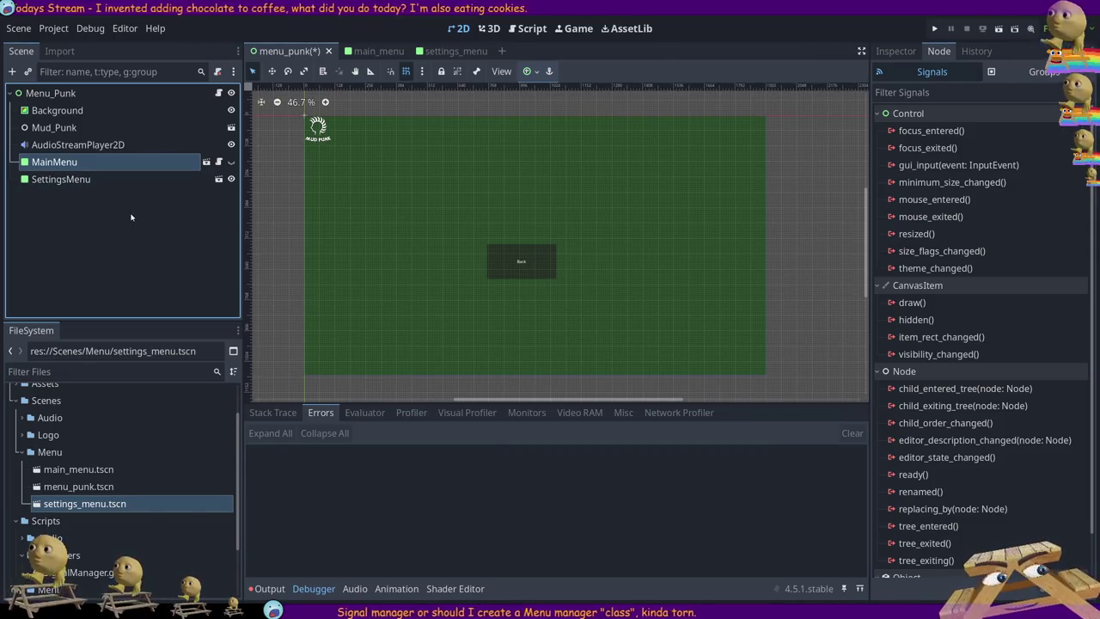
click(109, 179)
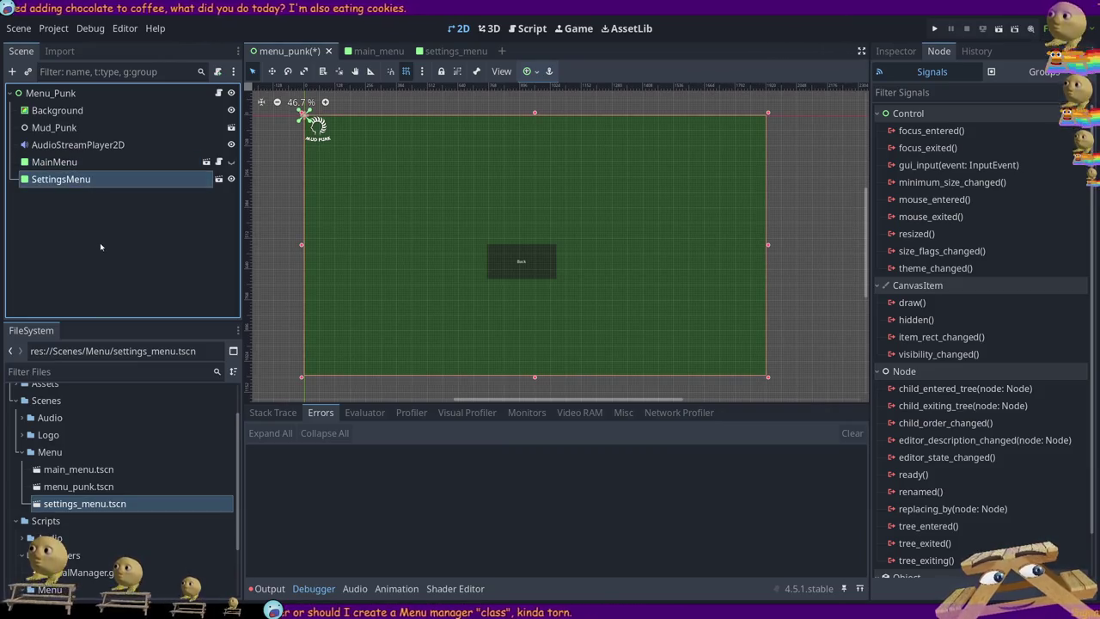
click(94, 228)
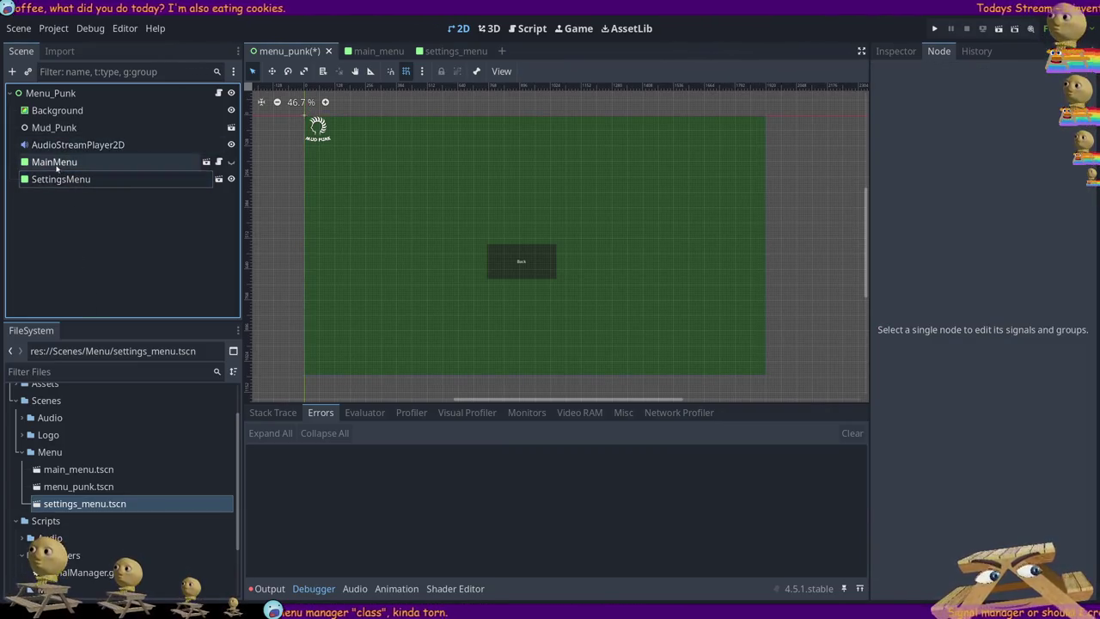
click(47, 93)
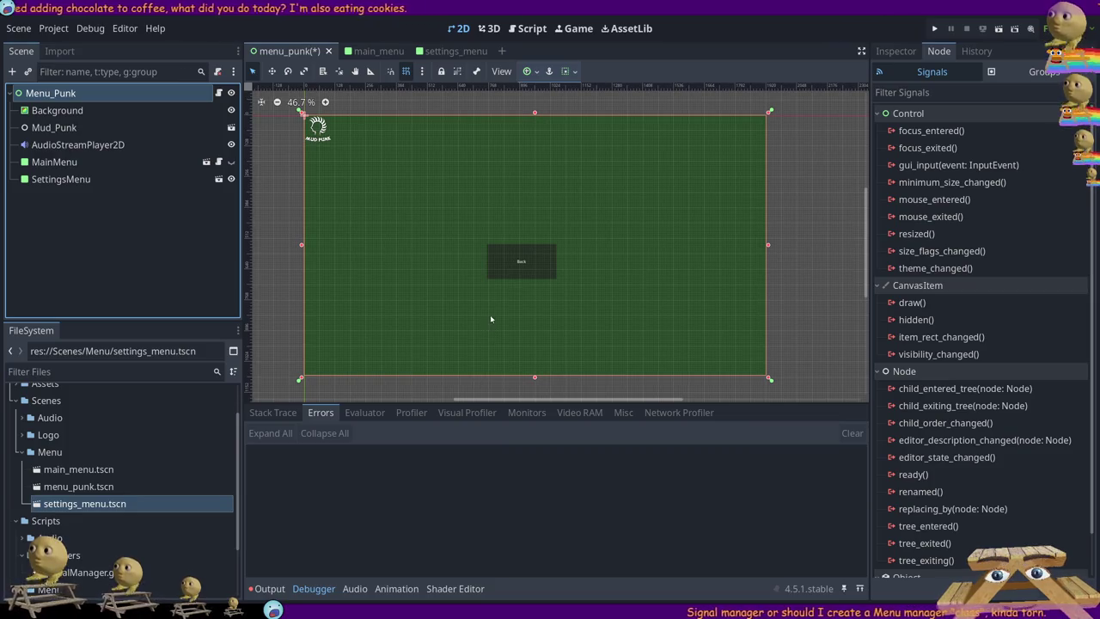
- Add a plain Node under Menu_Punk and move MainMenu and SettingsMenu into it
key(ctrl+a)
key(Return)
click(54, 162)
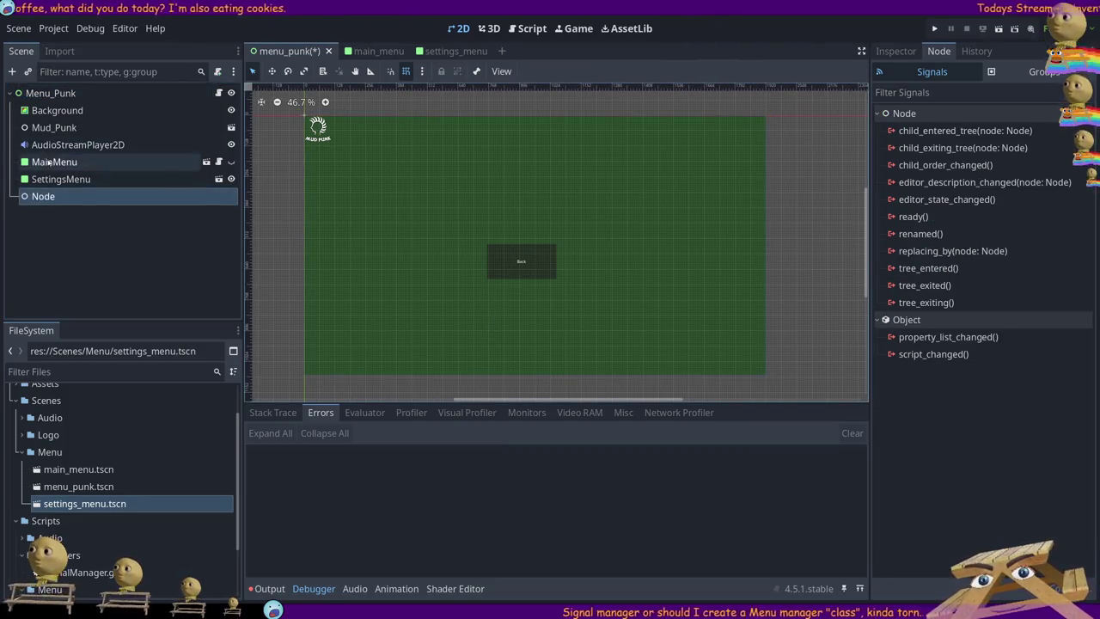
drag(54, 162, 52, 202)
mouse_move(50, 201)
mouse_down()
mouse_move(65, 200)
mouse_move(50, 168)
mouse_up()
- Rename the new node to MenuState and make MainMenu visible again
click(50, 165)
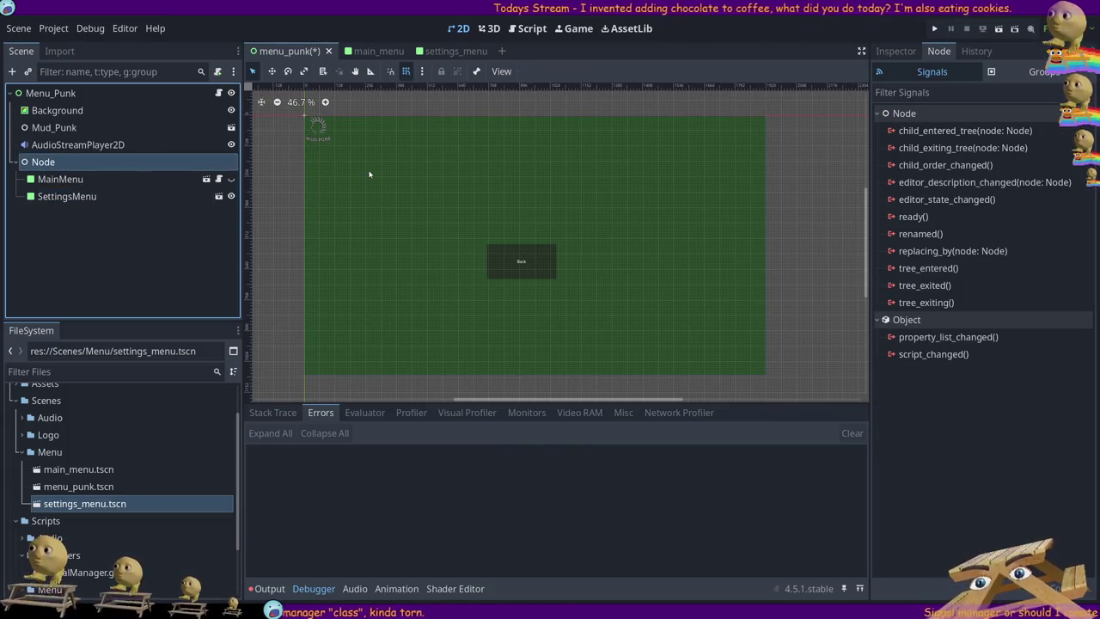
text(MenuState)
key(Return)
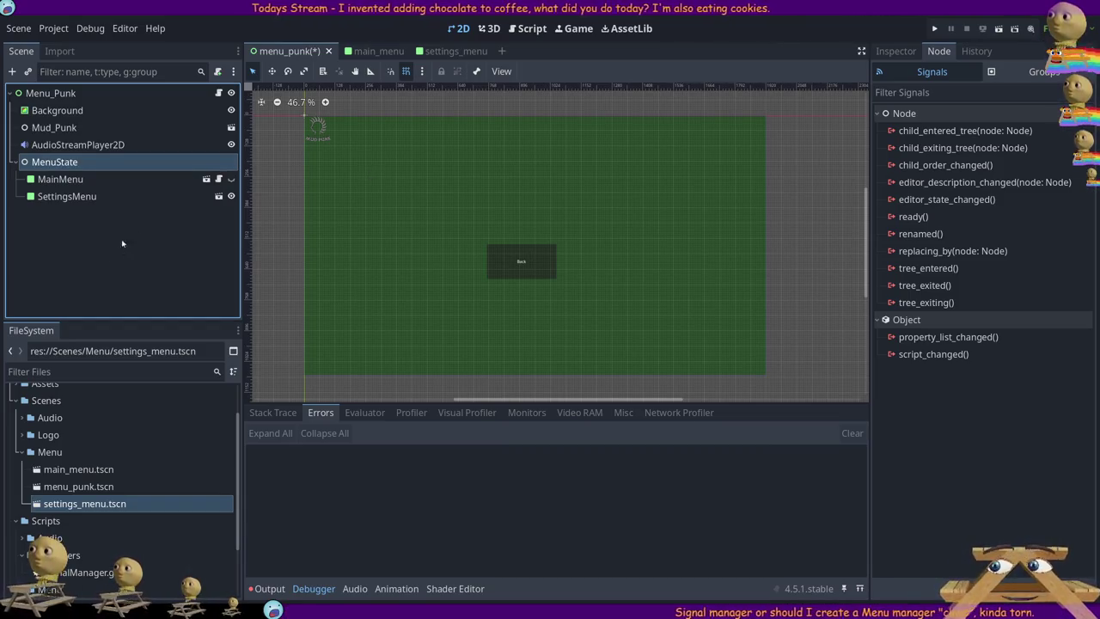
click(230, 179)
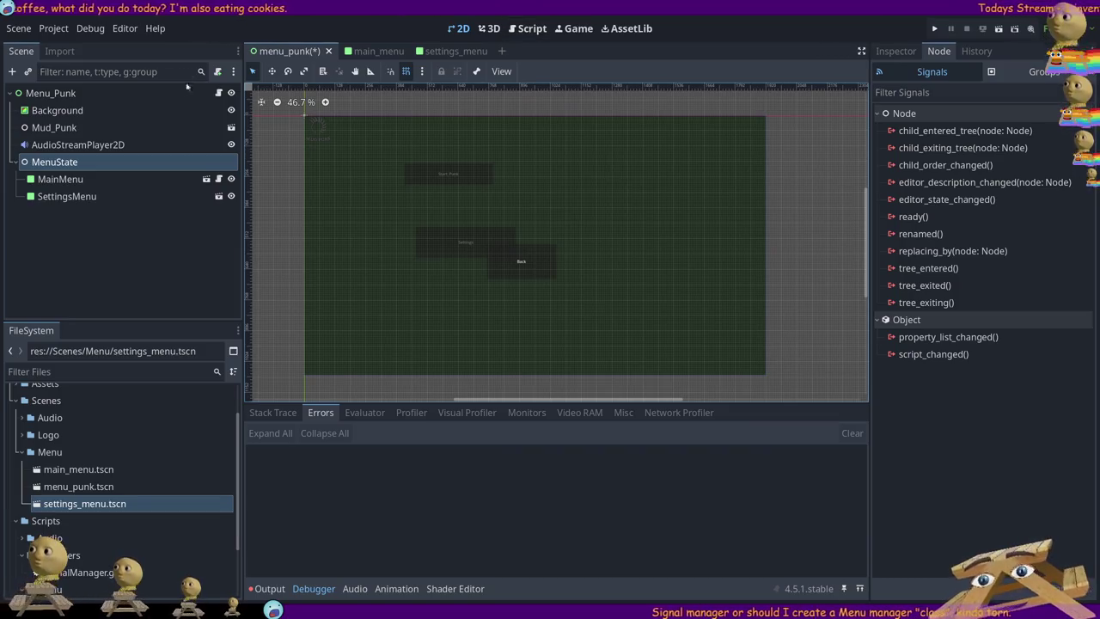
click(54, 95)
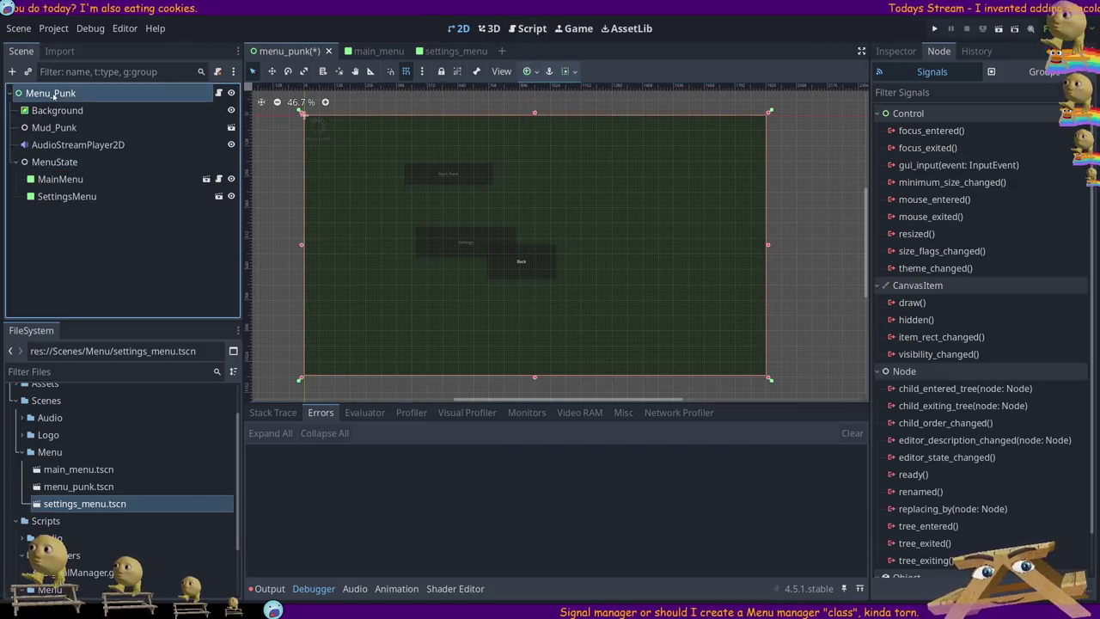
click(218, 93)
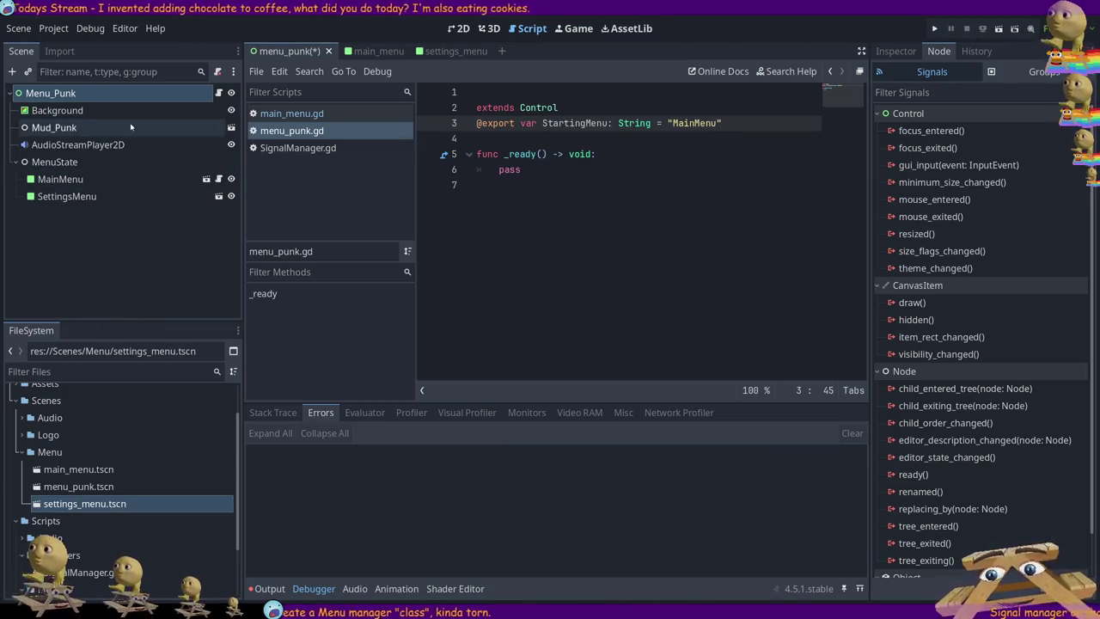
click(94, 160)
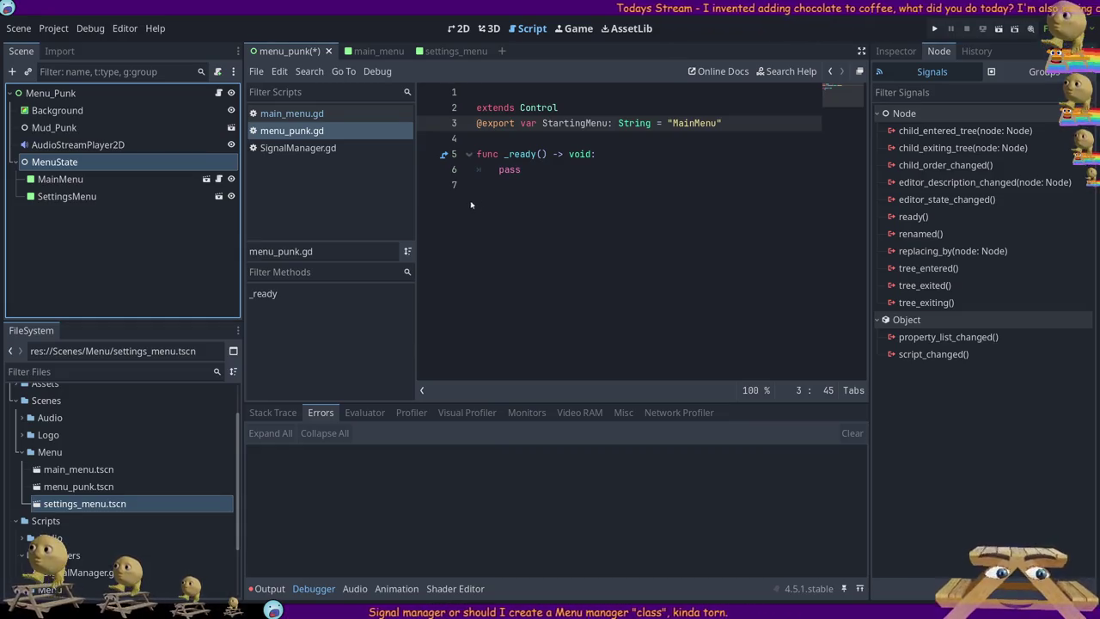
mouse_move(490, 189)
mouse_down()
mouse_move(469, 111)
mouse_move(438, 107)
mouse_up()
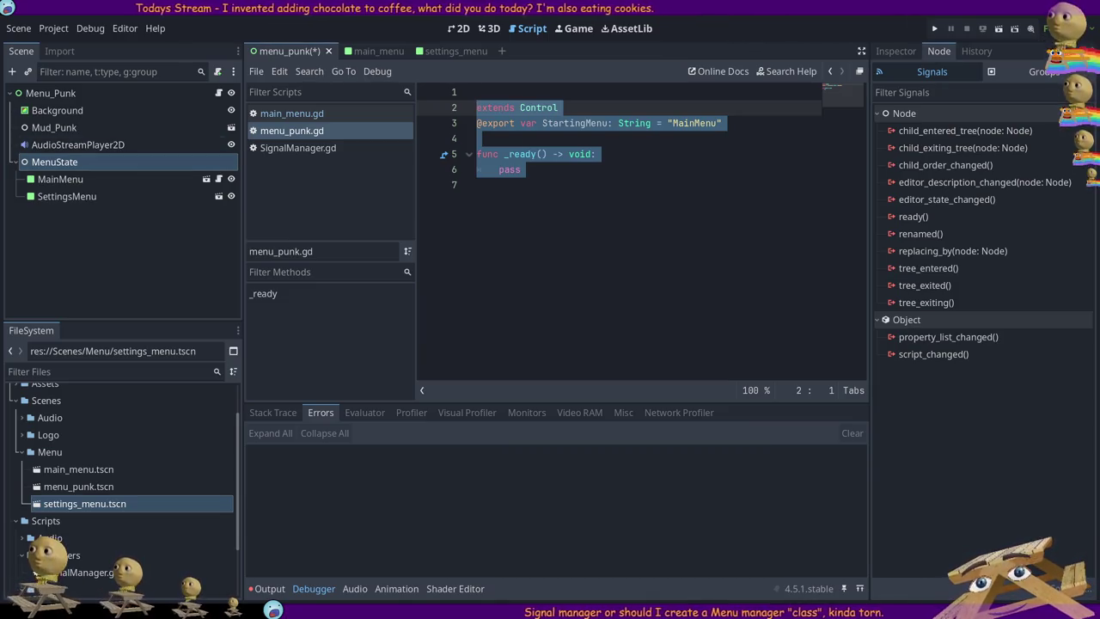
click(87, 161)
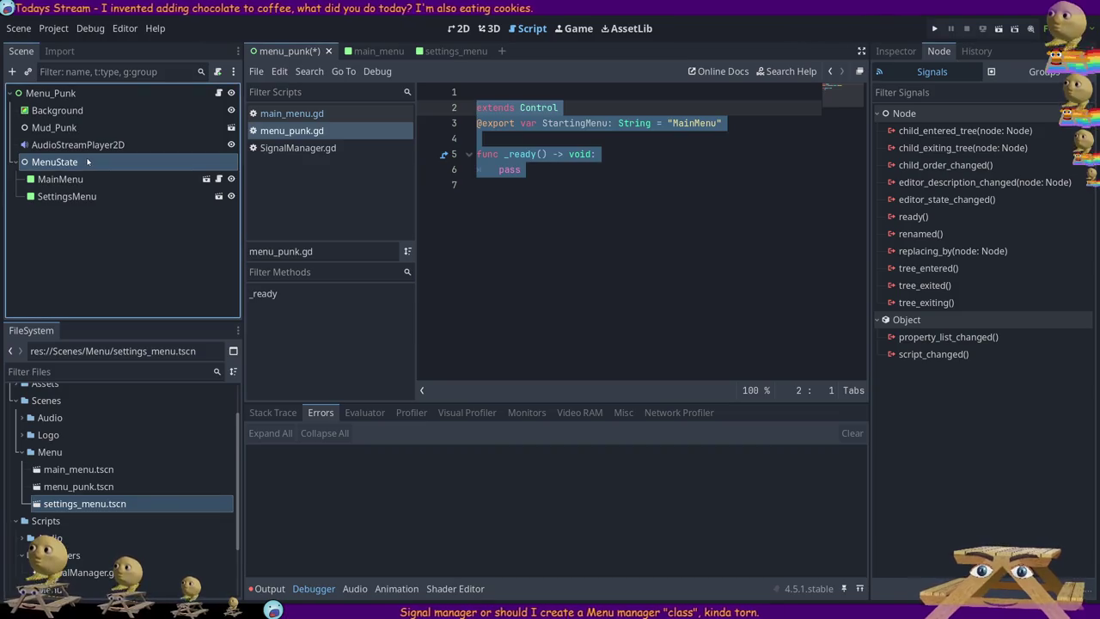
- Delete the _ready function and blank lines from menu_punk.gd, save it, then select MenuState
click(194, 96)
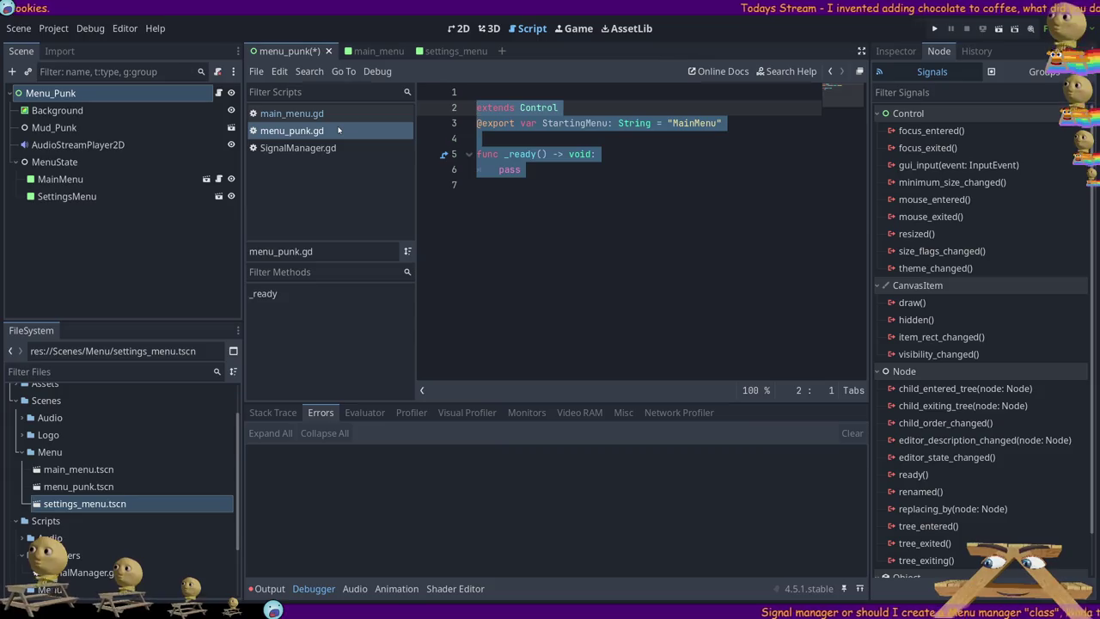
drag(593, 188, 464, 140)
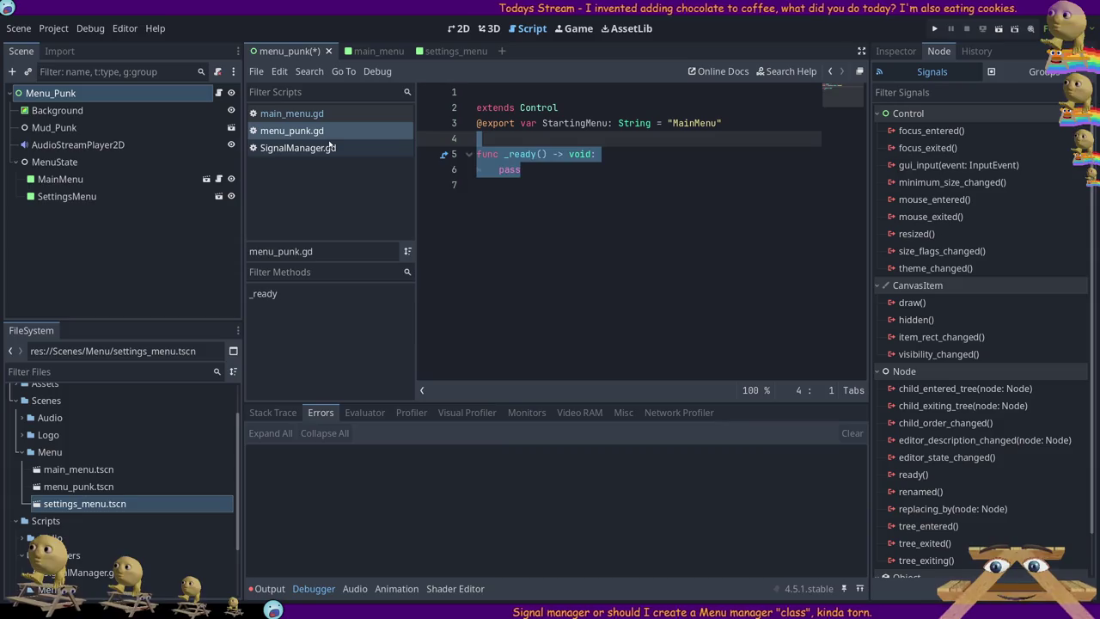
key(Delete)
key(Up)
key(Up)
key(BackSpace)
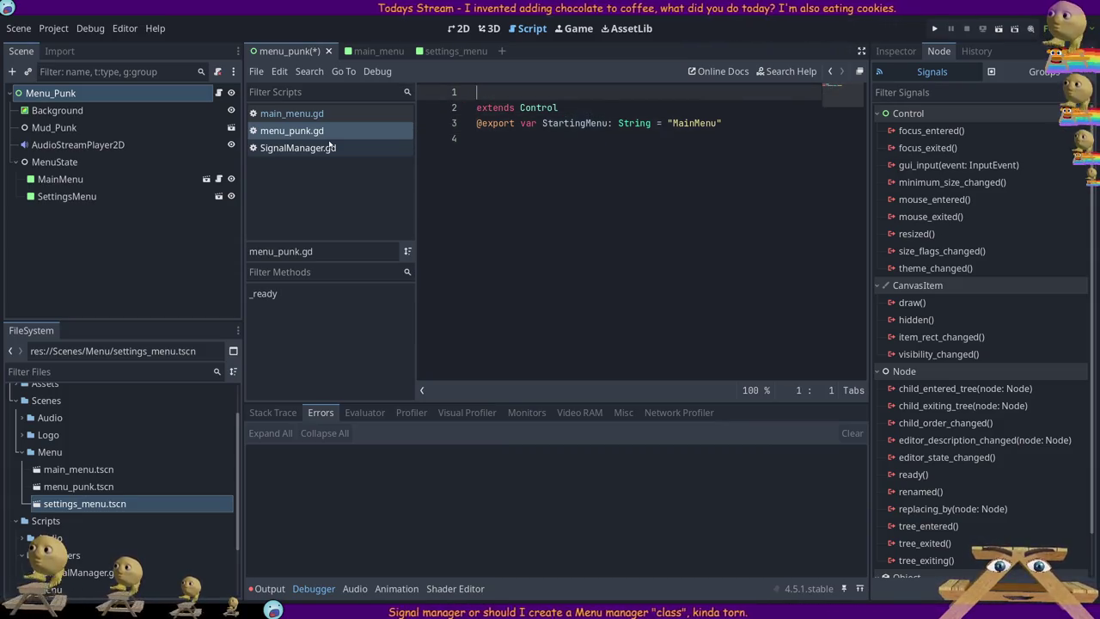
key(Down)
key(Down)
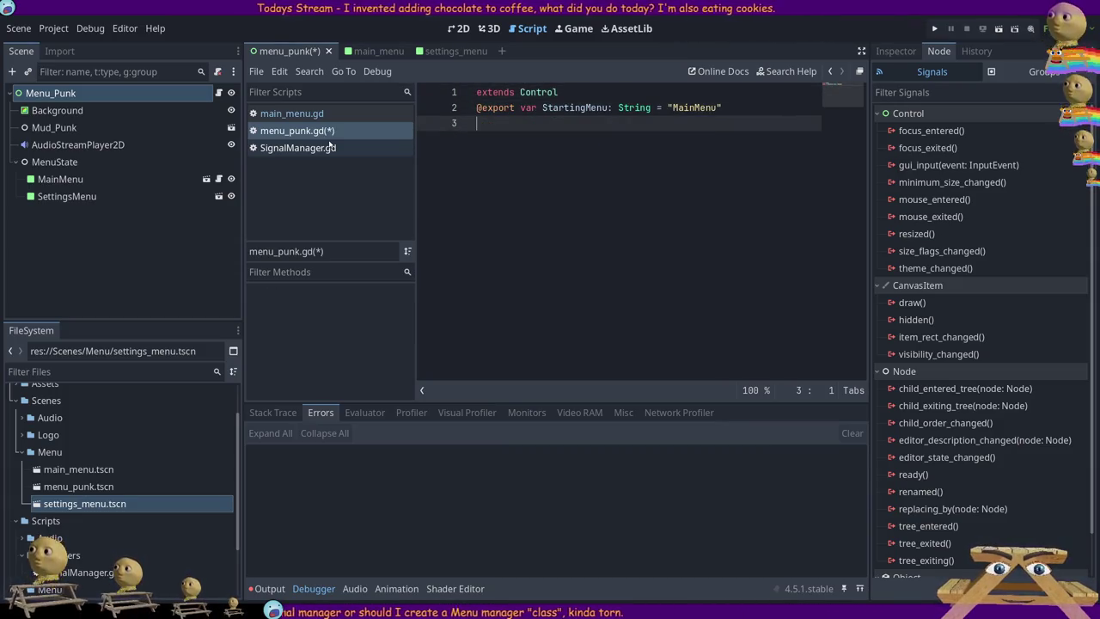
key(BackSpace)
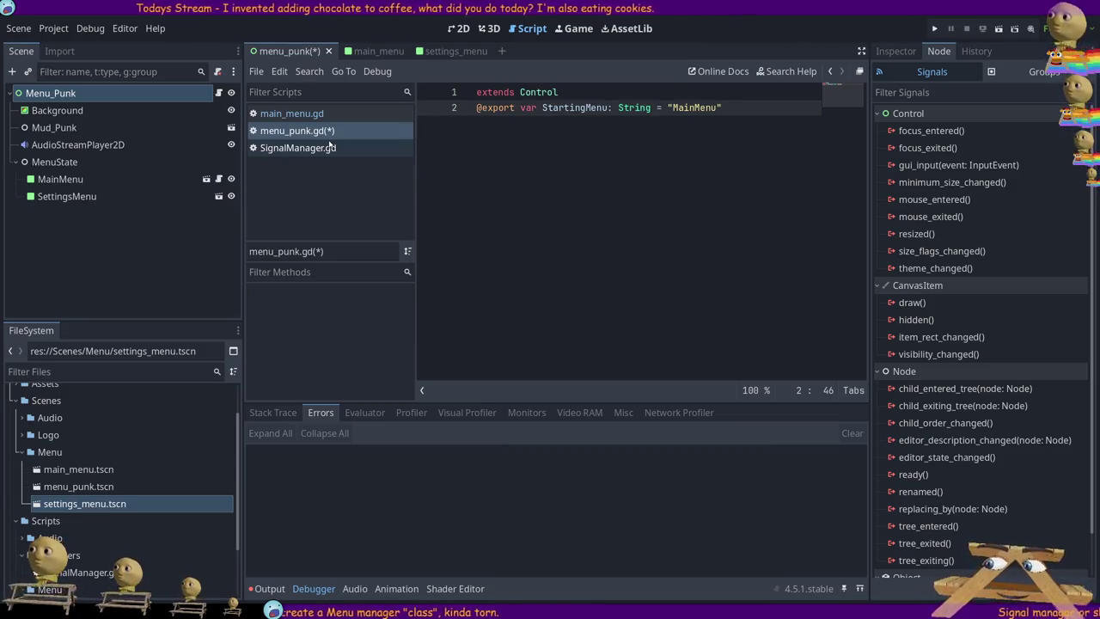
key(ctrl+s)
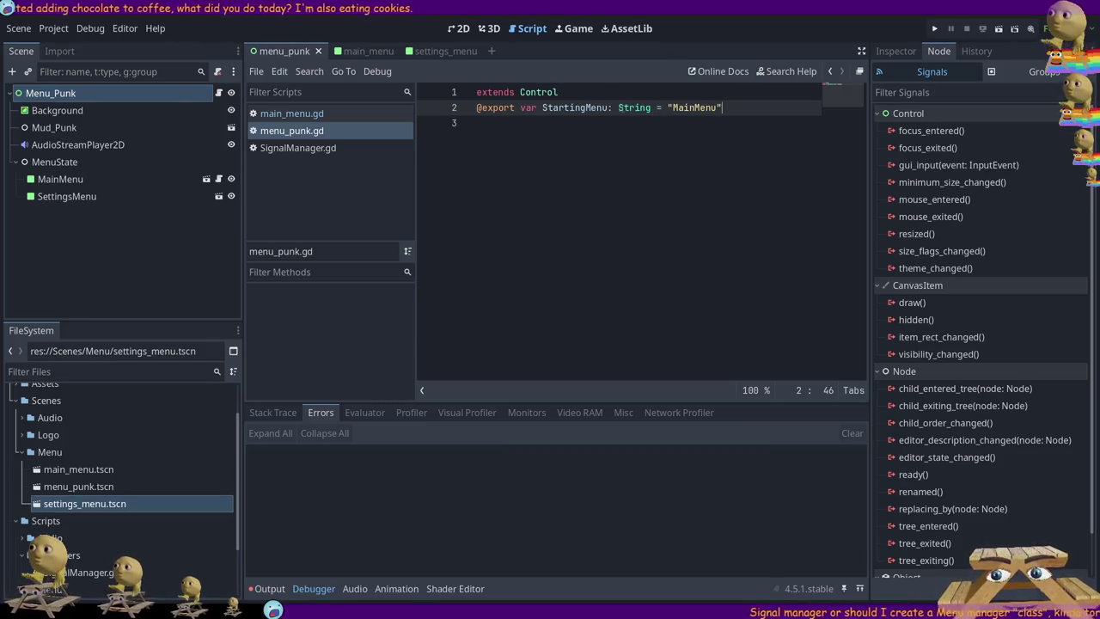
double_click(574, 107)
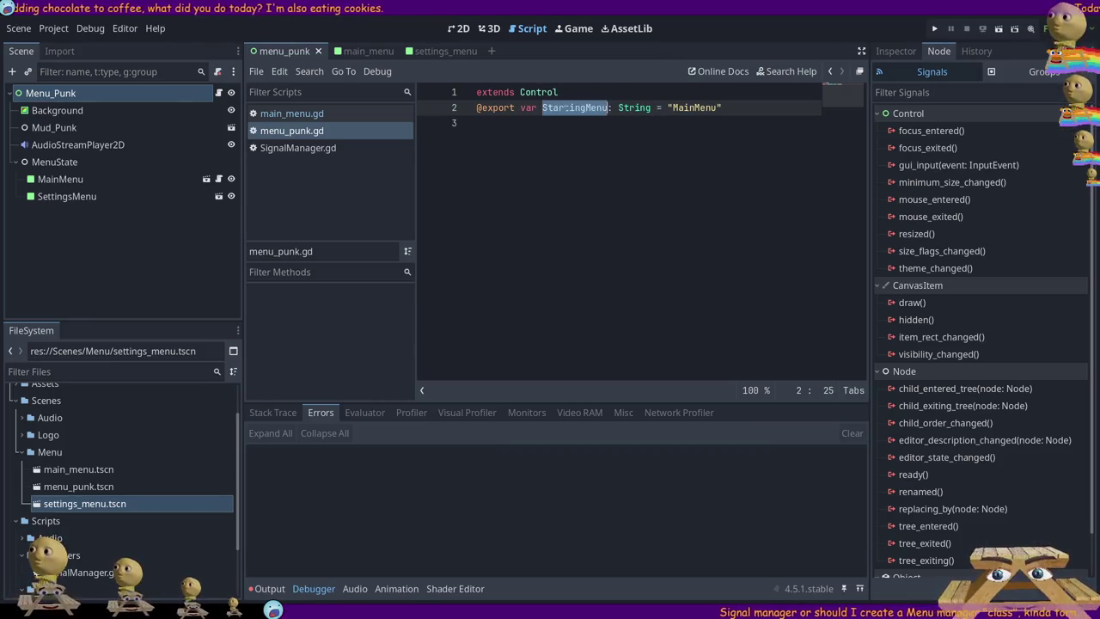
click(67, 163)
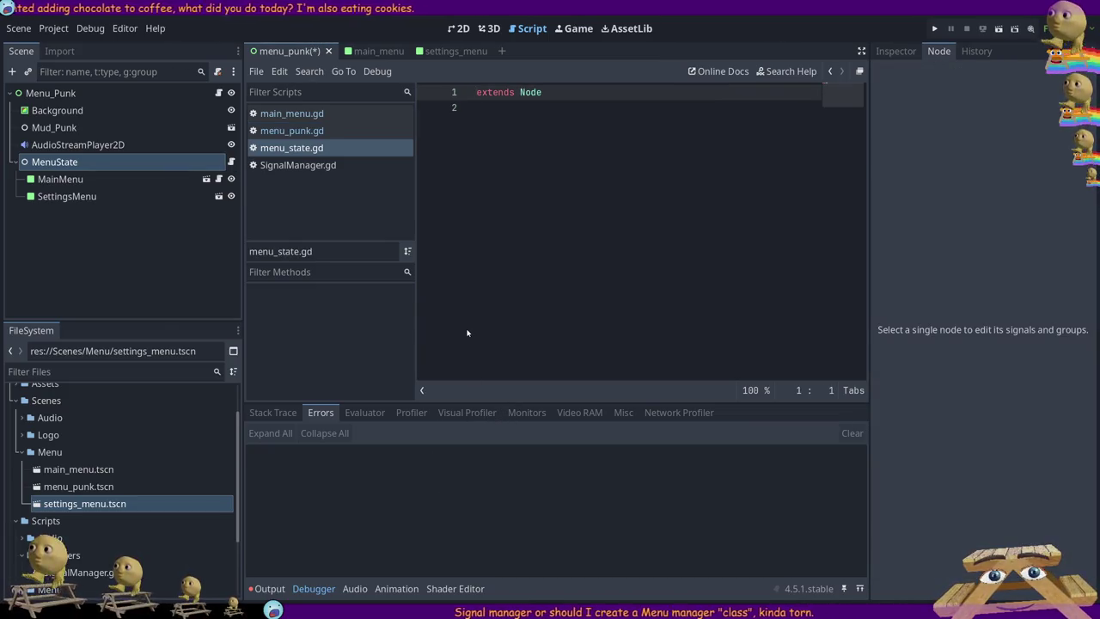
click(531, 117)
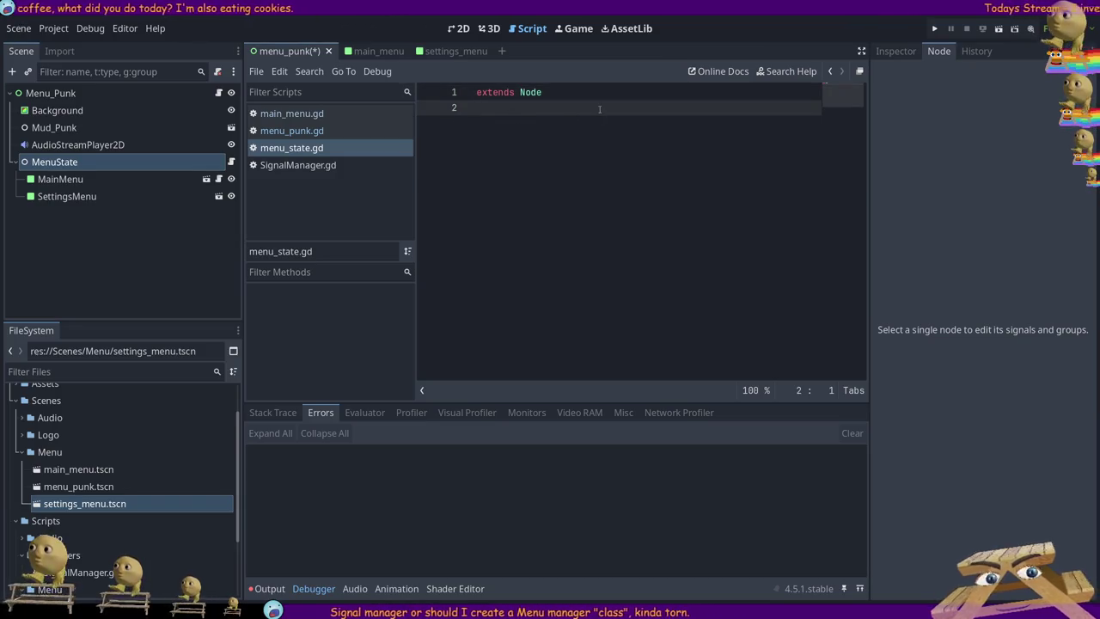
key(Return)
text(enum MENU_ST)
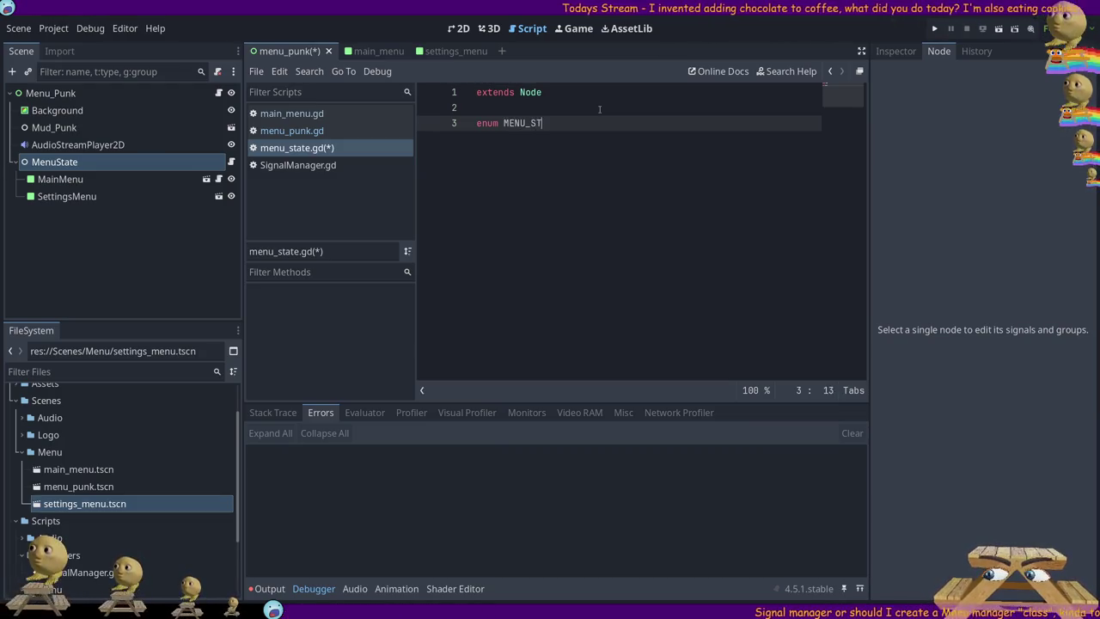
text(ATES)
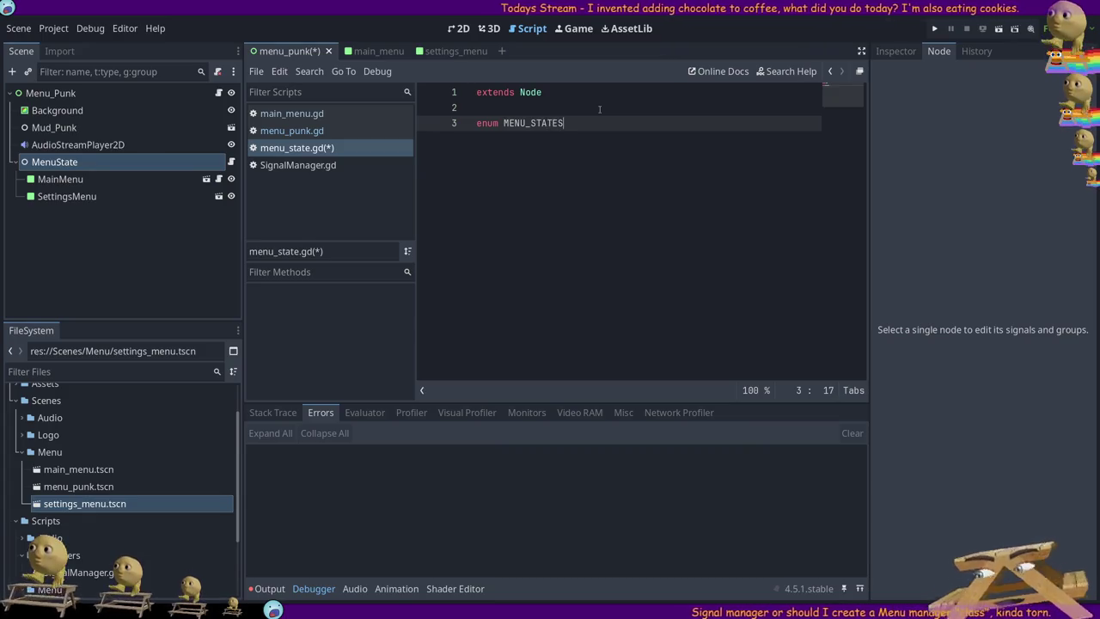
text( {:")
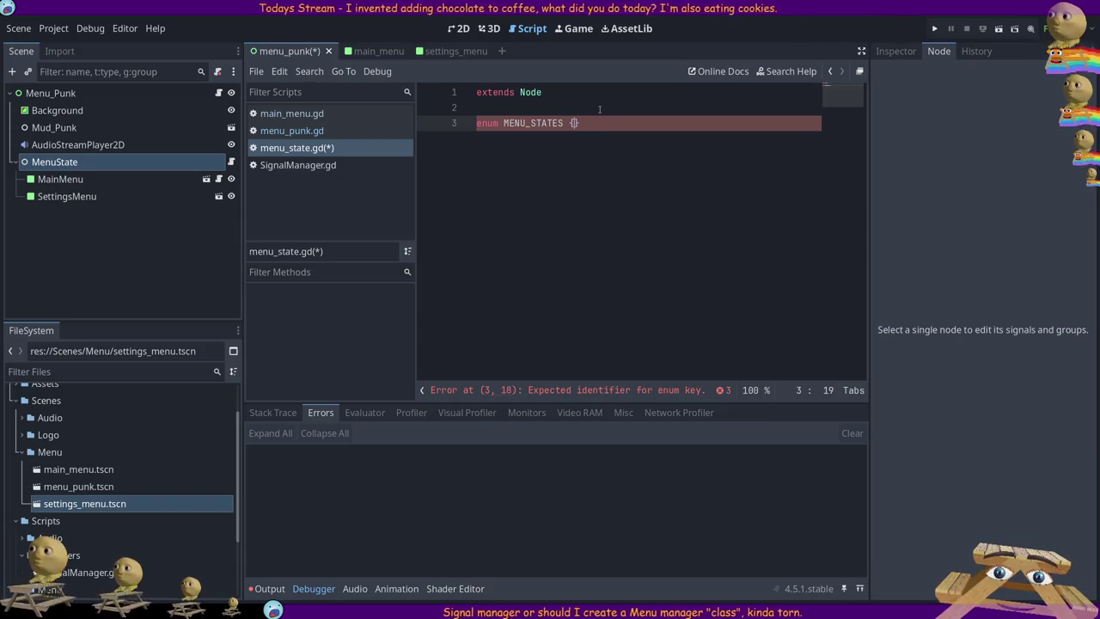
key(BackSpace)
key(BackSpace)
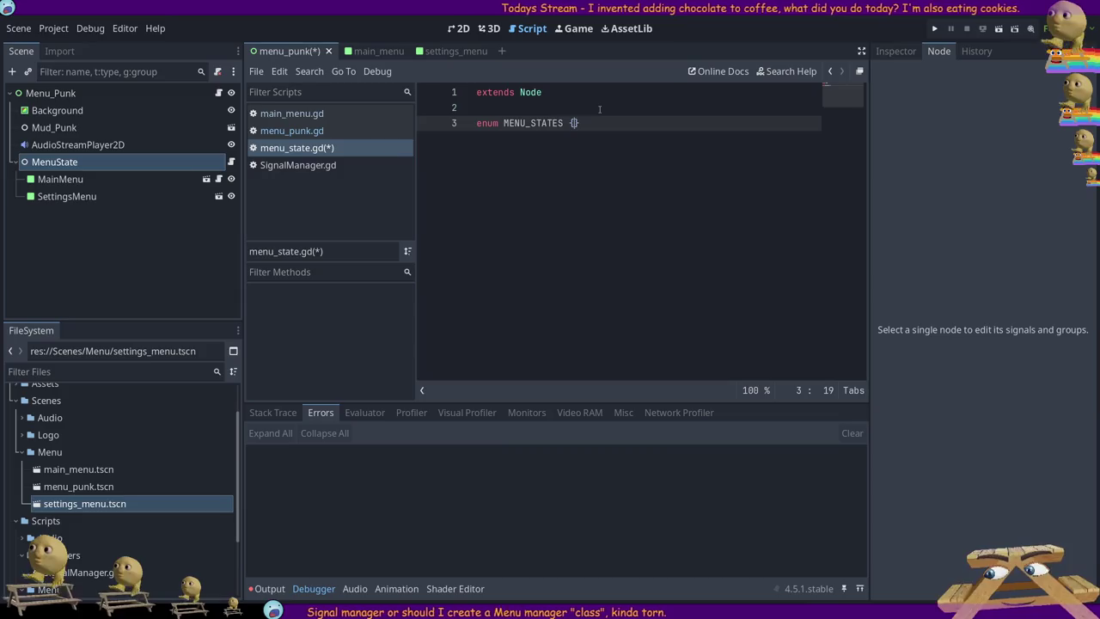
key(Return)
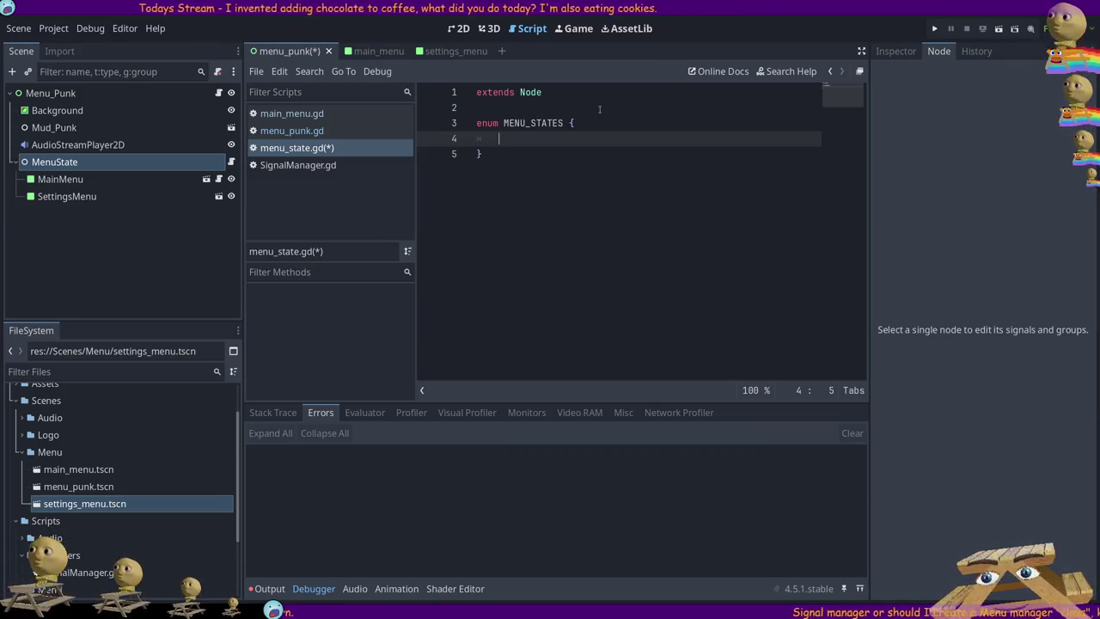
text(M)
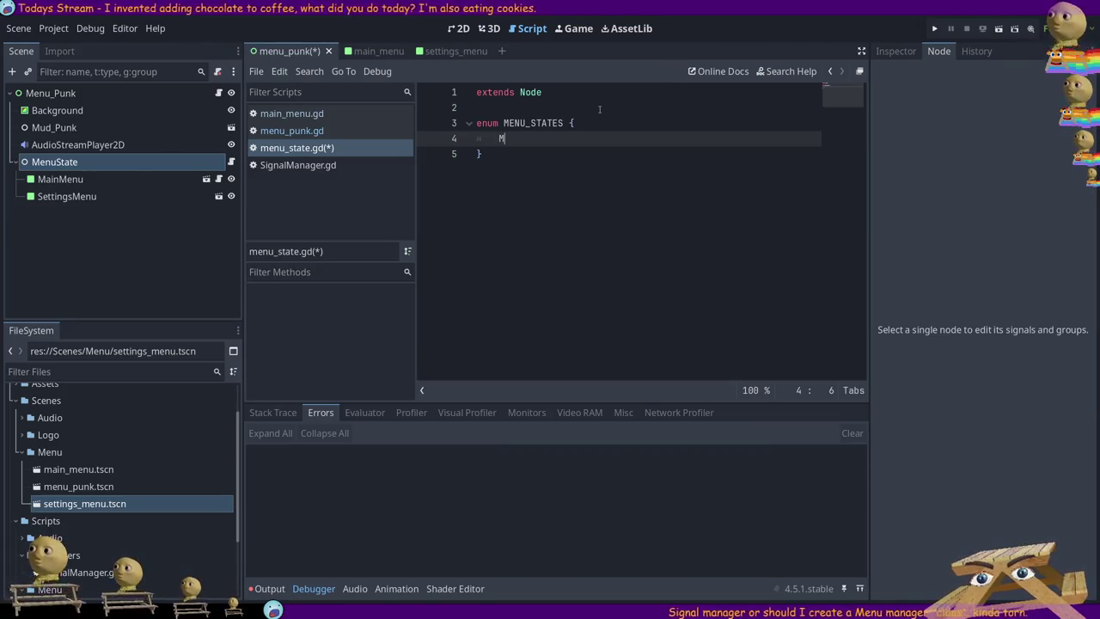
key(Return)
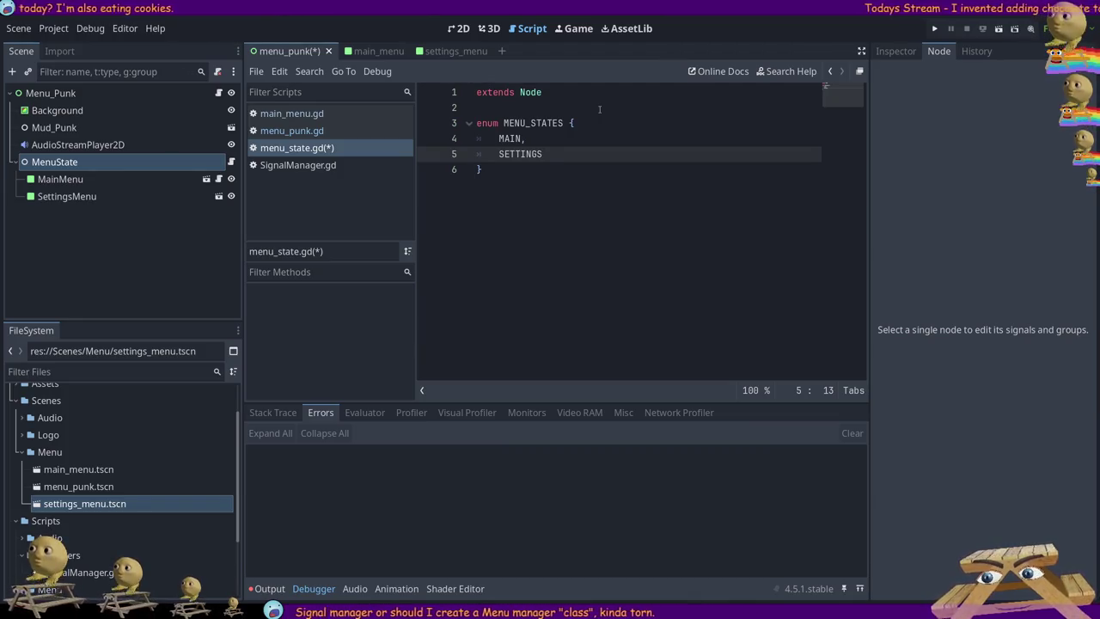
text(,)
key(Return)
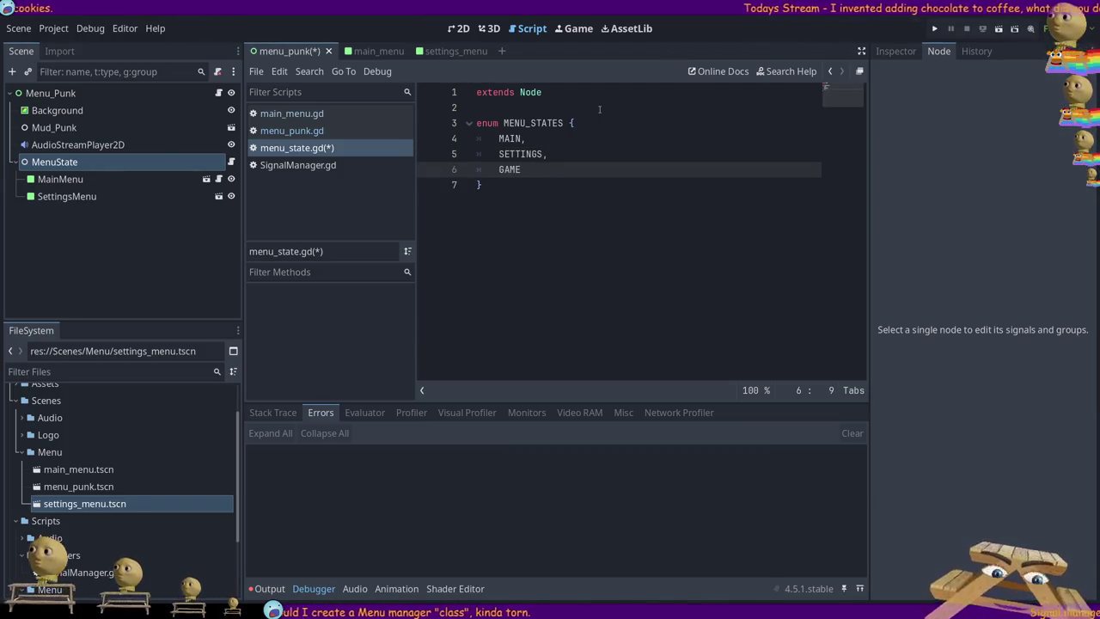
key(Up)
key(Up)
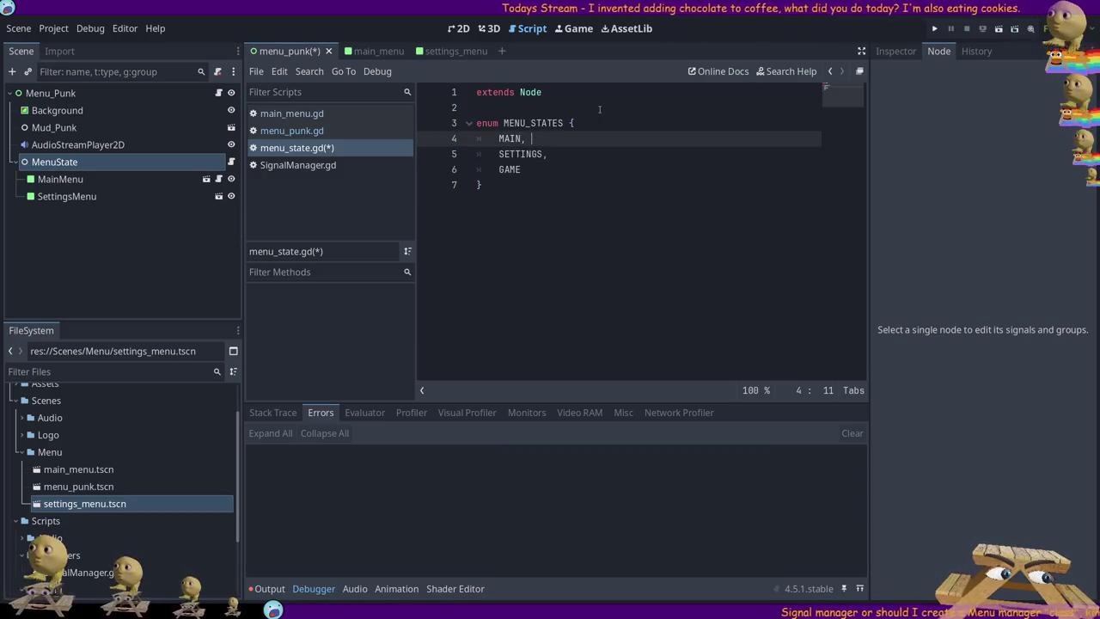
key(BackSpace)
key(BackSpace)
text(!!)
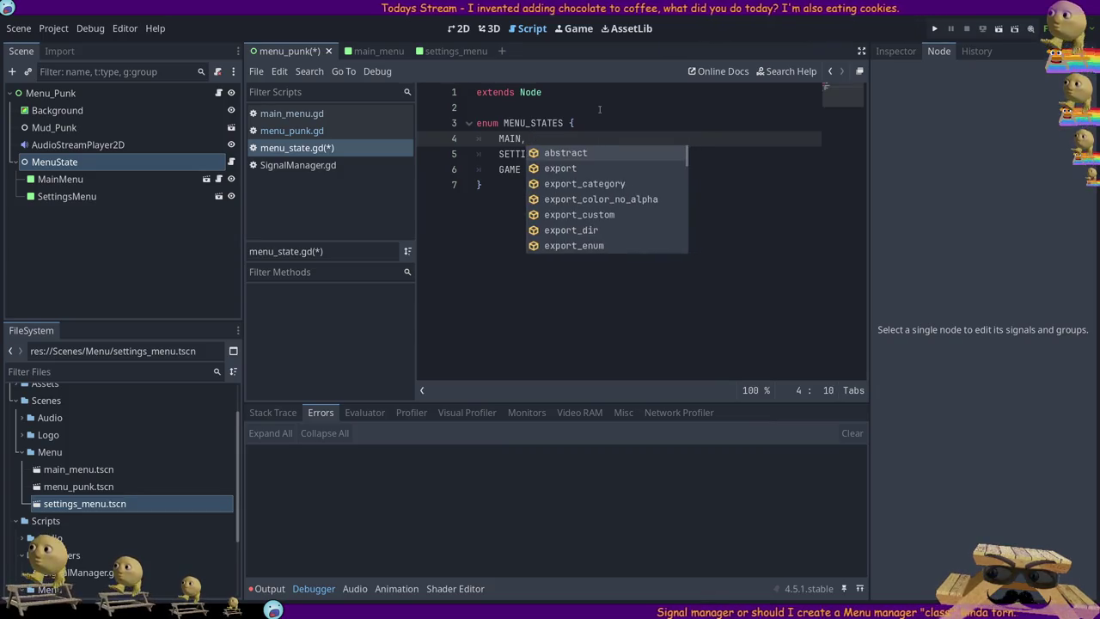
key(BackSpace)
key(BackSpace)
text(##)
key(Left)
key(Left)
key(Down)
key(End)
text(##)
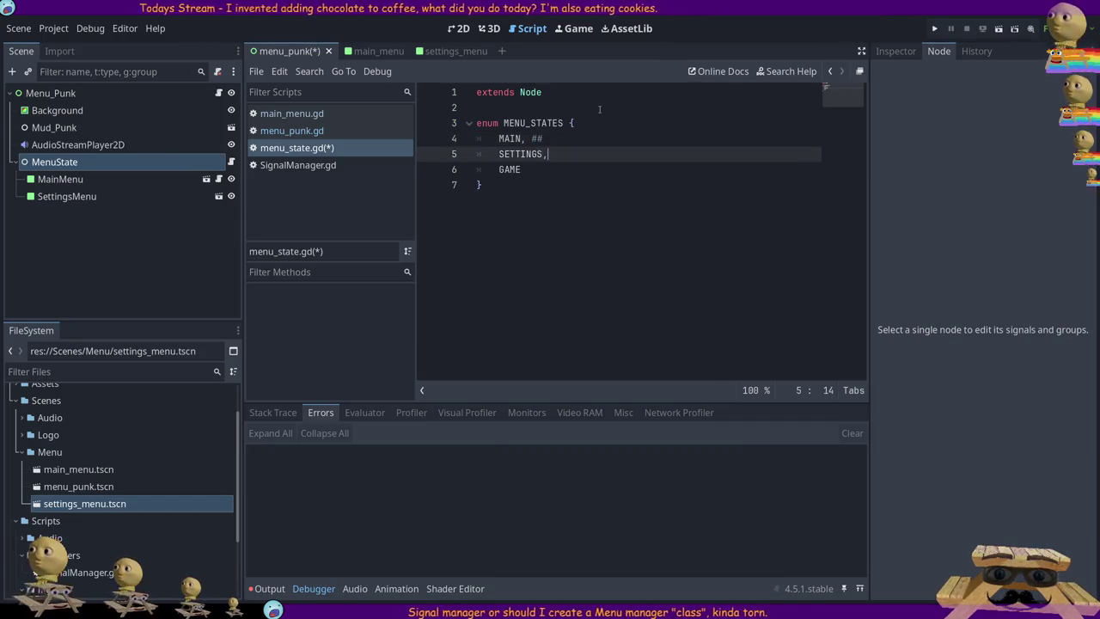
key(Down)
key(End)
text(##)
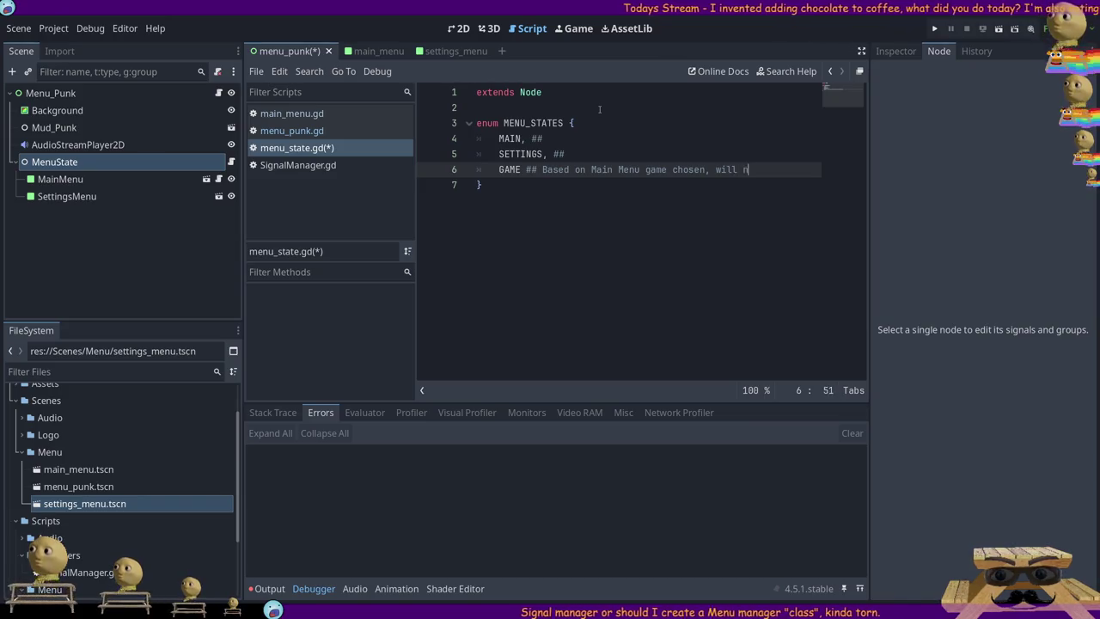
text(own state)
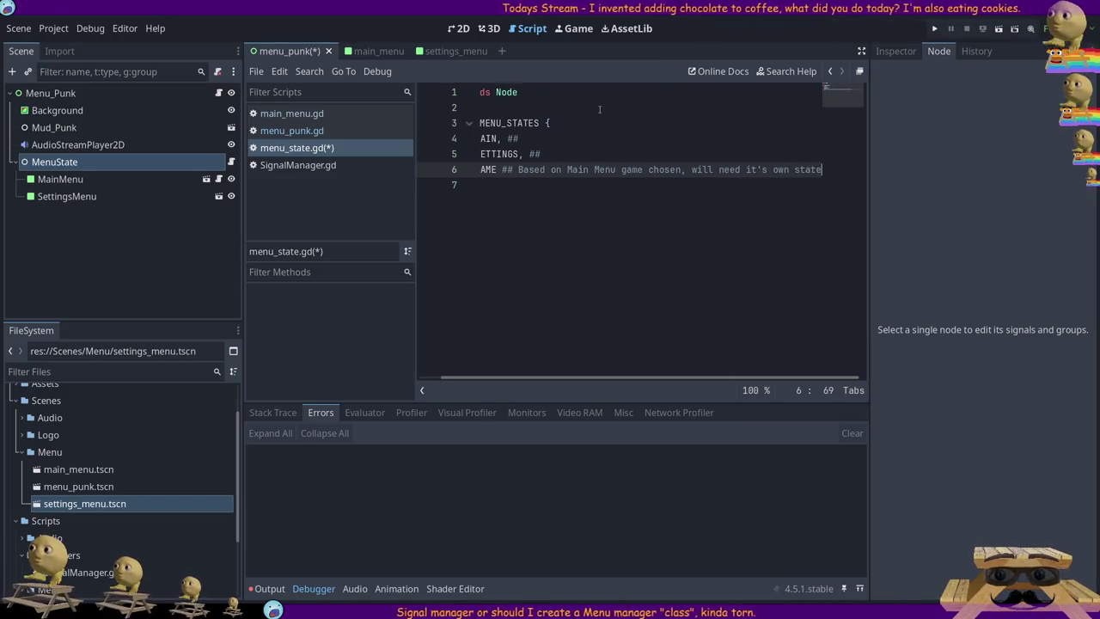
text( machine probabaly.)
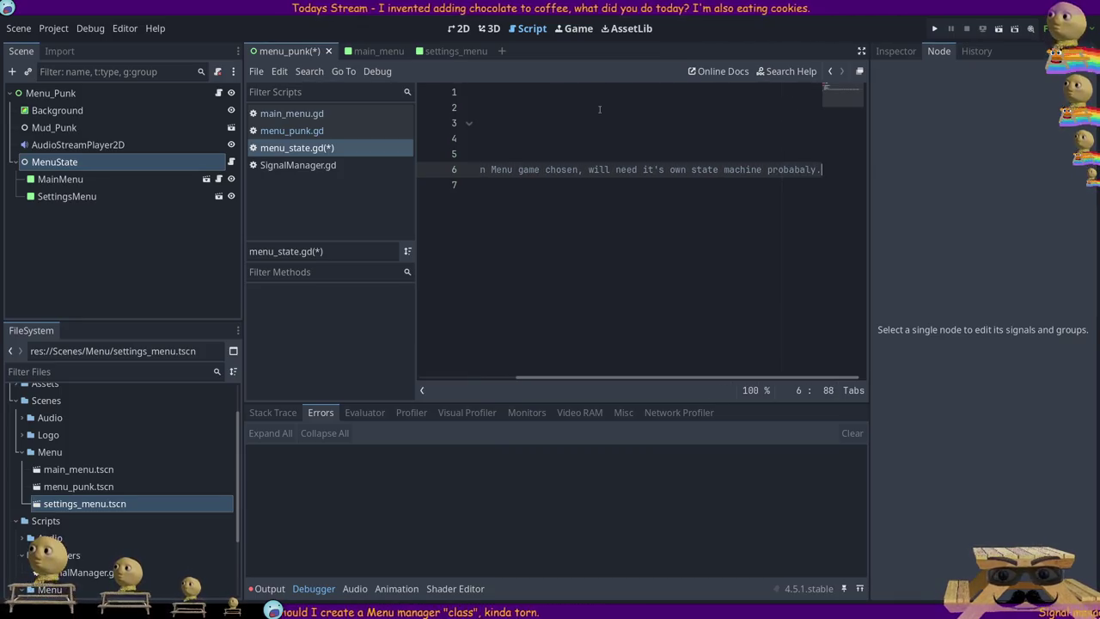
key(Up)
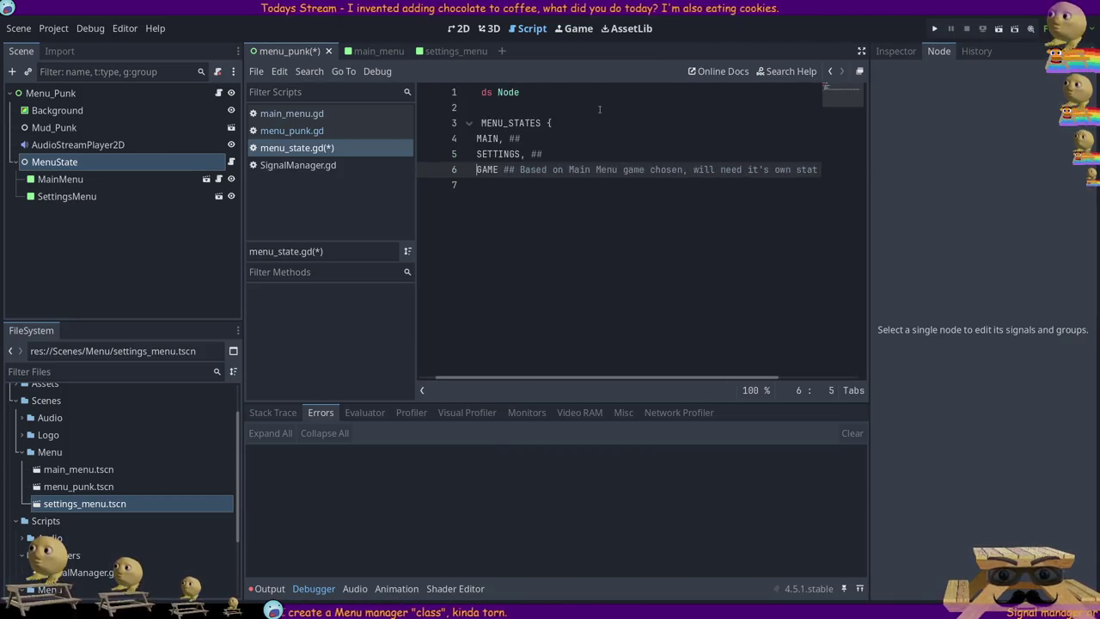
text( S)
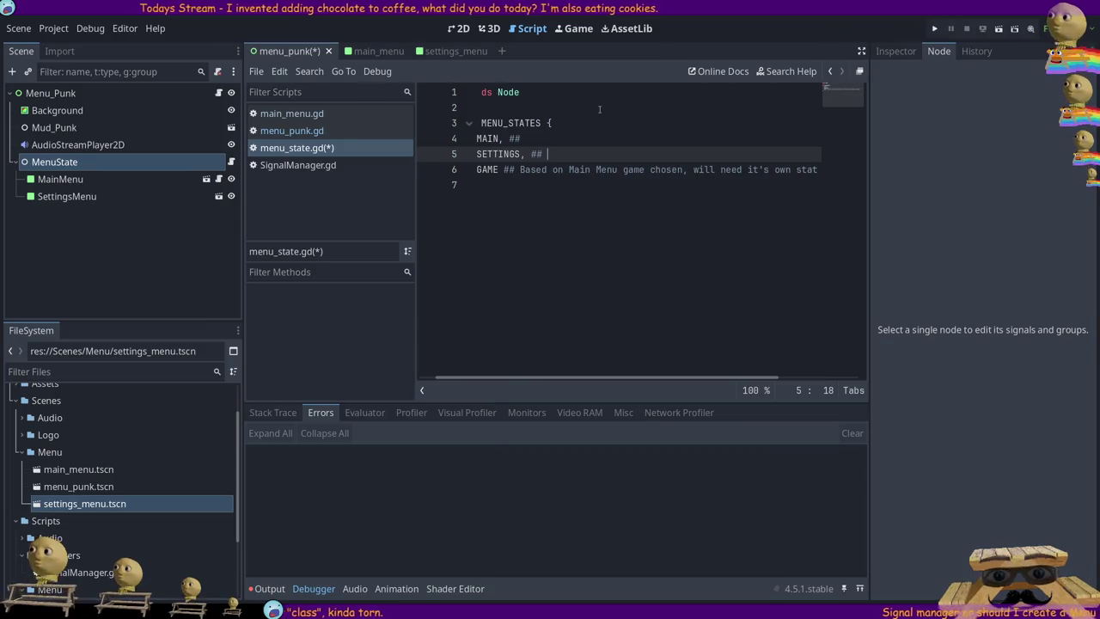
key(BackSpace)
text(General Game Settings)
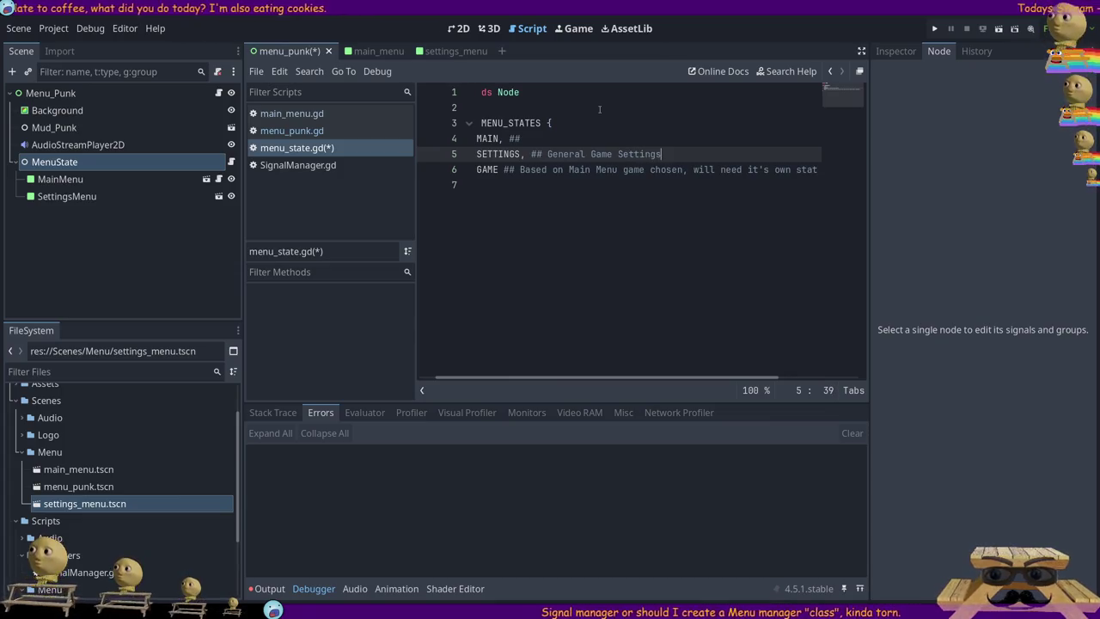
key(Up)
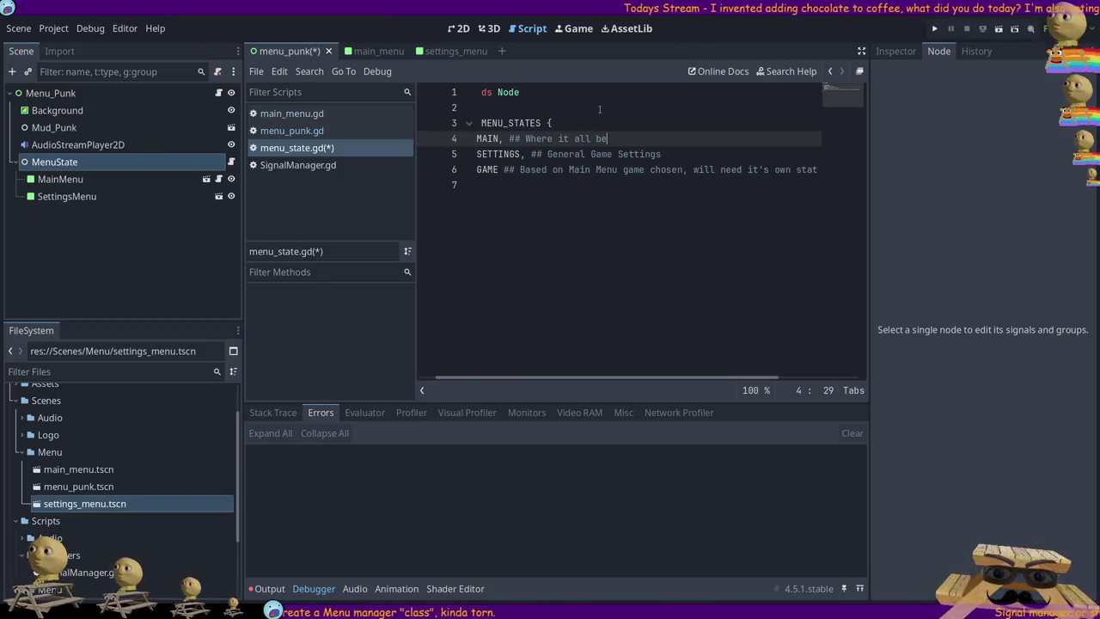
text(gins, I)
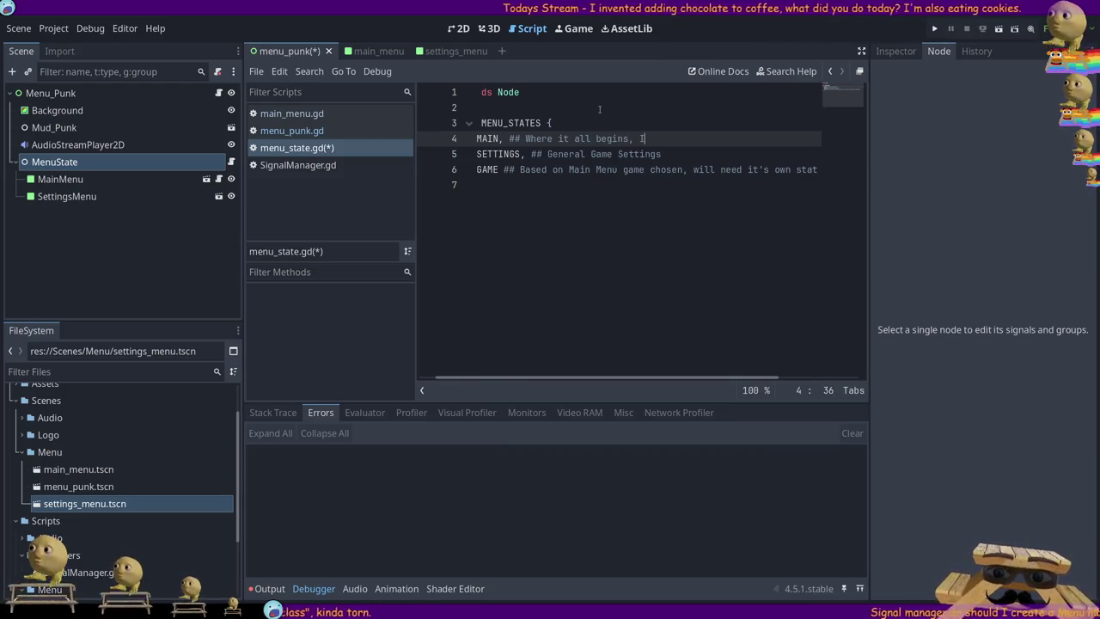
text('m sure the player )
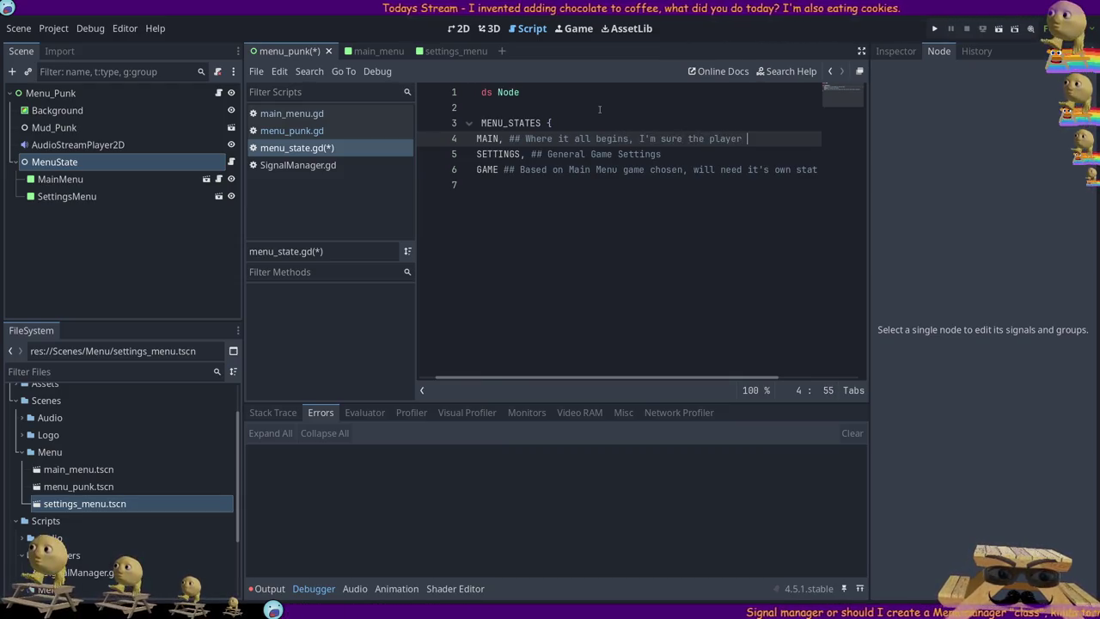
text(made the right choice)
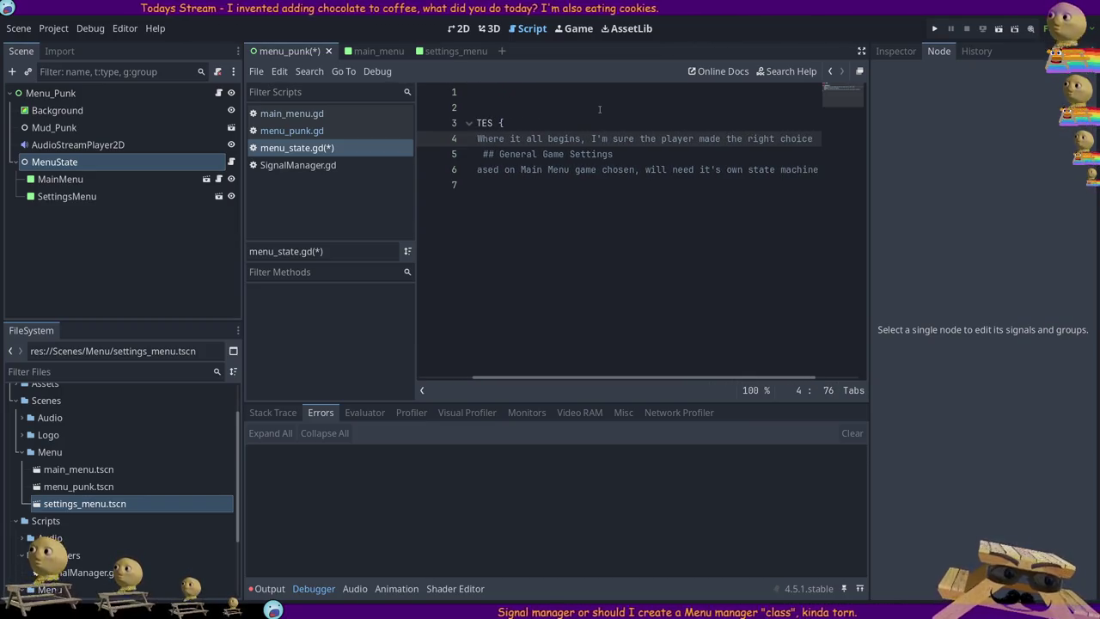
text(.)
key(Home)
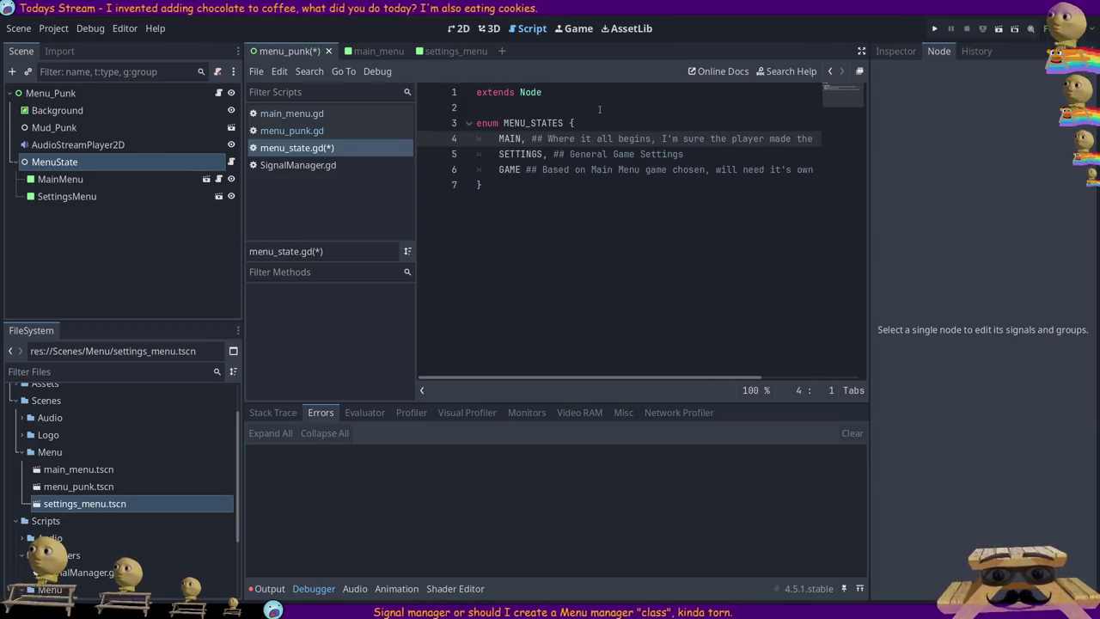
click(575, 192)
text(})
key(Return)
key(ctrl+s)
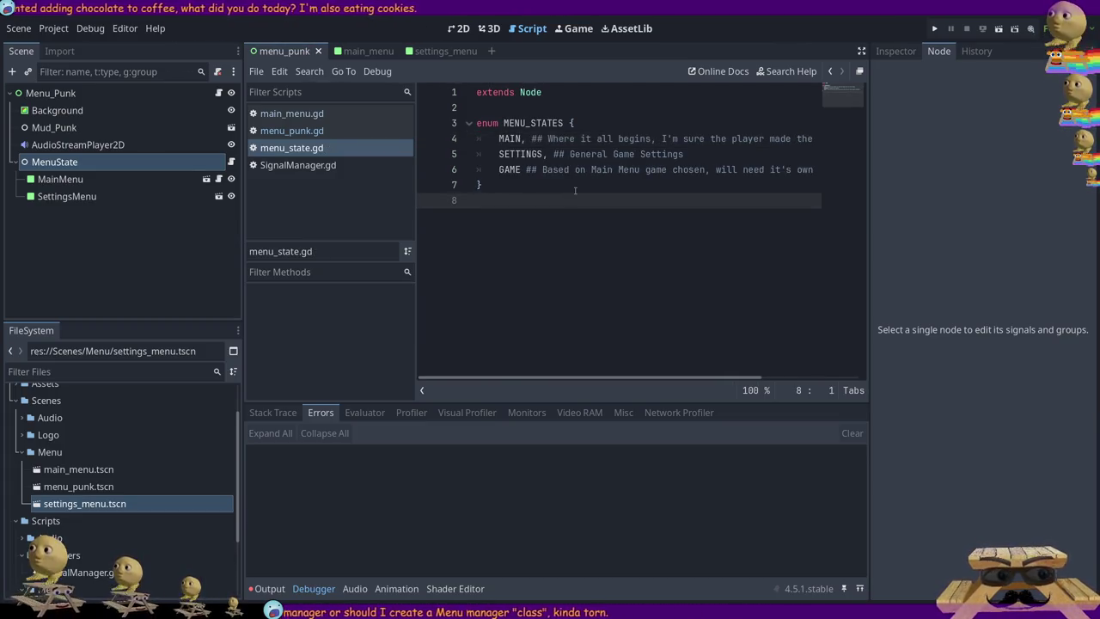
key(Return)
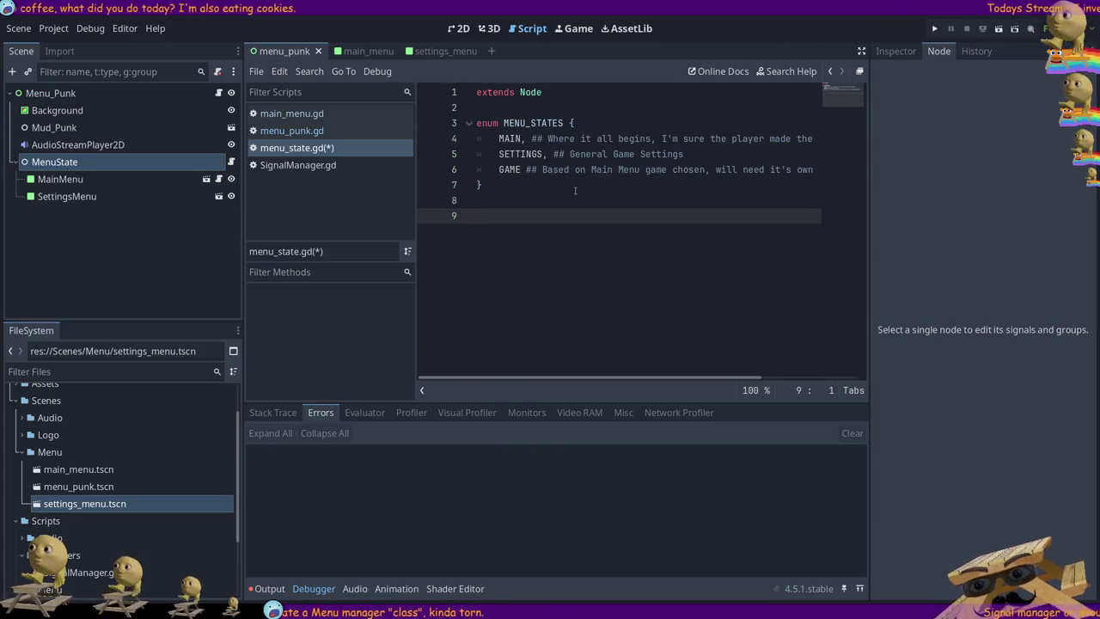
key(BackSpace)
text(var)
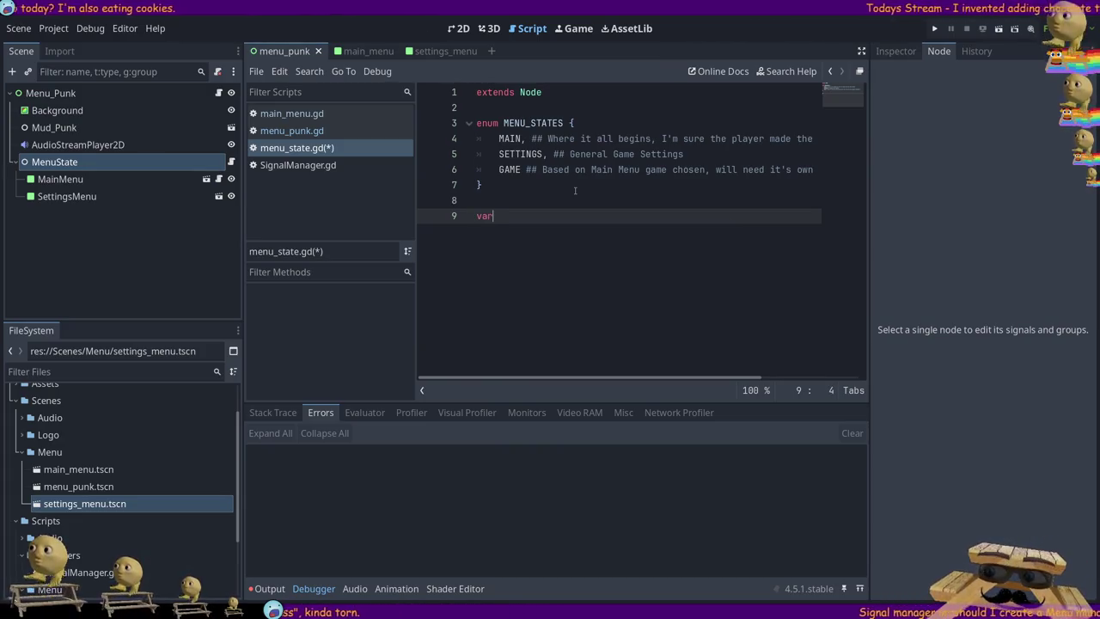
key(BackSpace)
key(BackSpace)
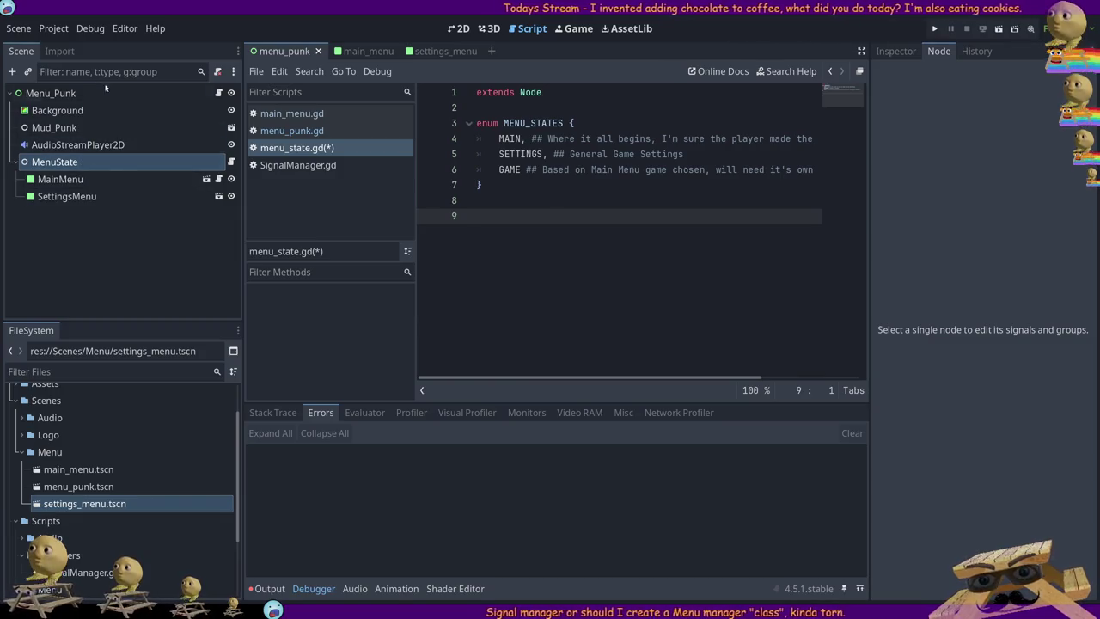
click(77, 93)
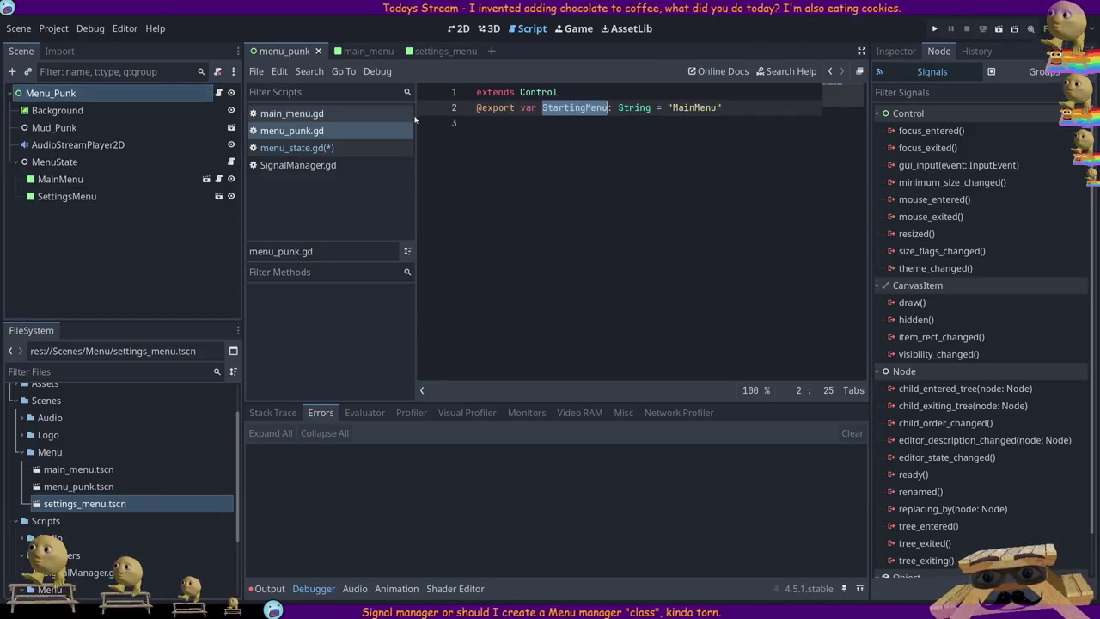
key(ctrl+a)
key(Right)
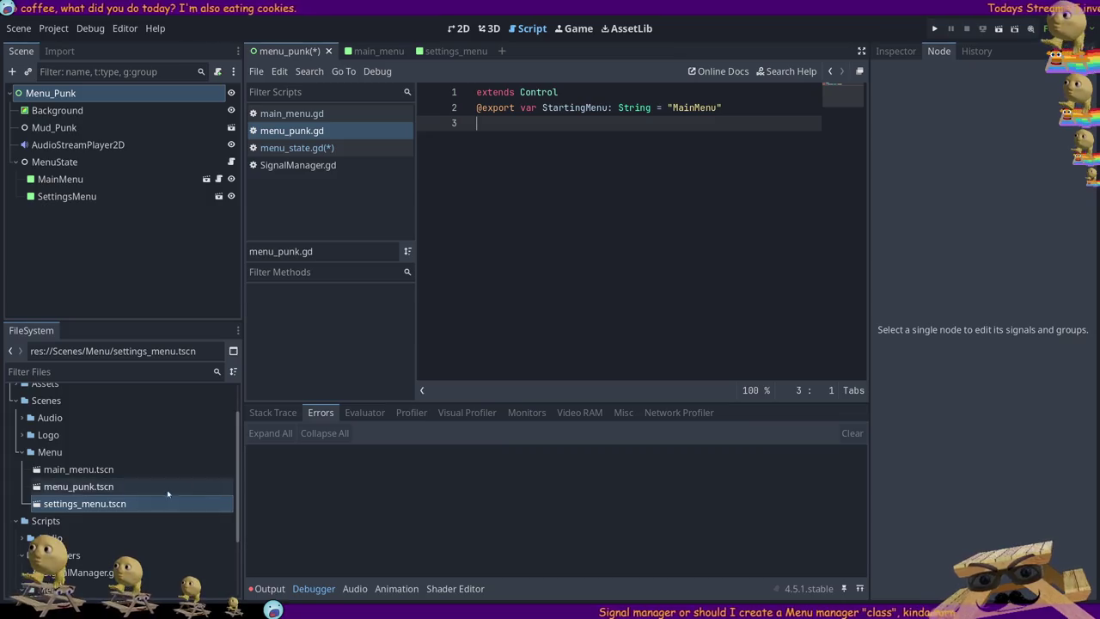
click(64, 488)
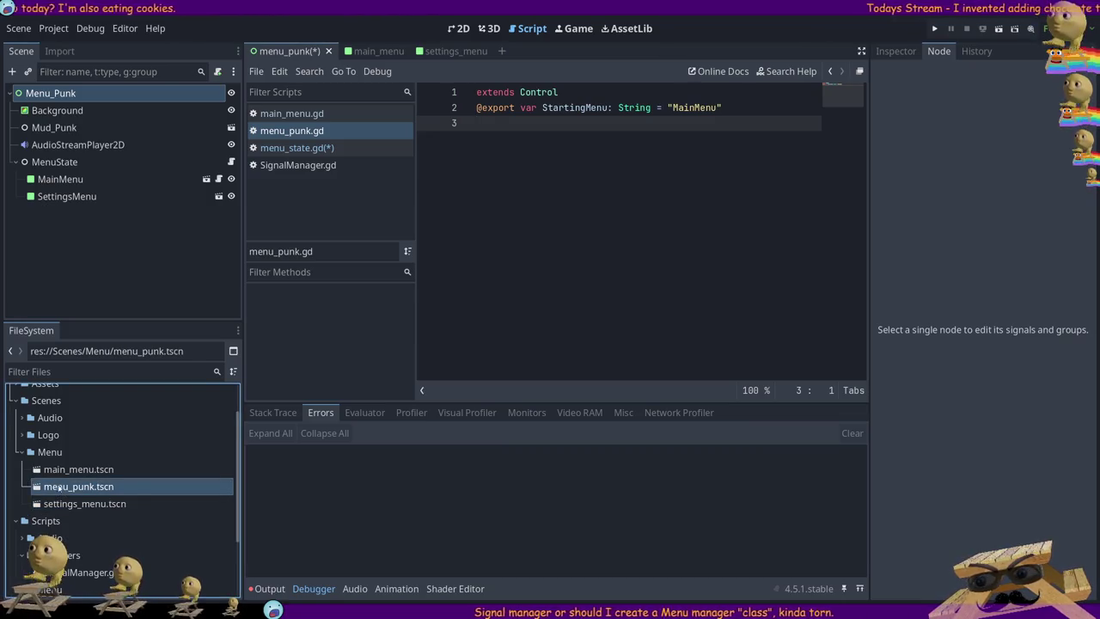
scroll(49, 487, down, 3)
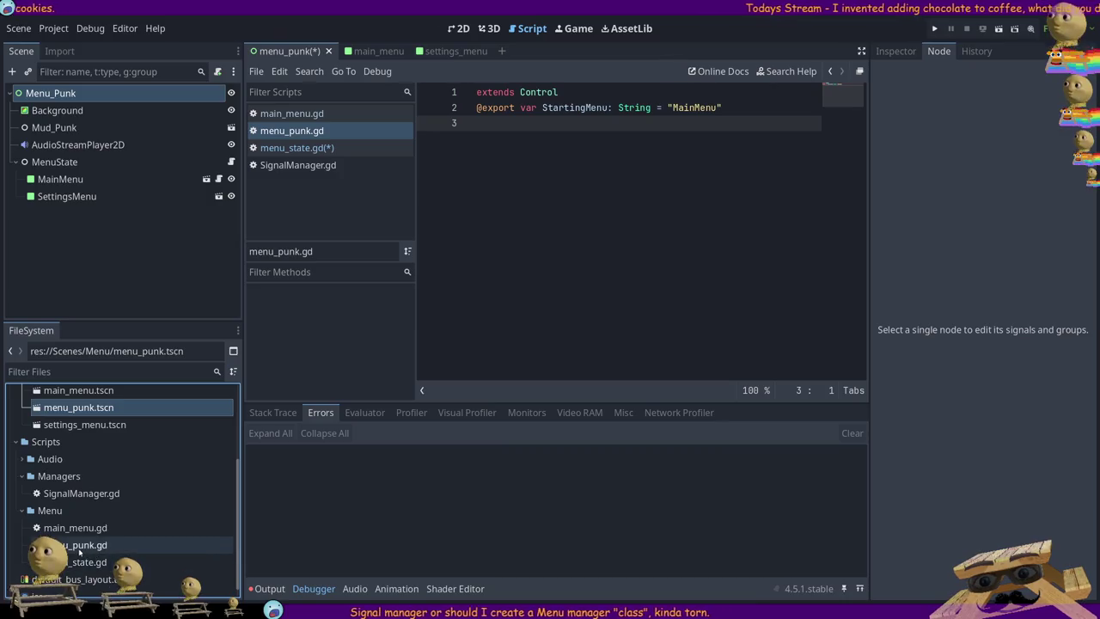
click(77, 547)
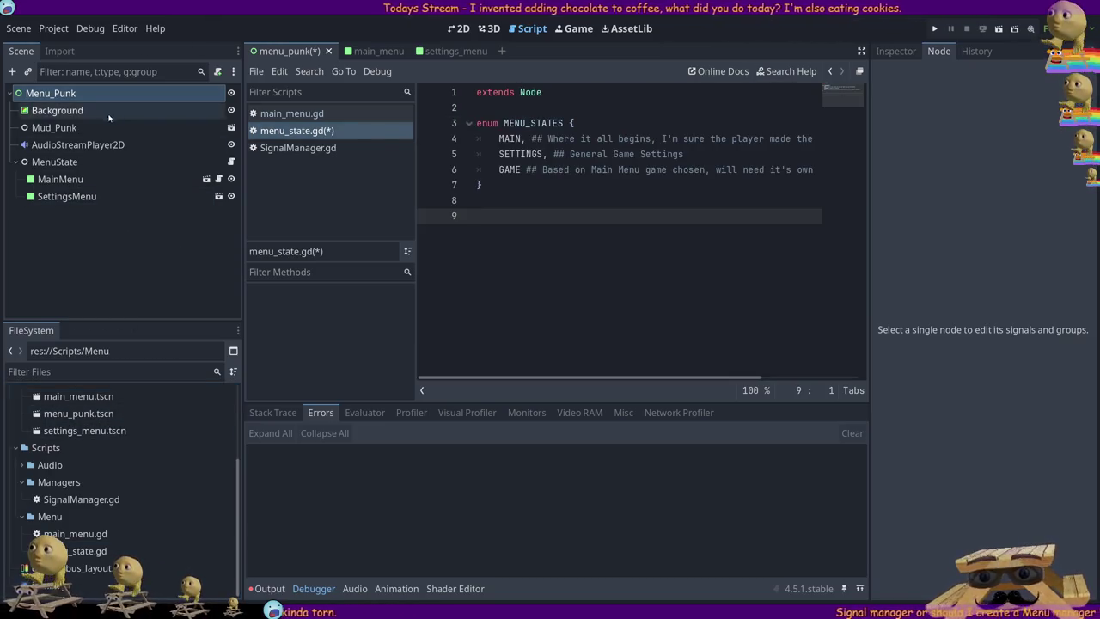
click(231, 162)
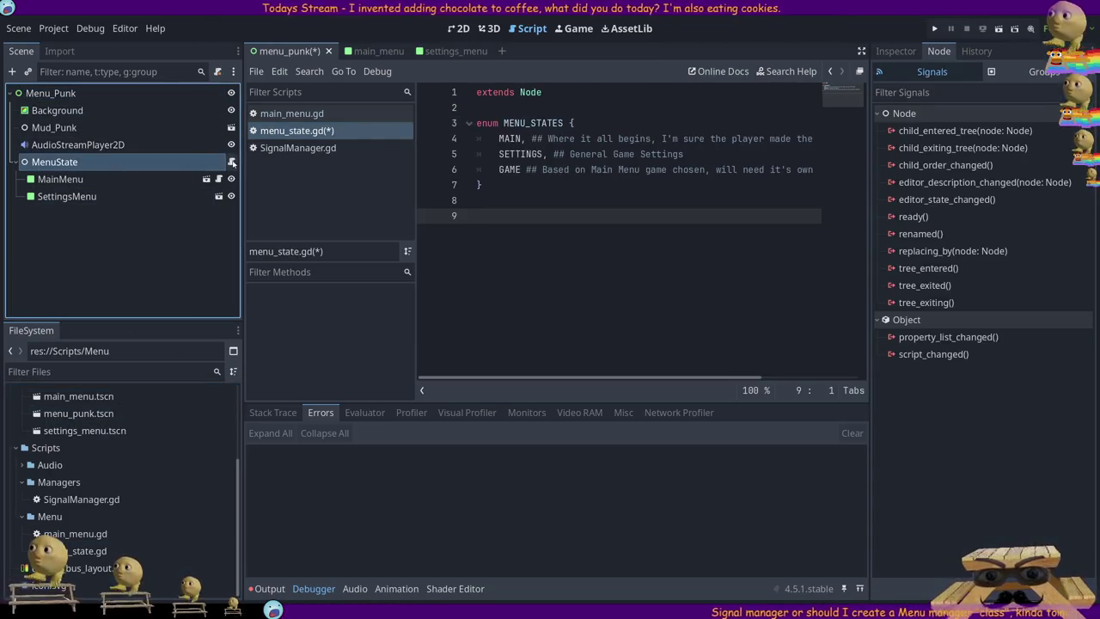
click(498, 107)
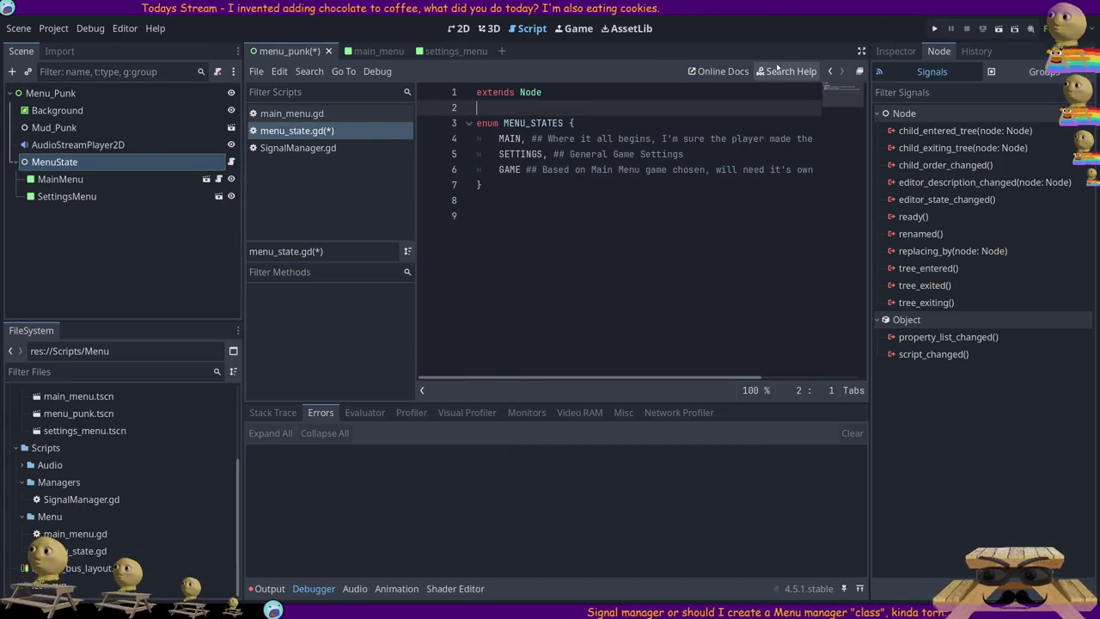
key(Return)
key(Return)
key(Up)
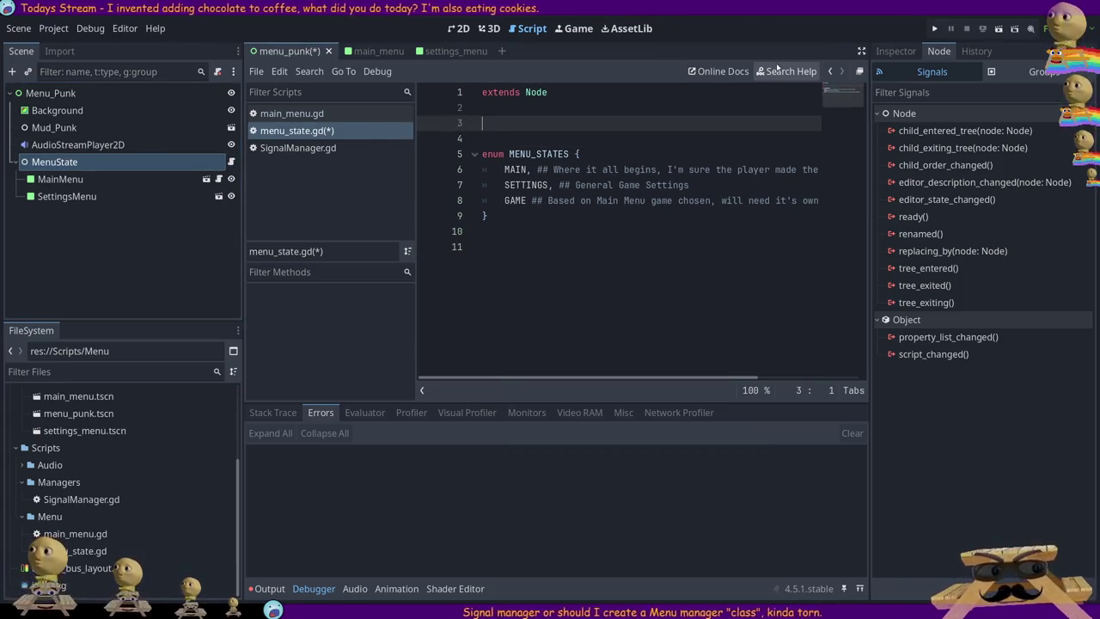
text(@export va)
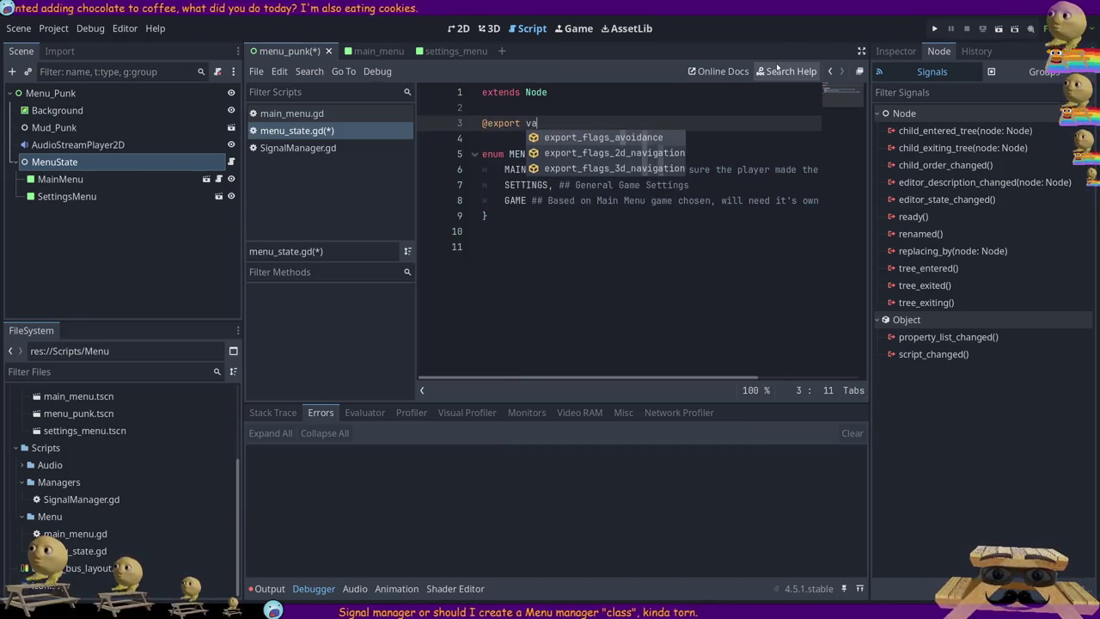
text(r S)
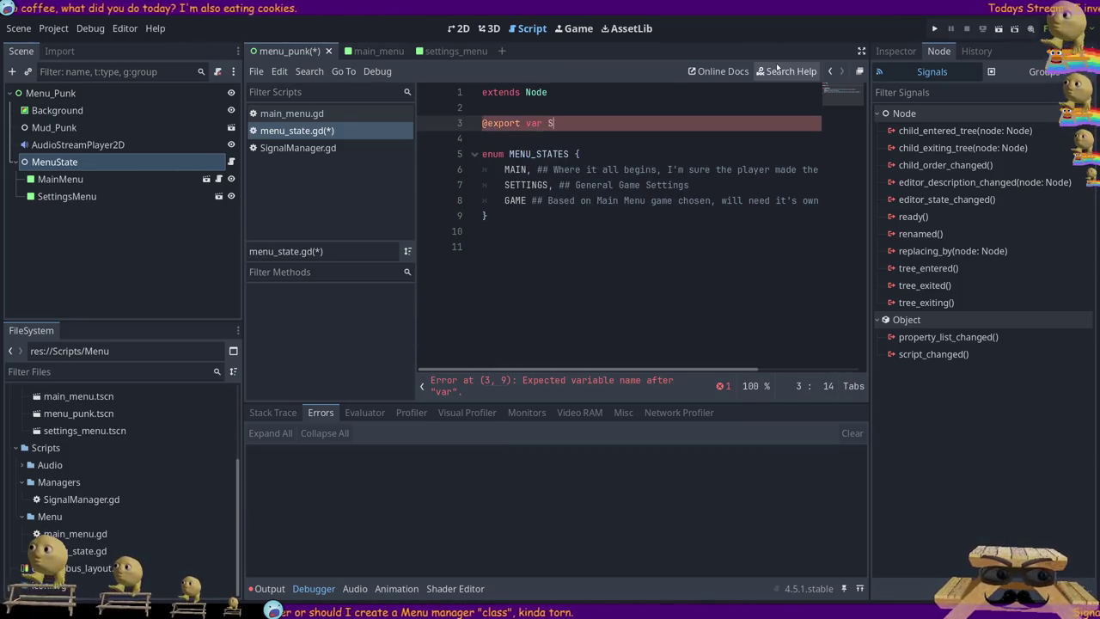
text(tartingSta)
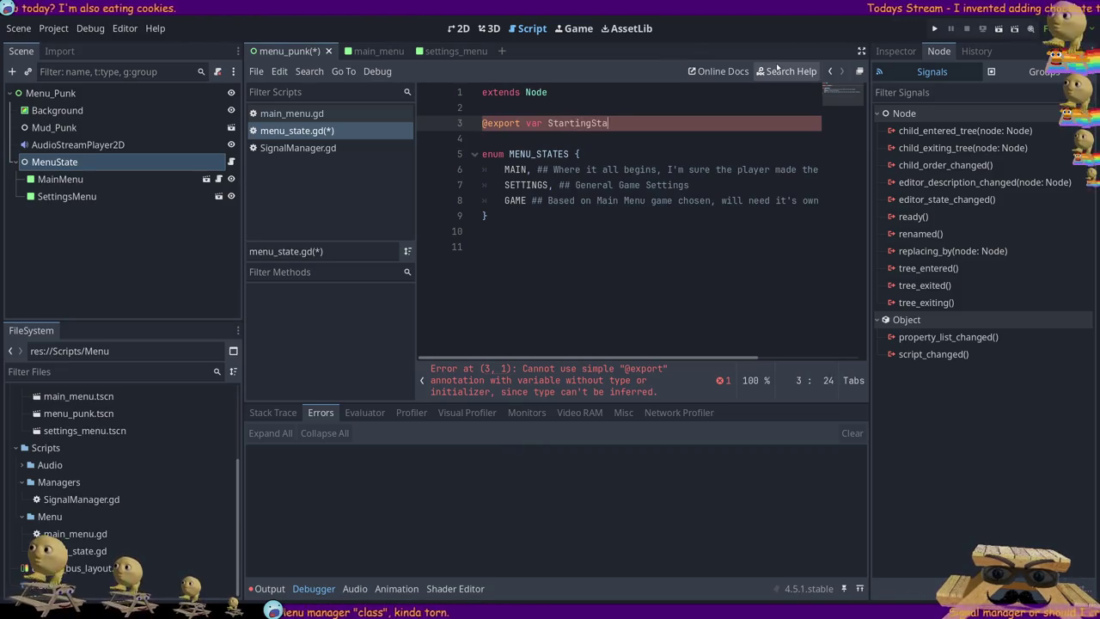
key(shift+Home)
key(BackSpace)
key(Delete)
key(Delete)
key(Down)
key(Down)
key(Down)
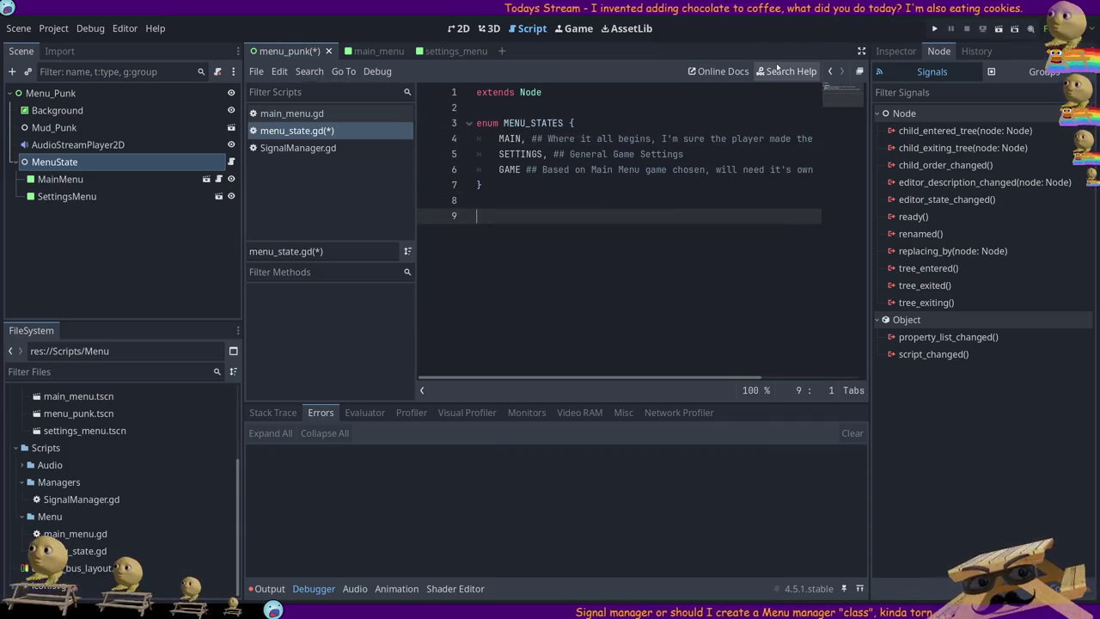
text(var current_state =)
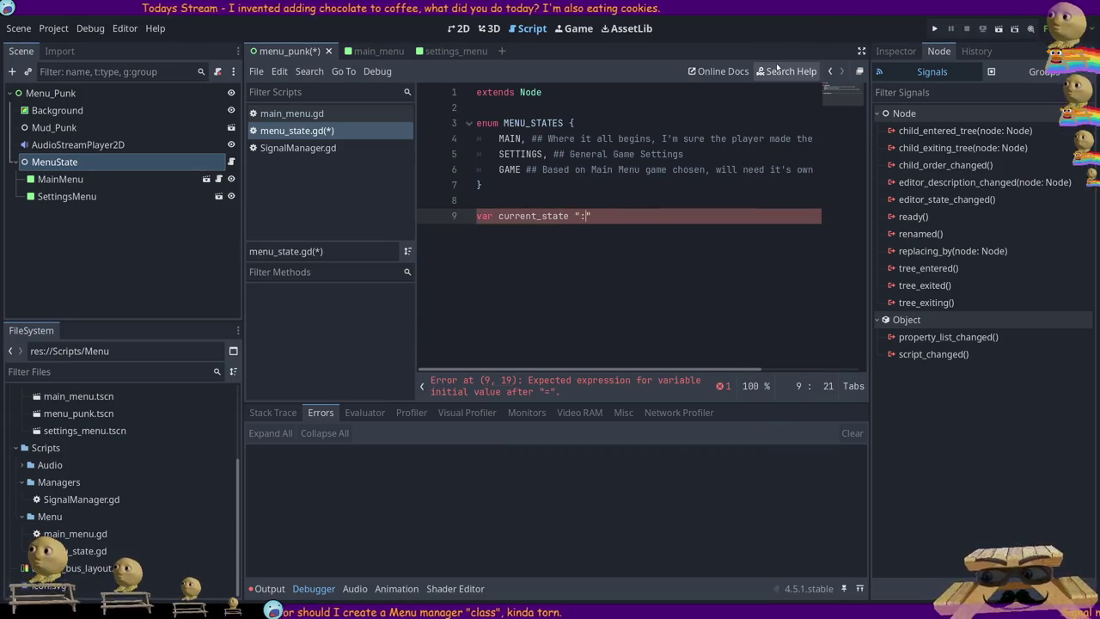
key(BackSpace)
key(BackSpace)
text(: STATES)
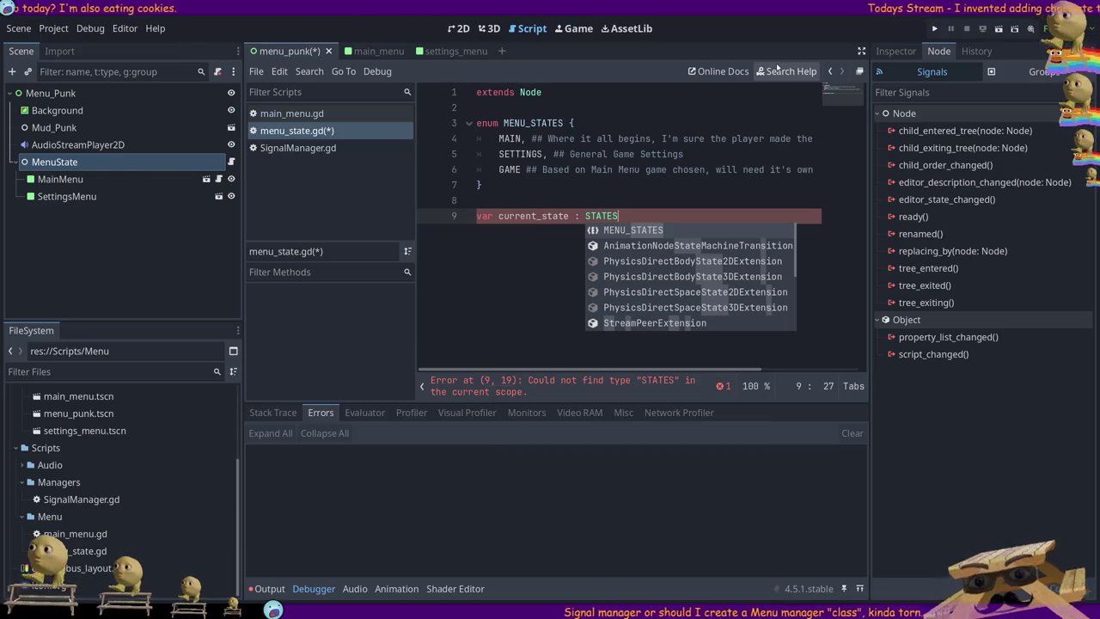
key(Return)
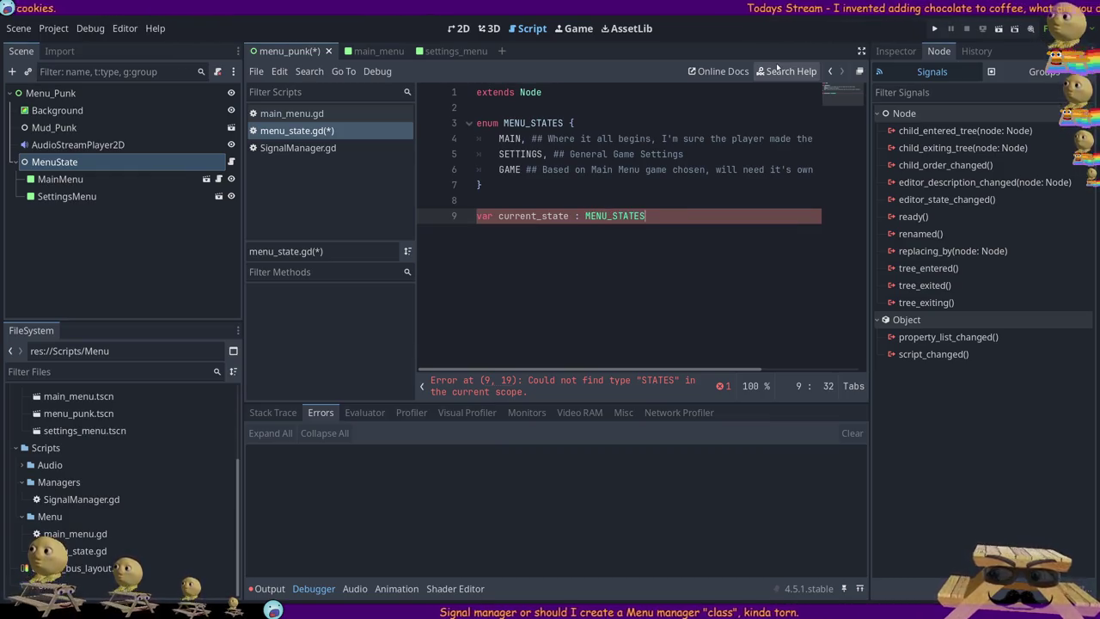
text(.)
key(BackSpace)
text(= MEN)
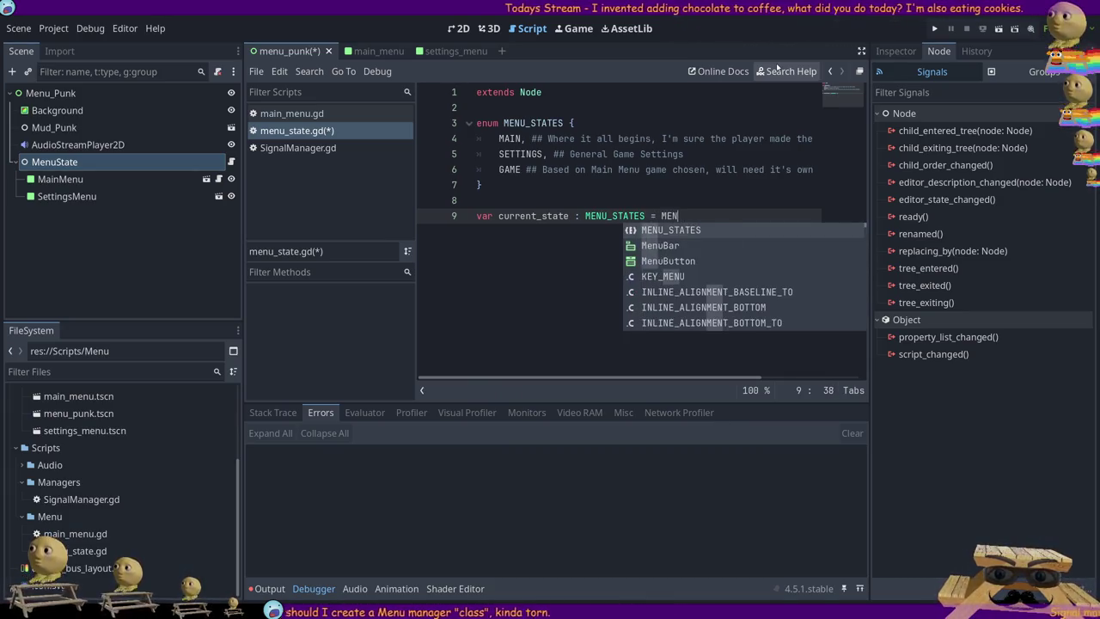
key(Return)
text(.MA)
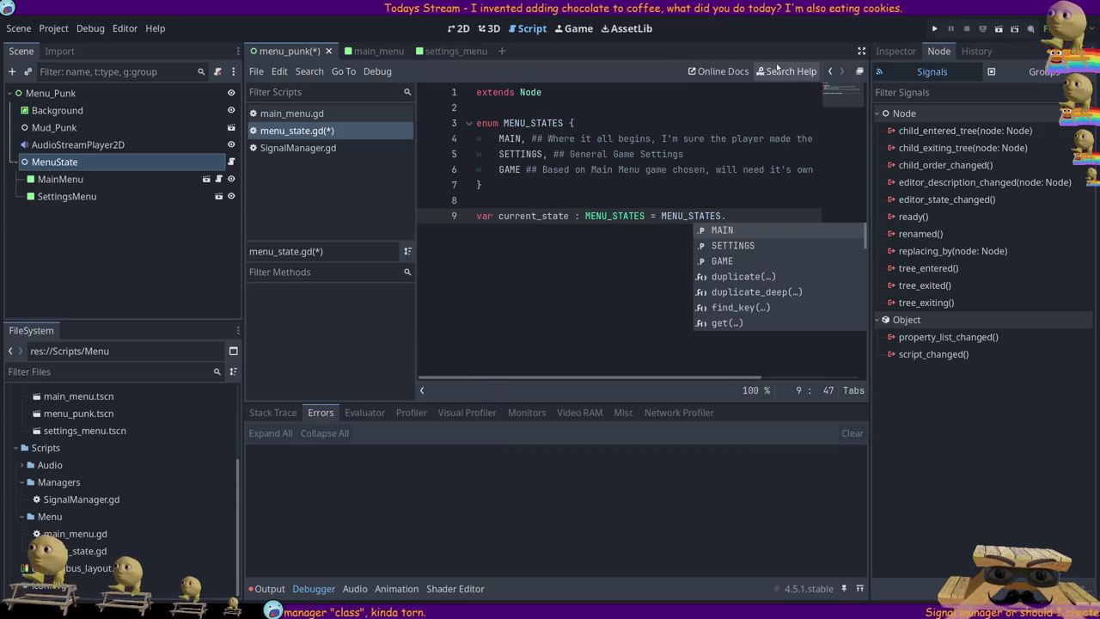
key(Return)
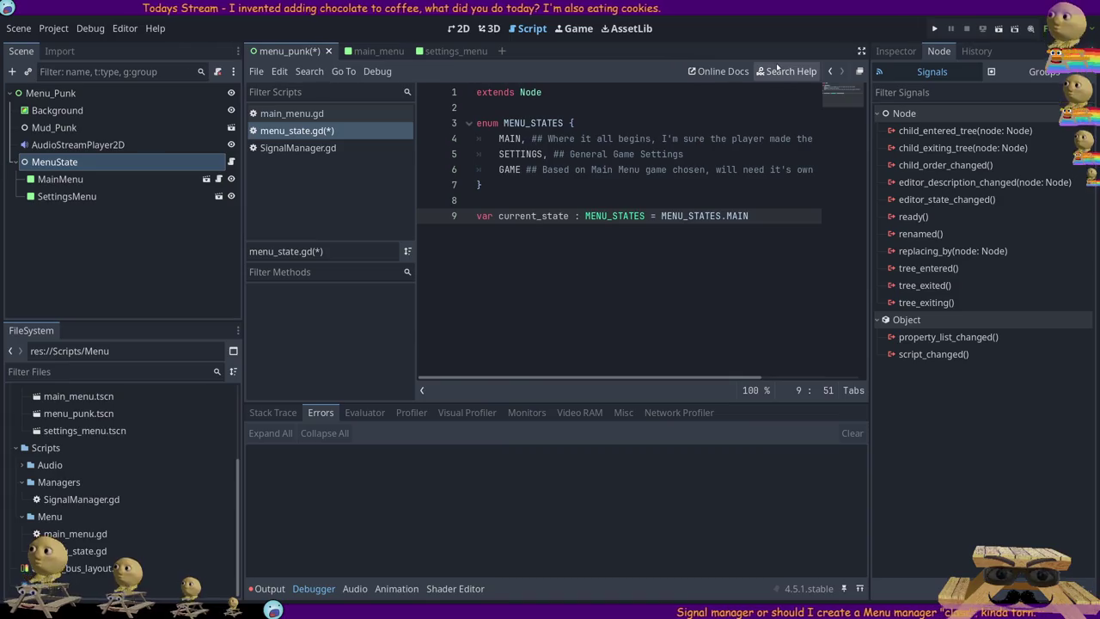
key(Return)
key(Return)
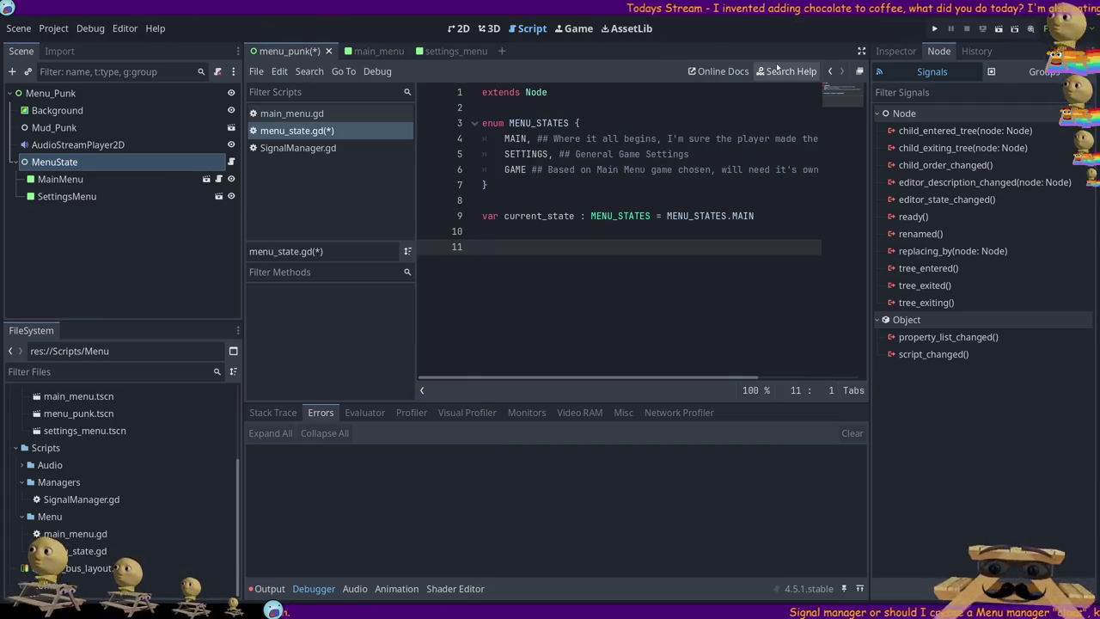
click(375, 52)
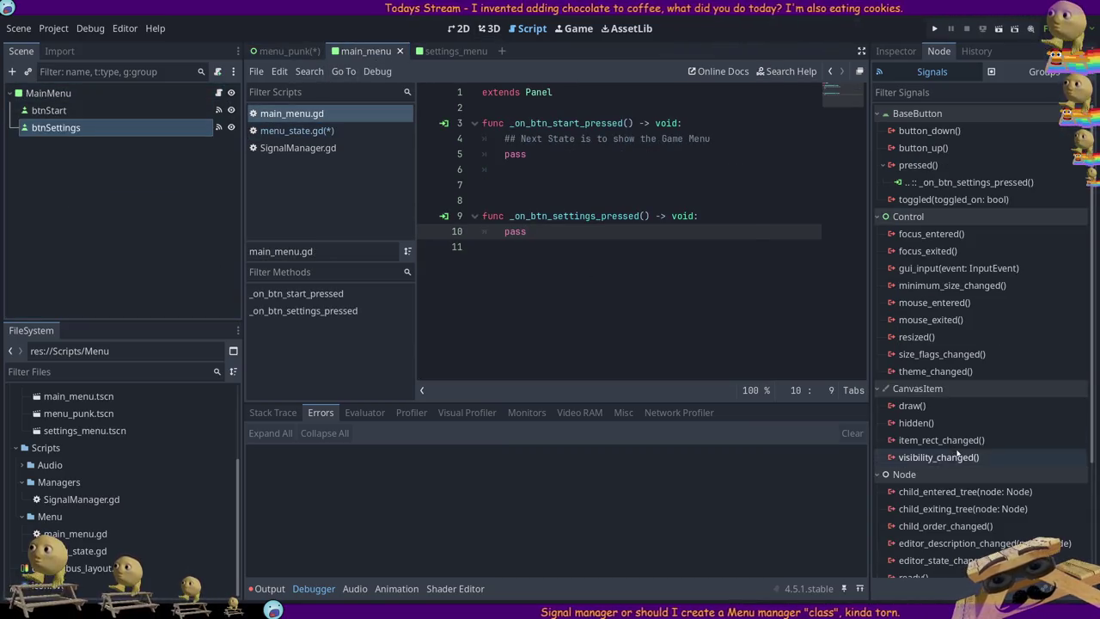
click(291, 52)
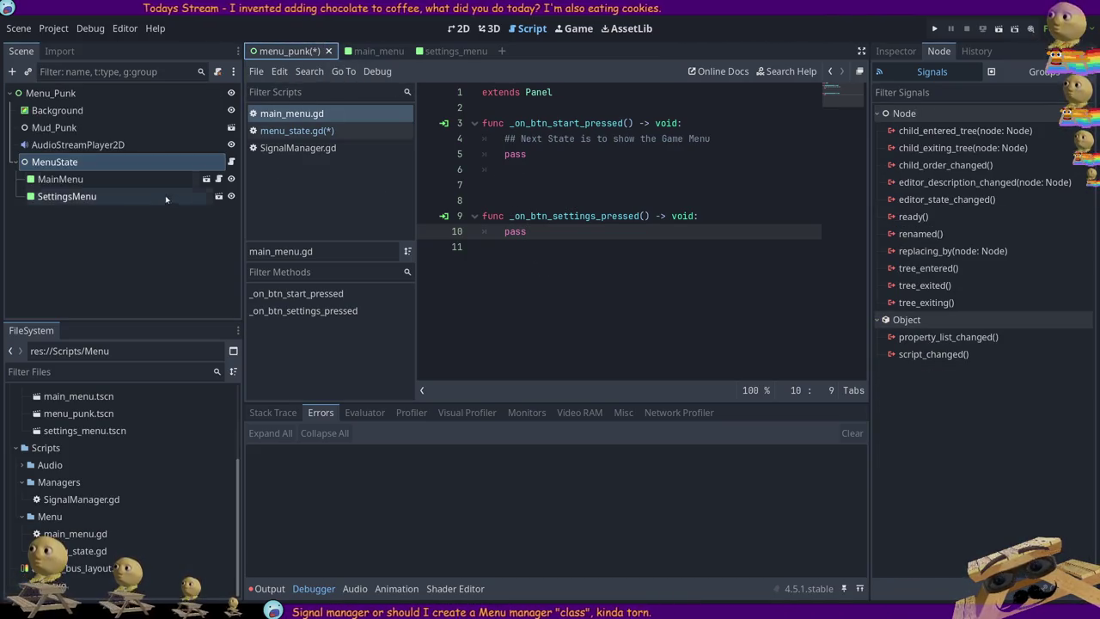
click(231, 162)
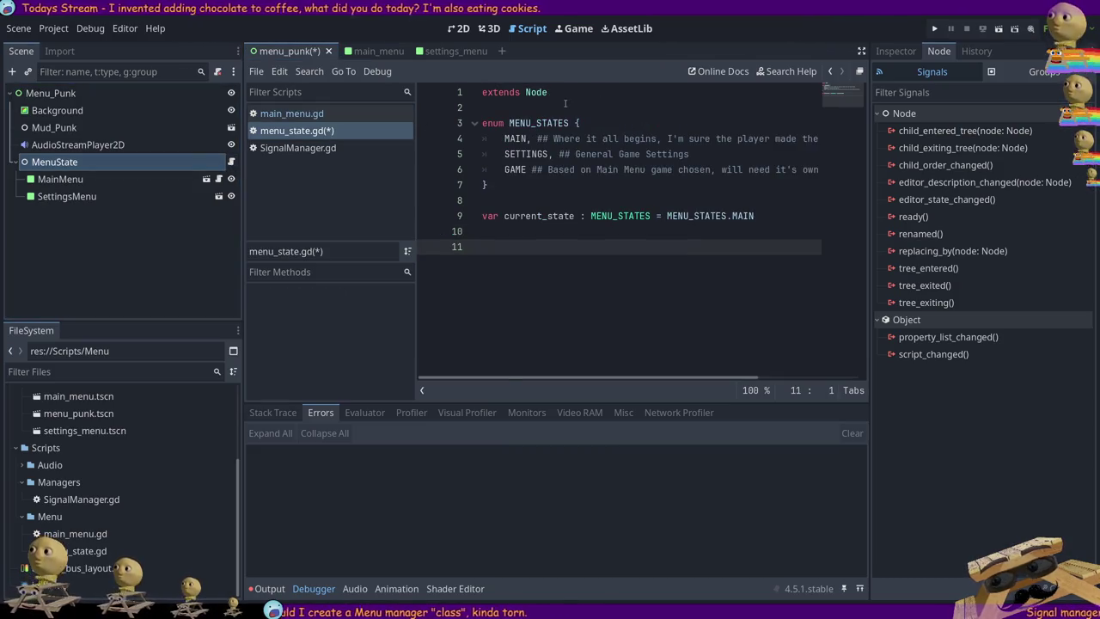
click(613, 110)
key(Up)
key(Return)
key(Up)
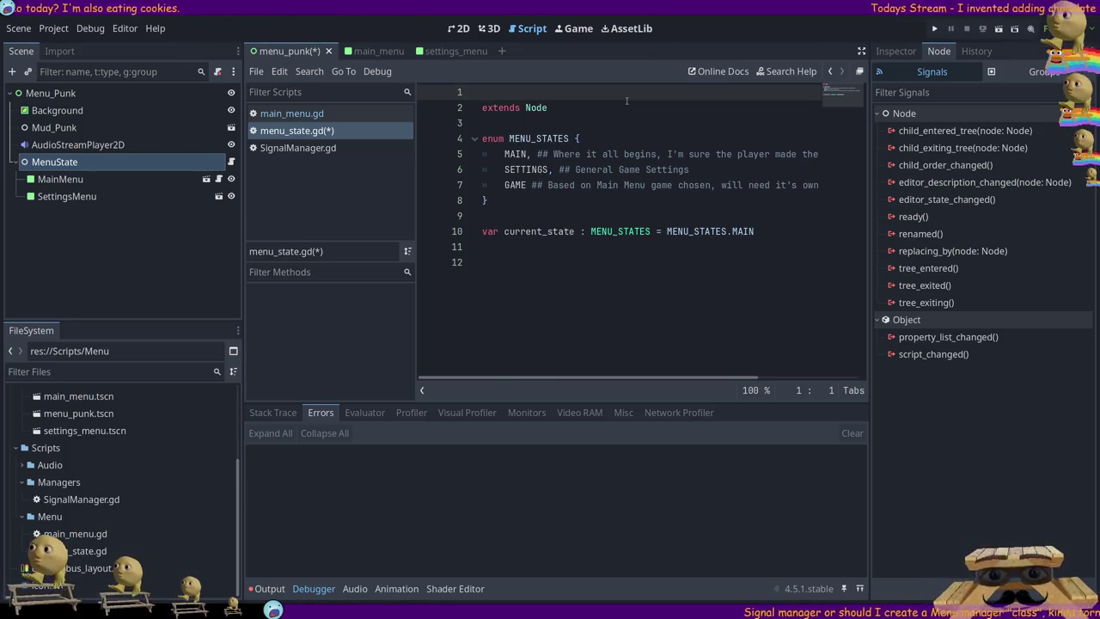
click(382, 52)
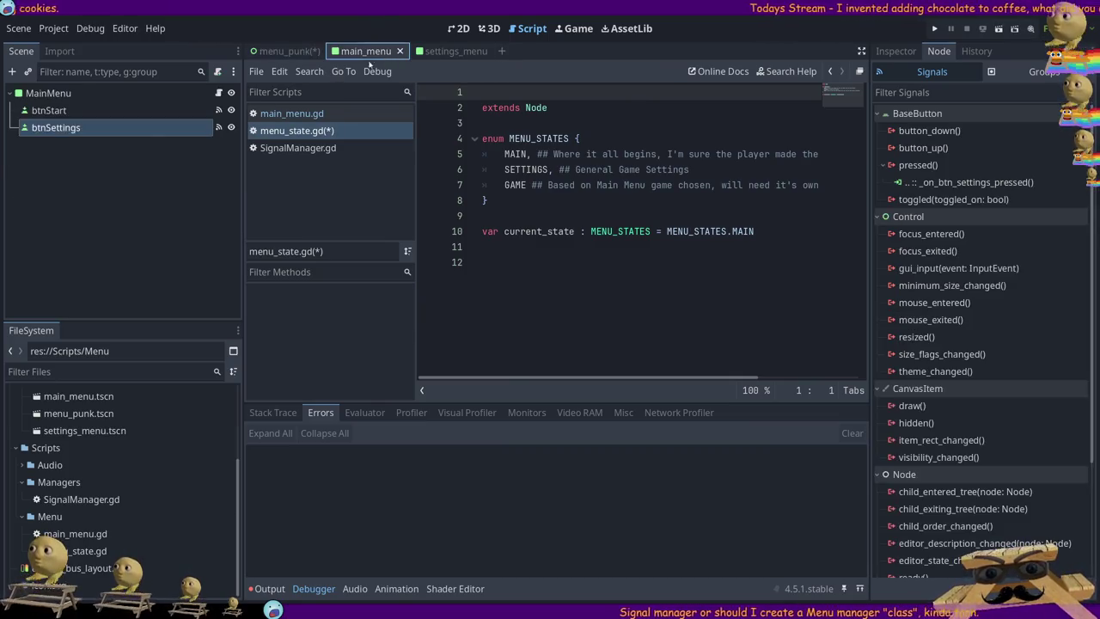
click(279, 52)
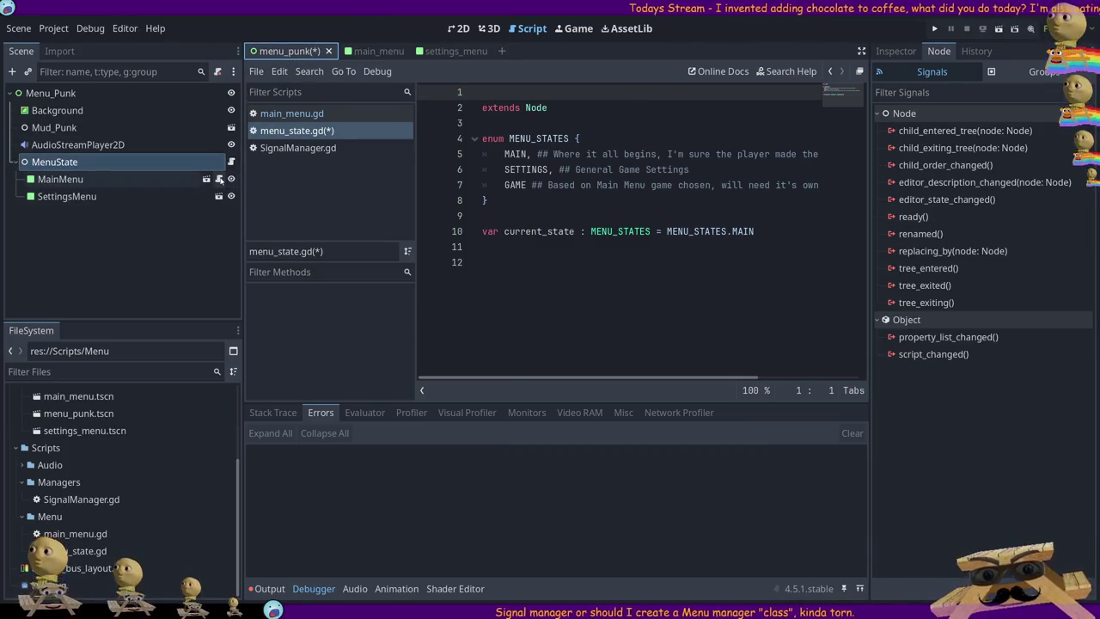
click(291, 114)
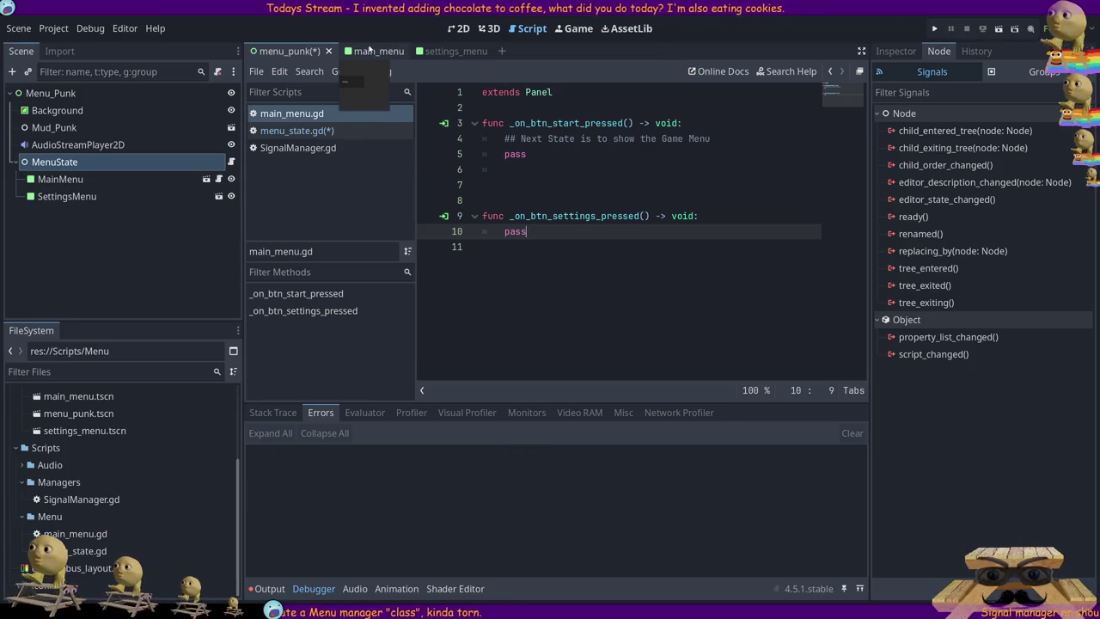
click(230, 162)
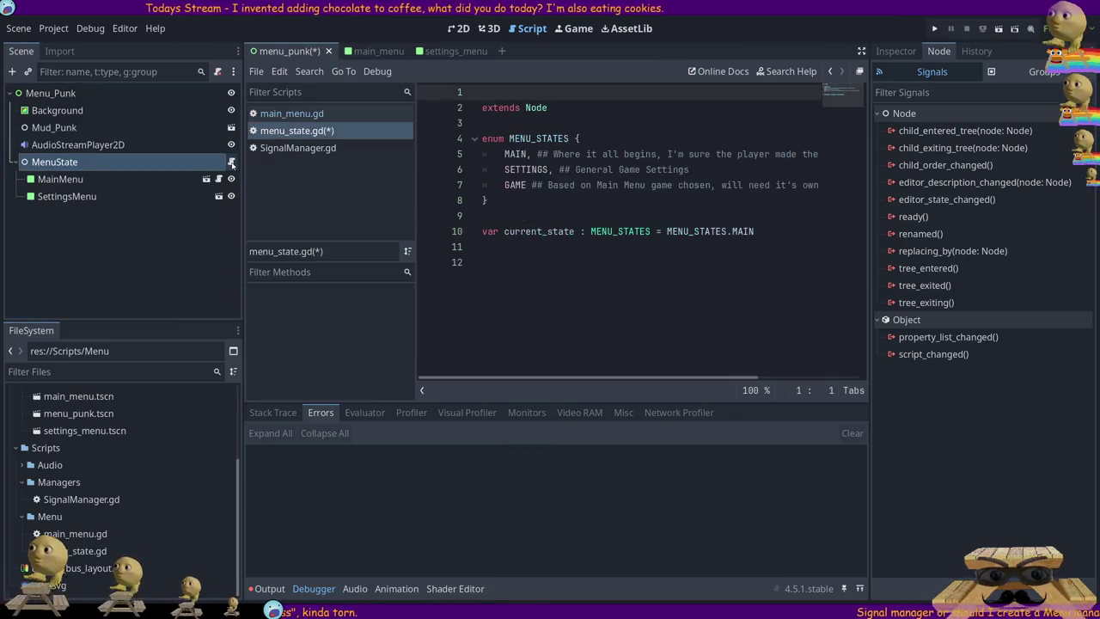
click(541, 266)
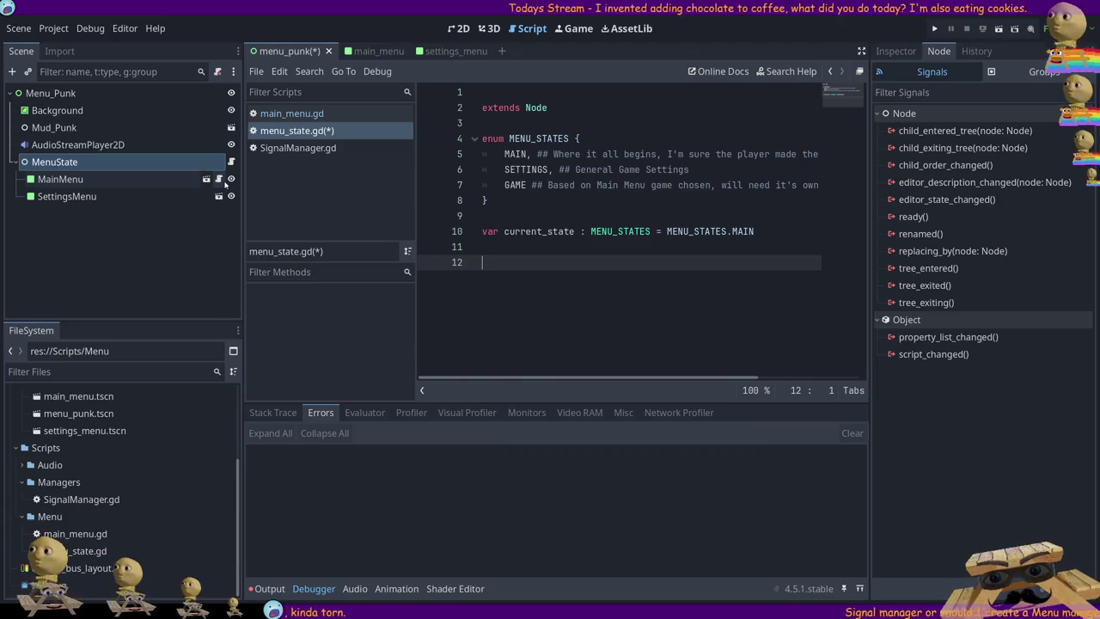
click(293, 113)
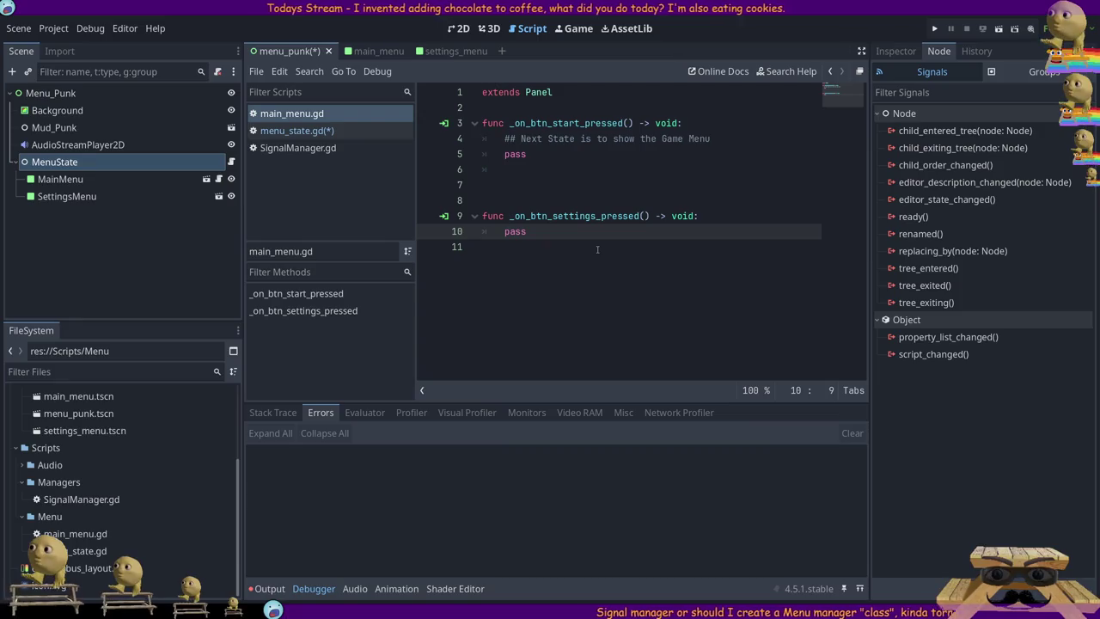
key(Home)
key(ctrl+shift+Return)
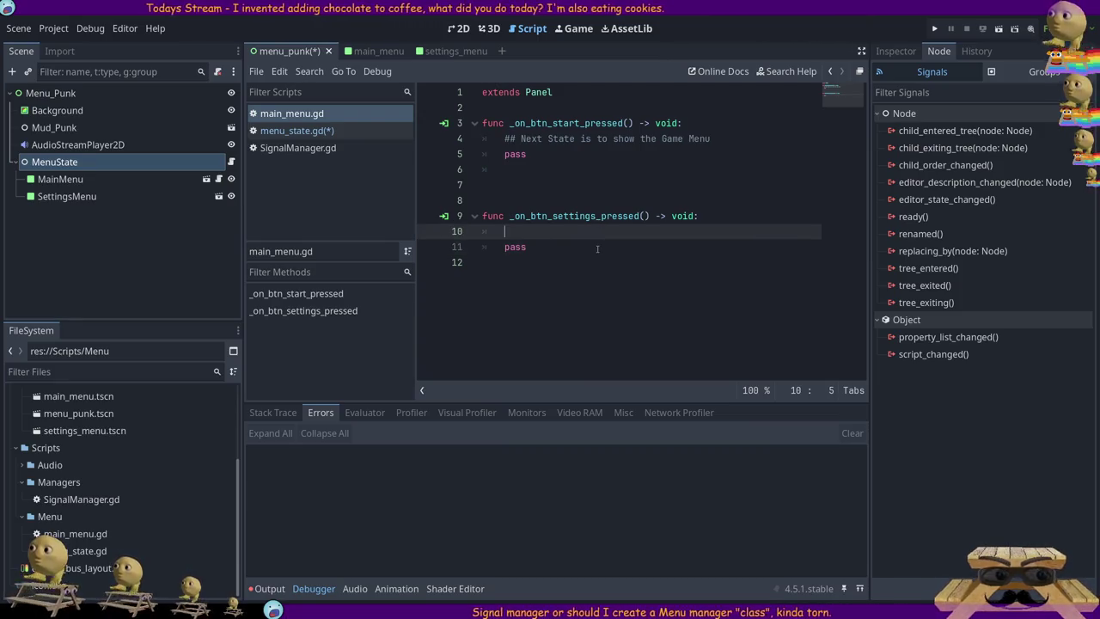
text(M)
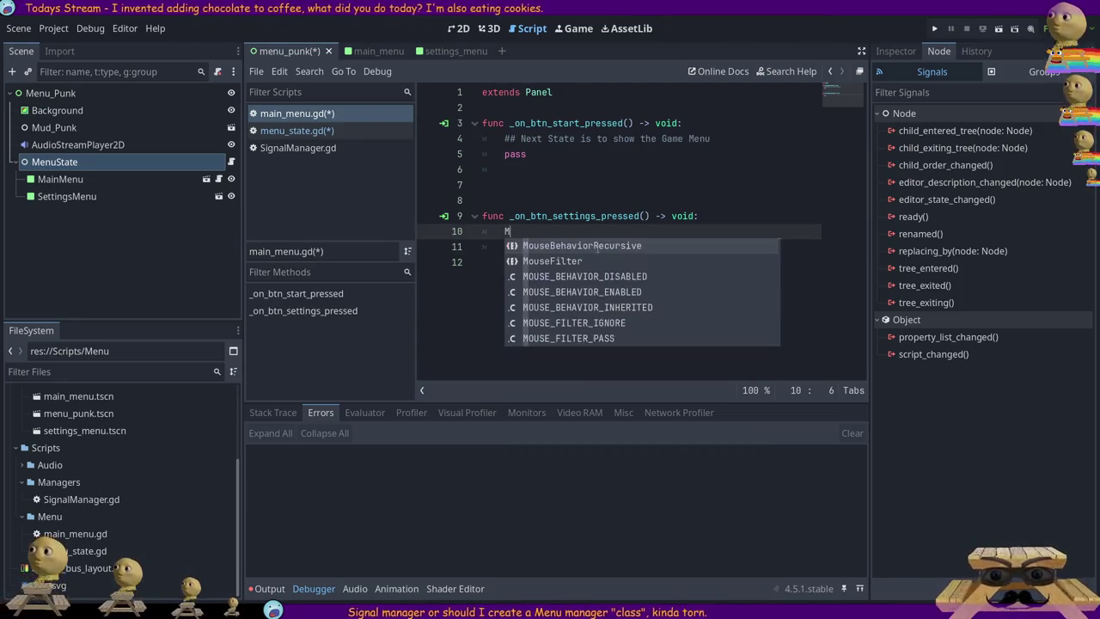
text(enu)
key(BackSpace)
key(BackSpace)
key(BackSpace)
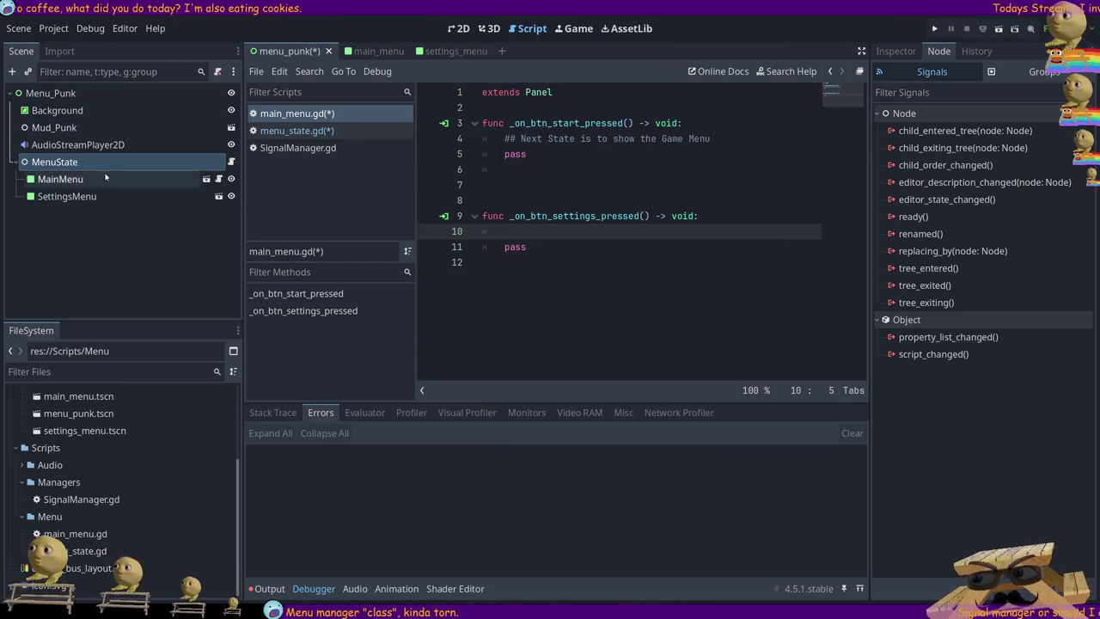
click(231, 162)
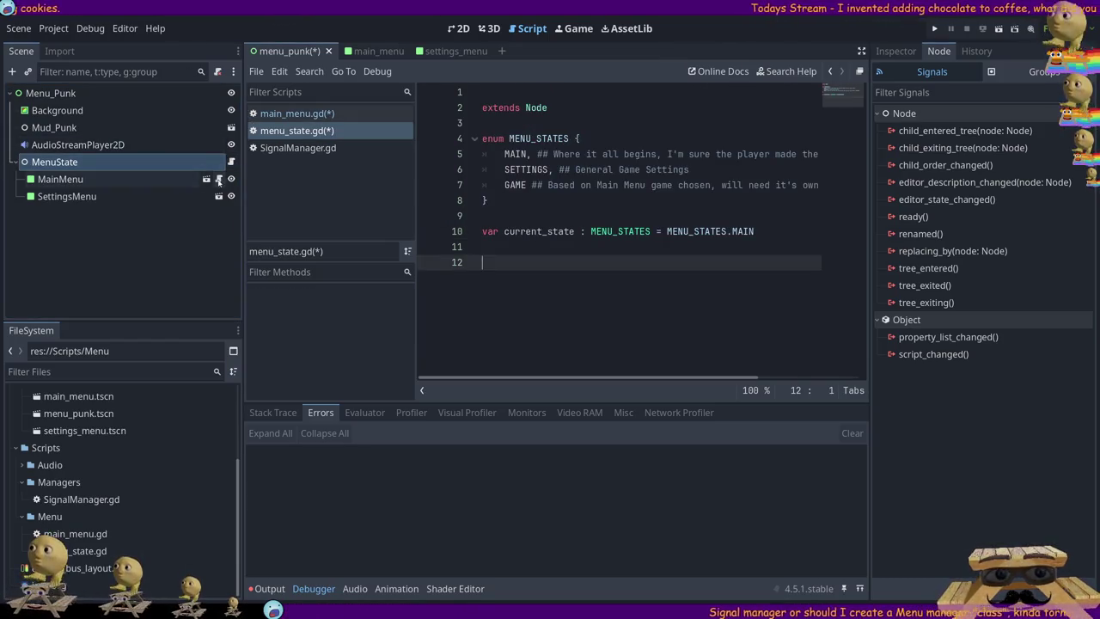
drag(137, 162, 397, 200)
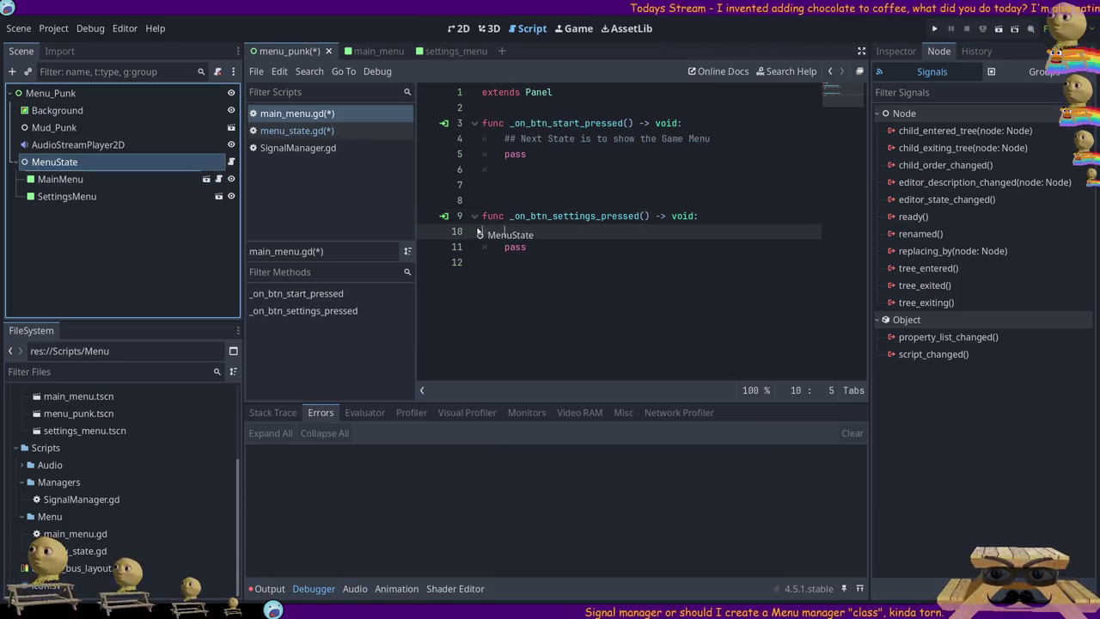
drag(503, 243, 504, 242)
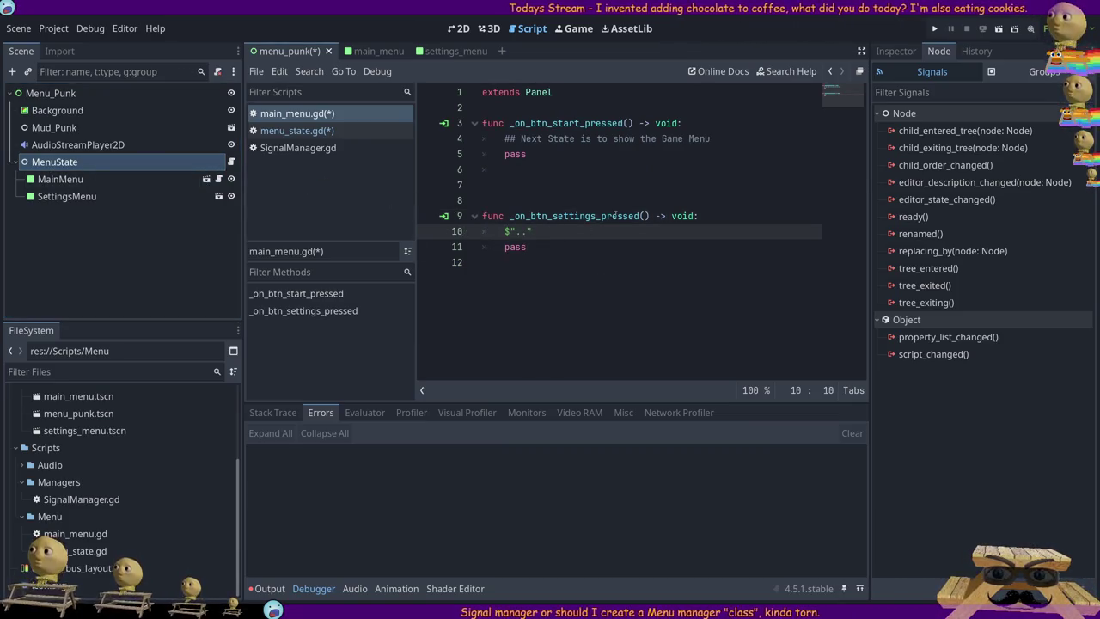
text(.)
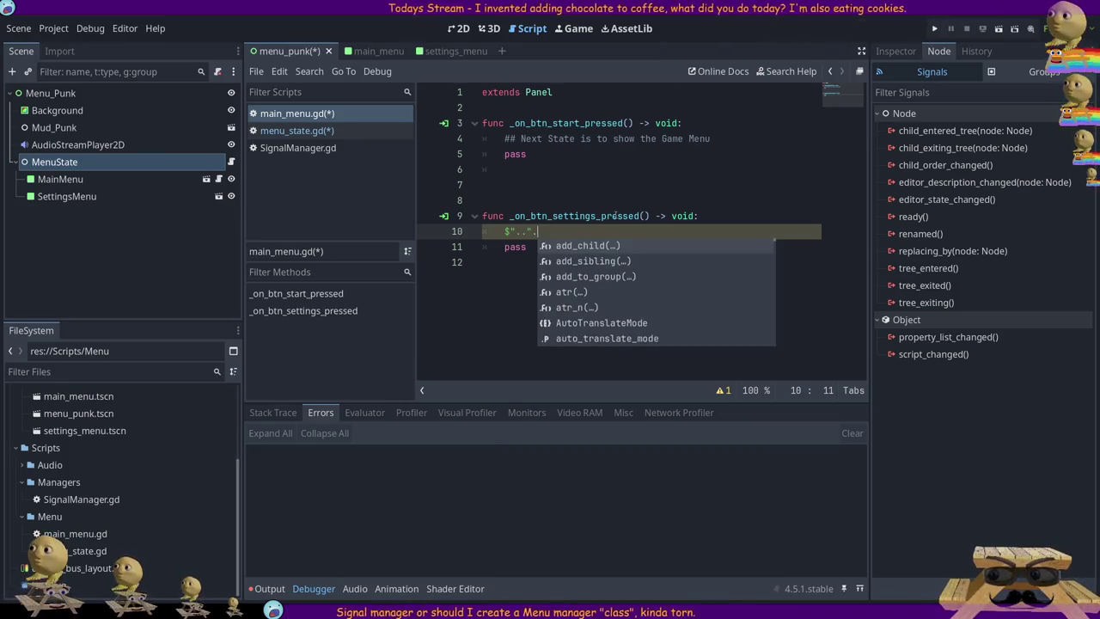
text(ME)
key(Return)
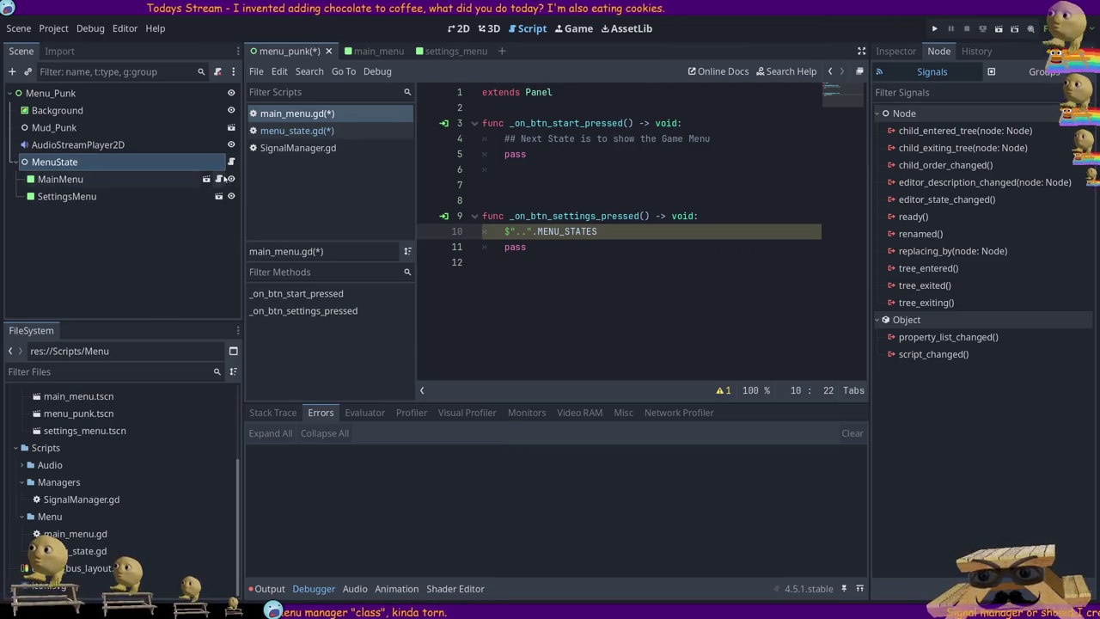
click(194, 181)
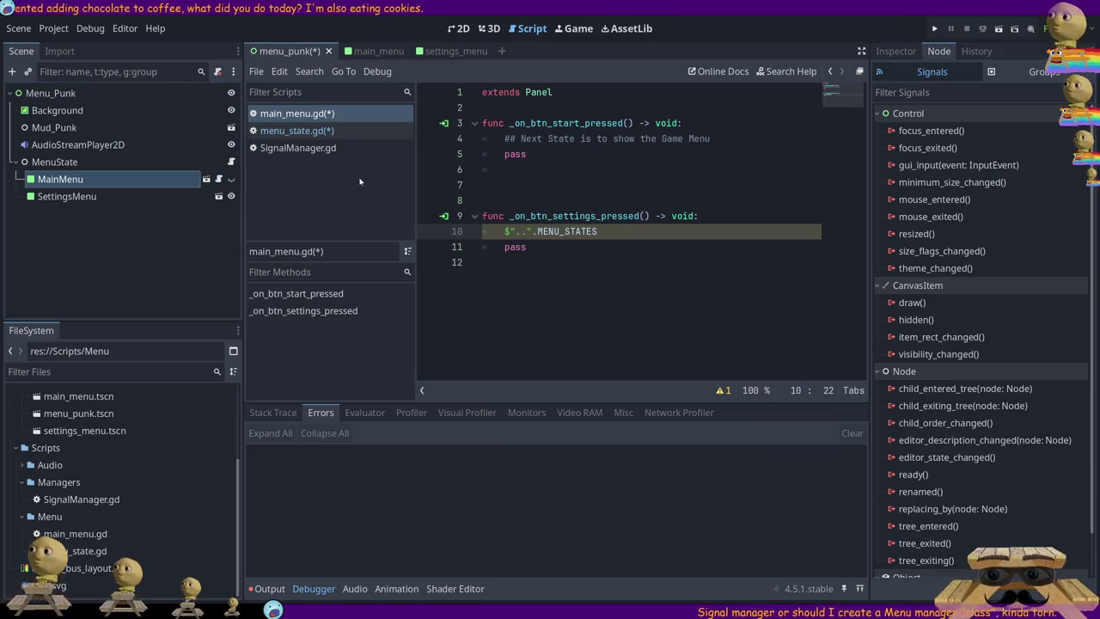
click(307, 131)
drag(770, 232, 482, 231)
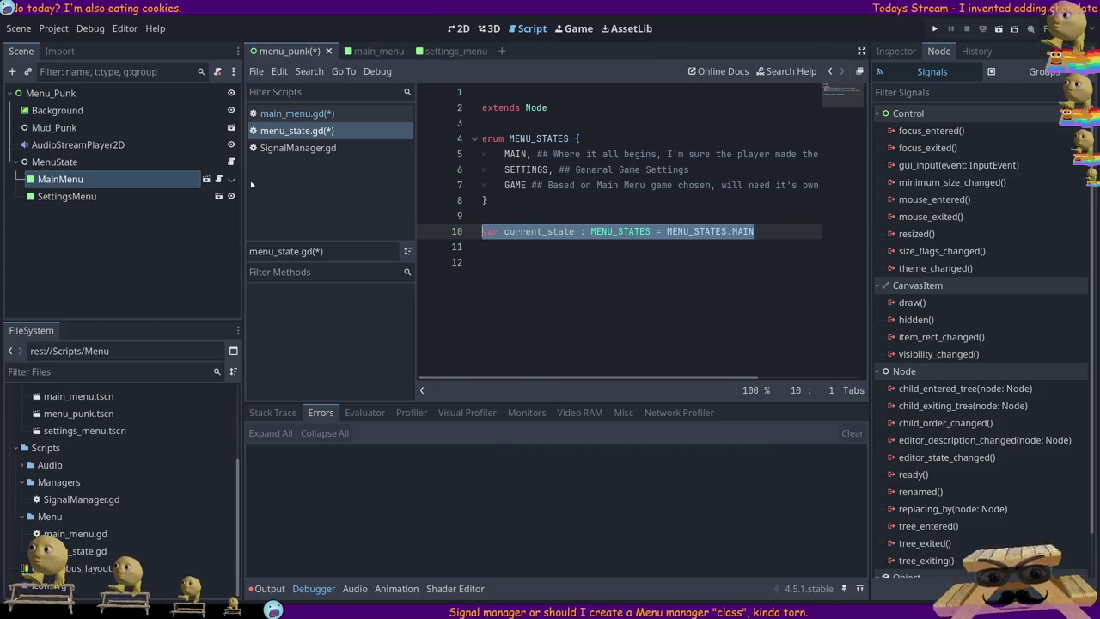
click(296, 114)
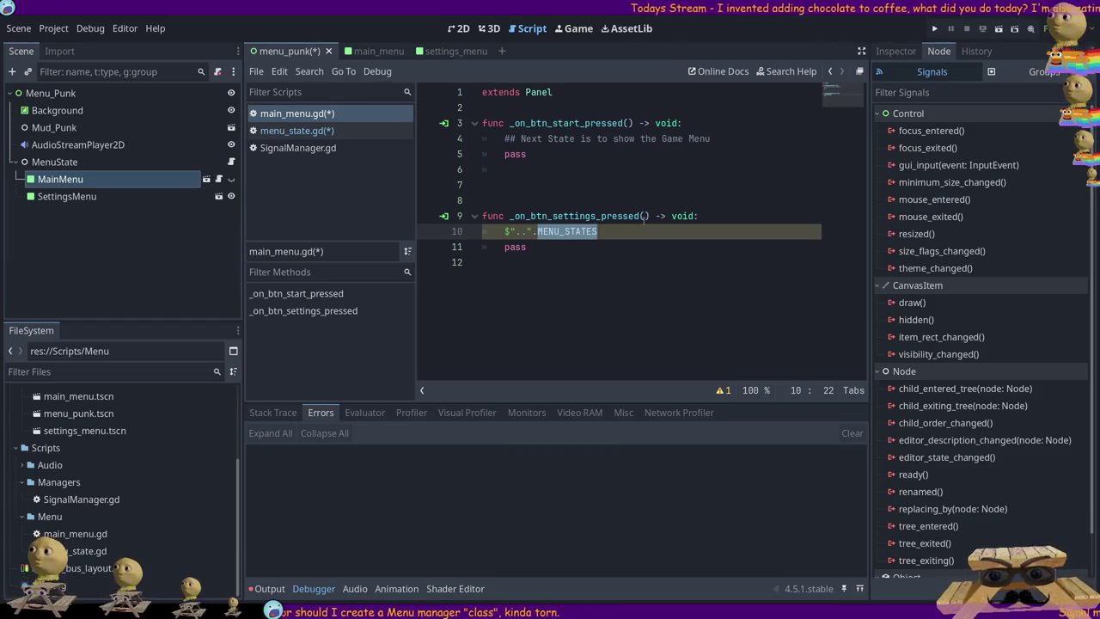
text(current_state)
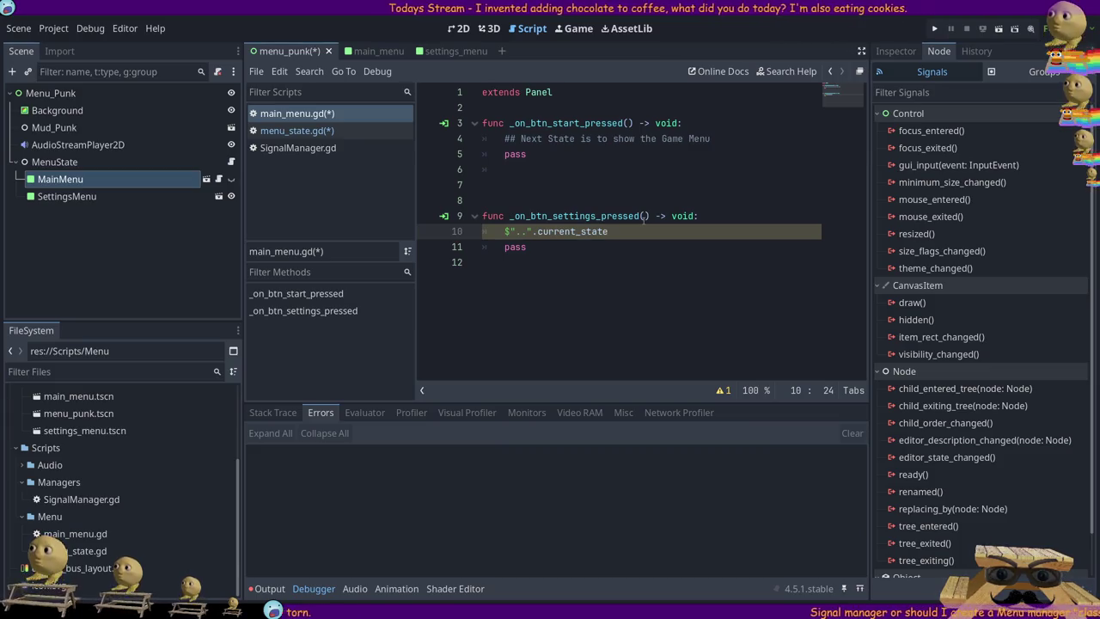
text( = MENU)
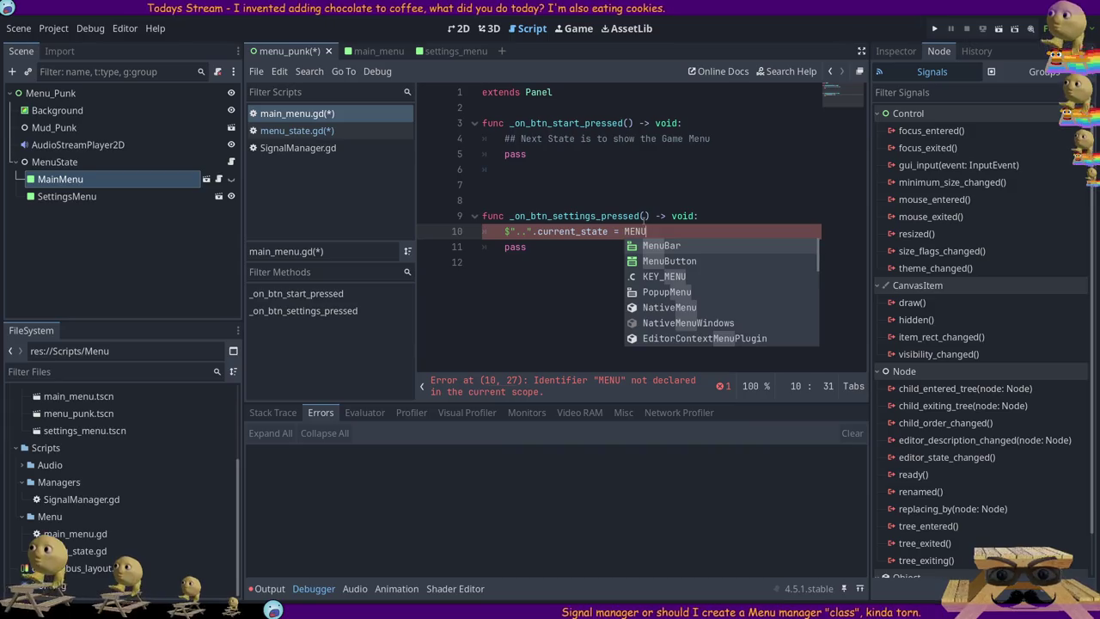
text(_STTES.)
key(BackSpace)
key(BackSpace)
key(BackSpace)
text(ATES.)
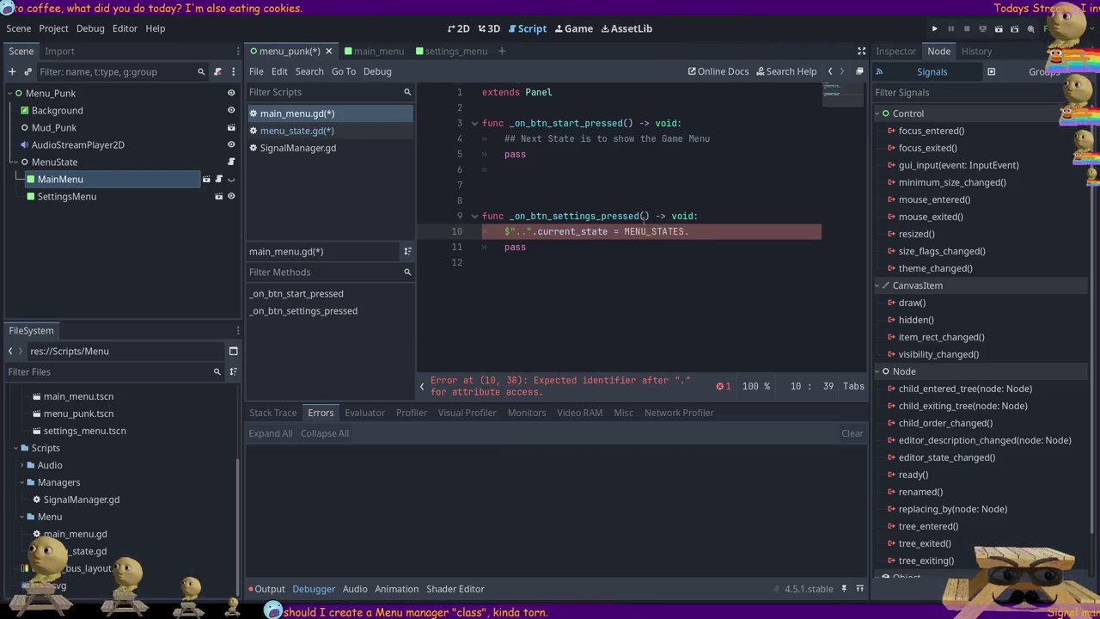
text(MAIN)
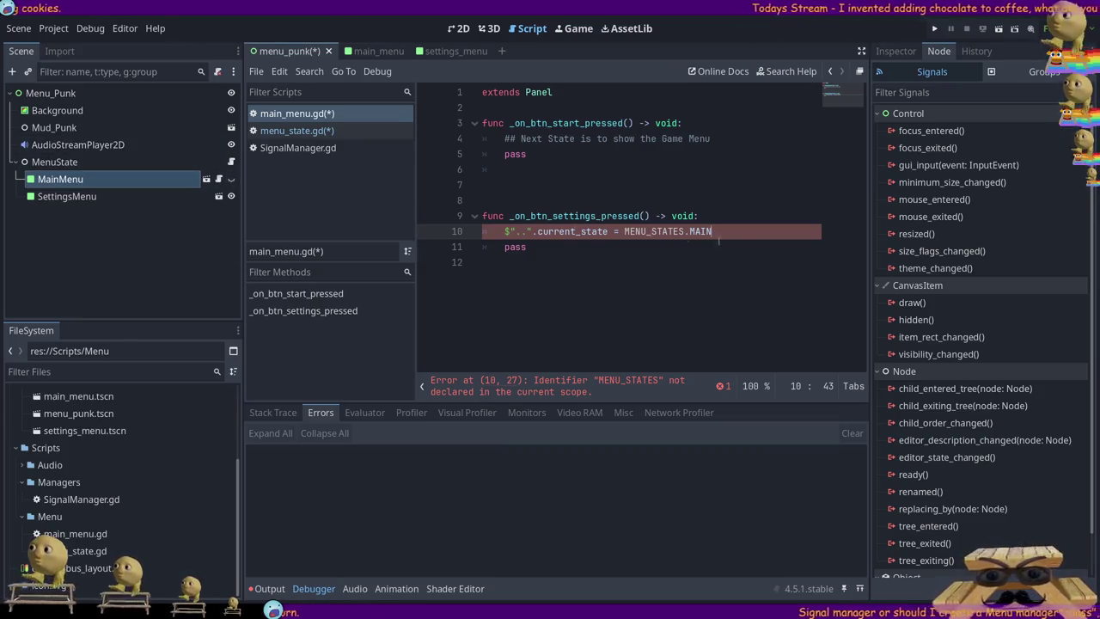
click(232, 162)
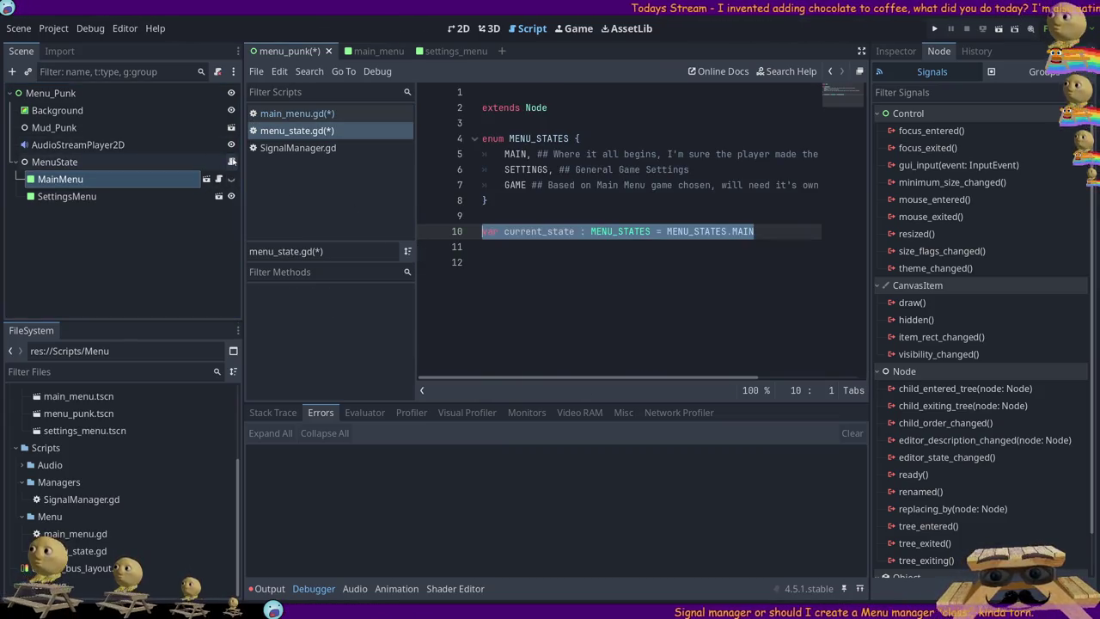
double_click(539, 232)
click(219, 179)
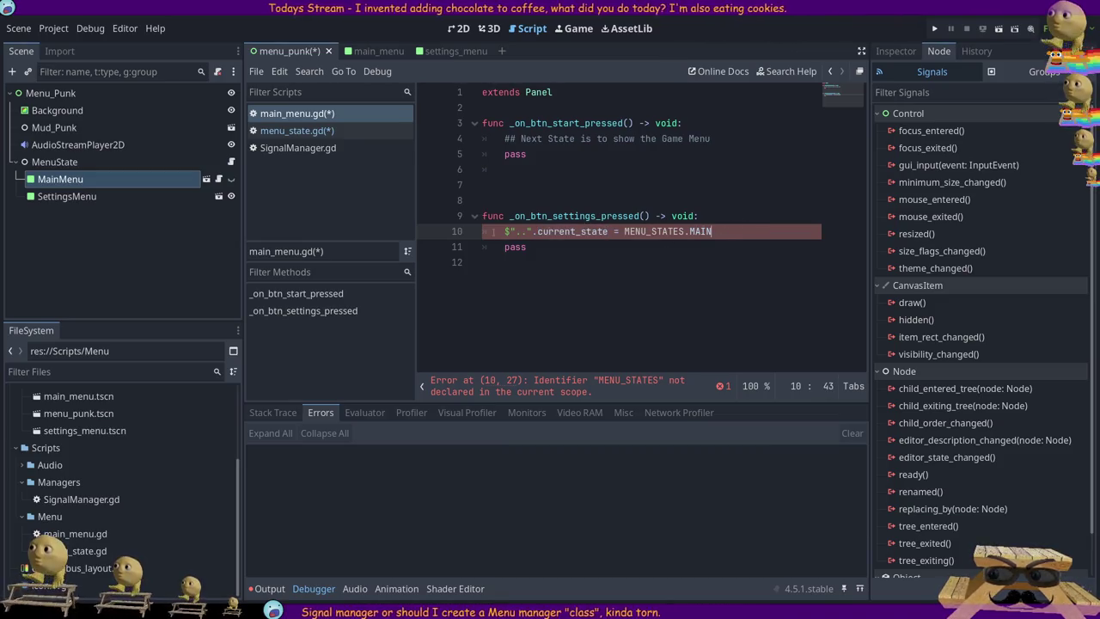
click(230, 162)
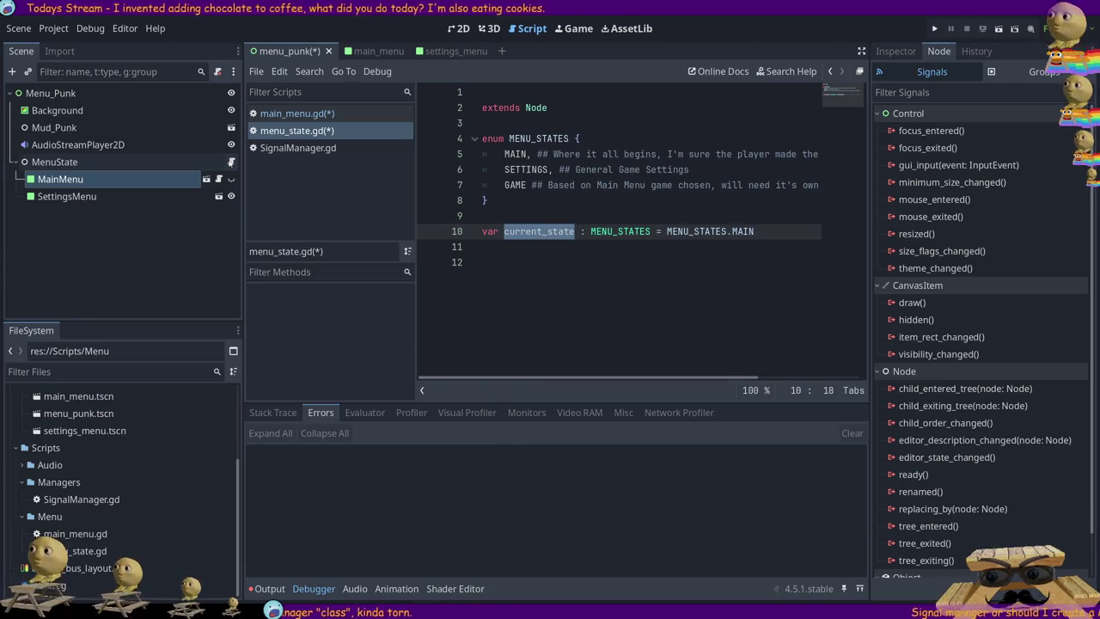
click(219, 179)
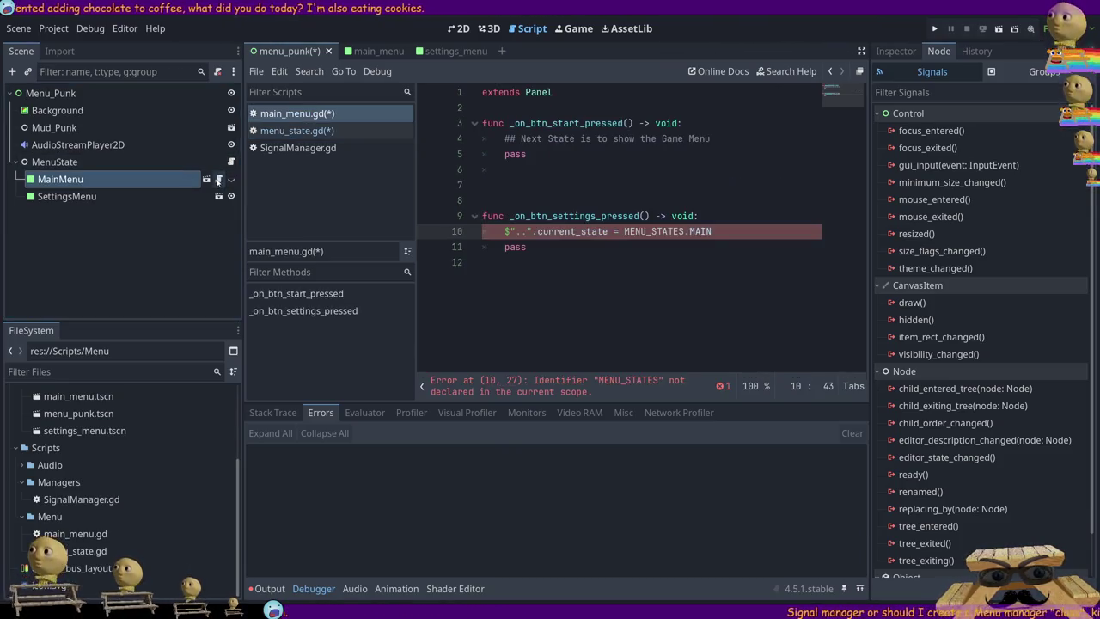
drag(712, 231, 423, 238)
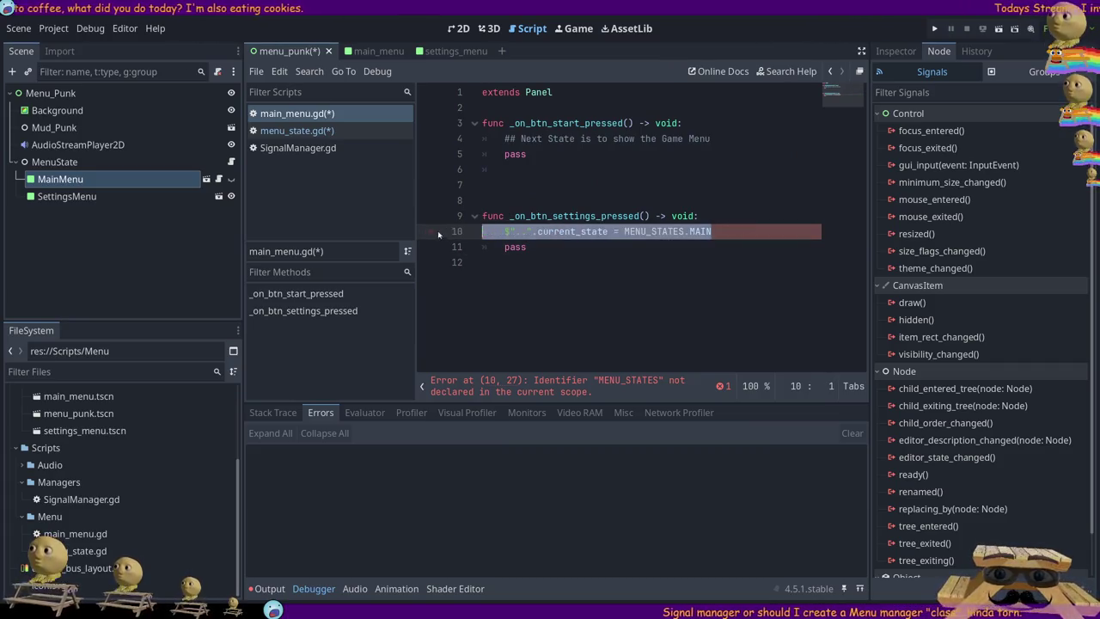
key(shift+Down)
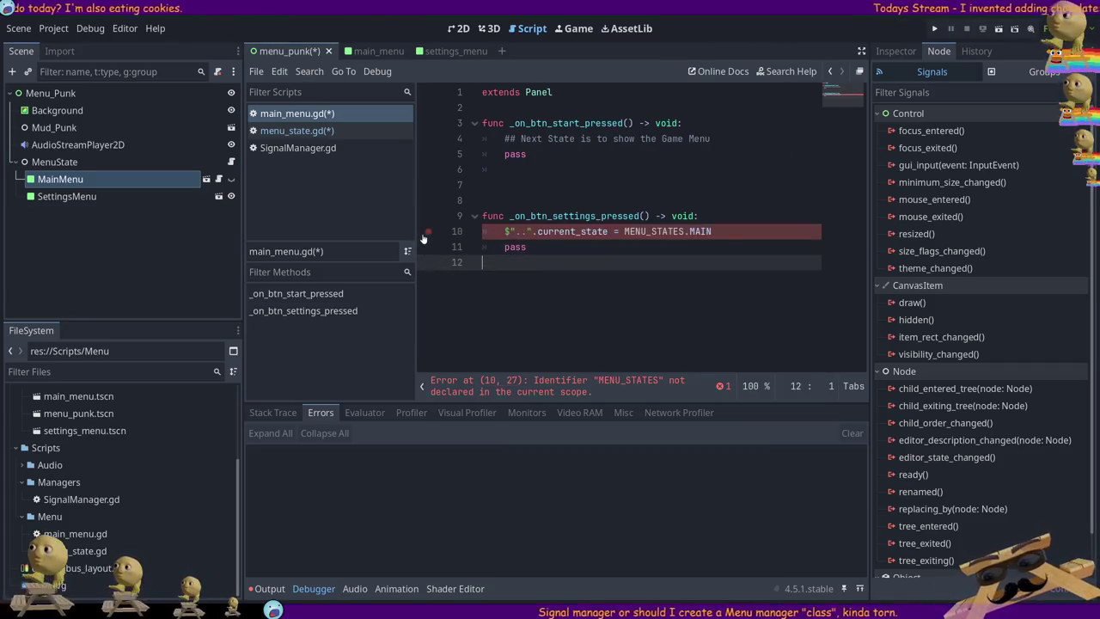
key(BackSpace)
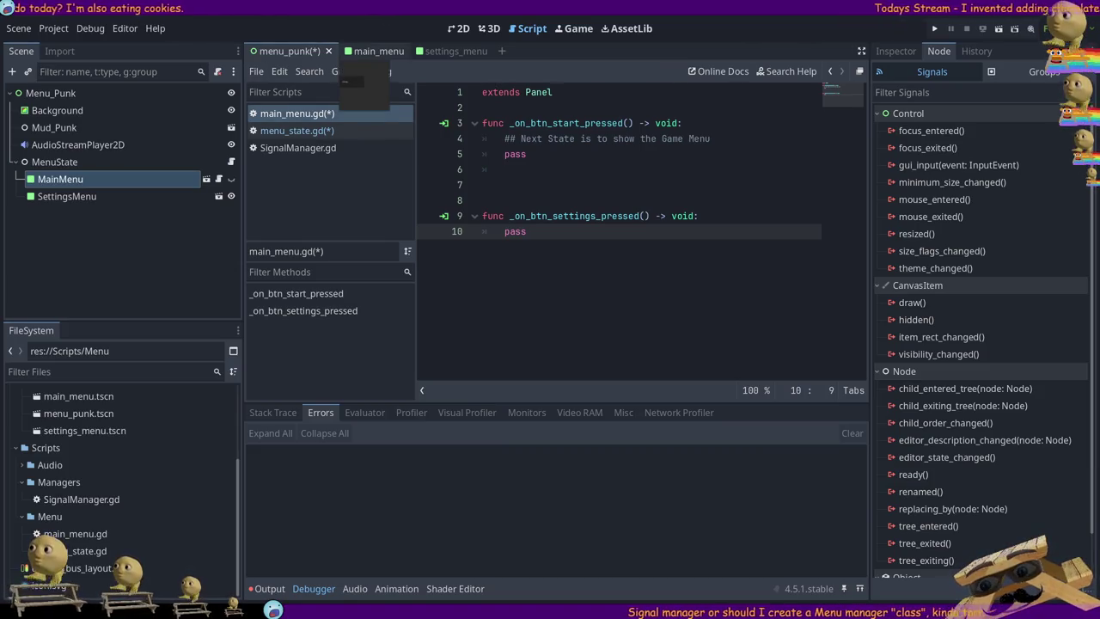
click(365, 51)
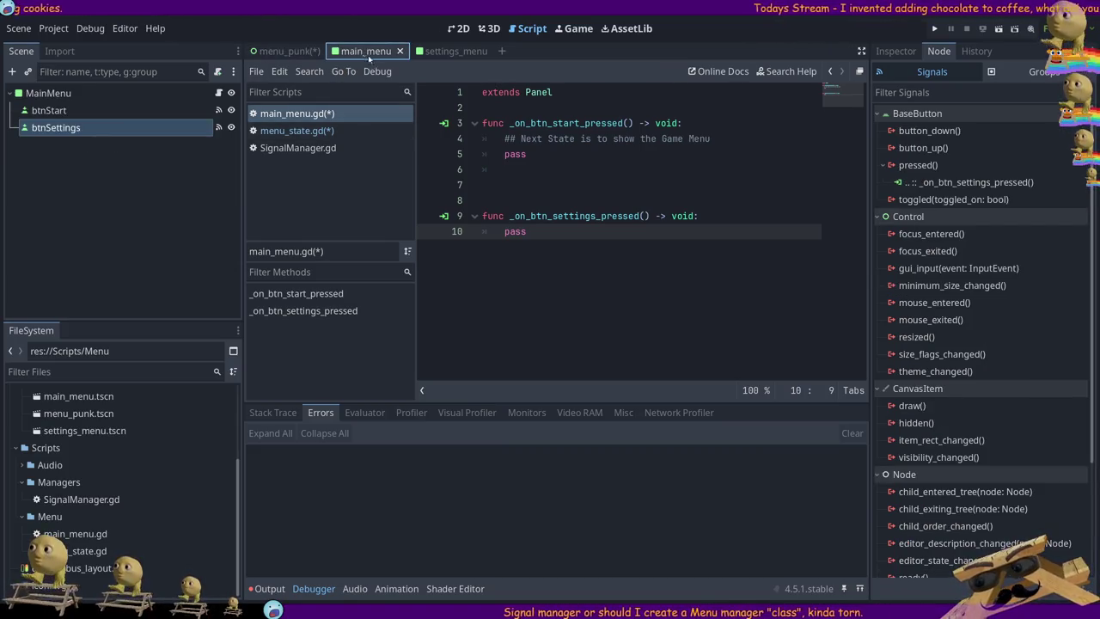
click(281, 52)
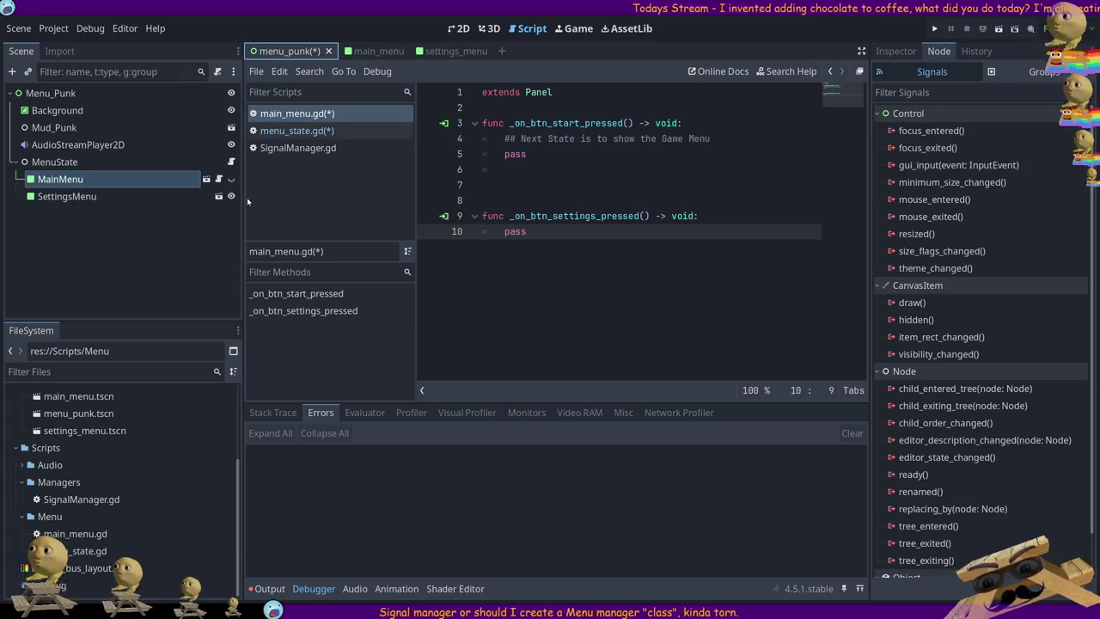
click(203, 166)
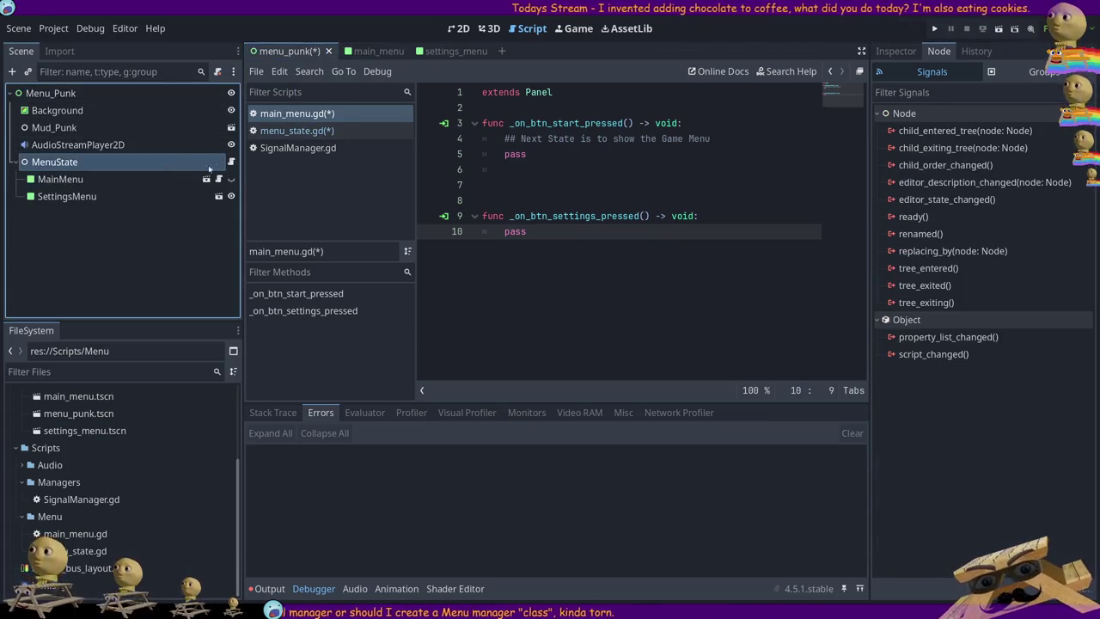
click(516, 261)
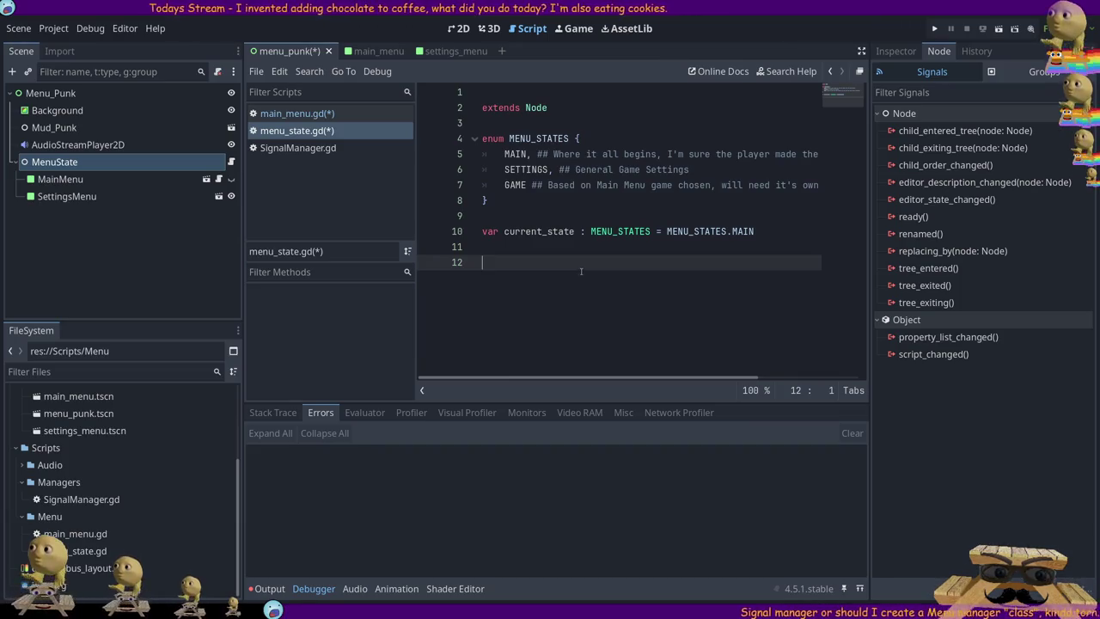
click(180, 176)
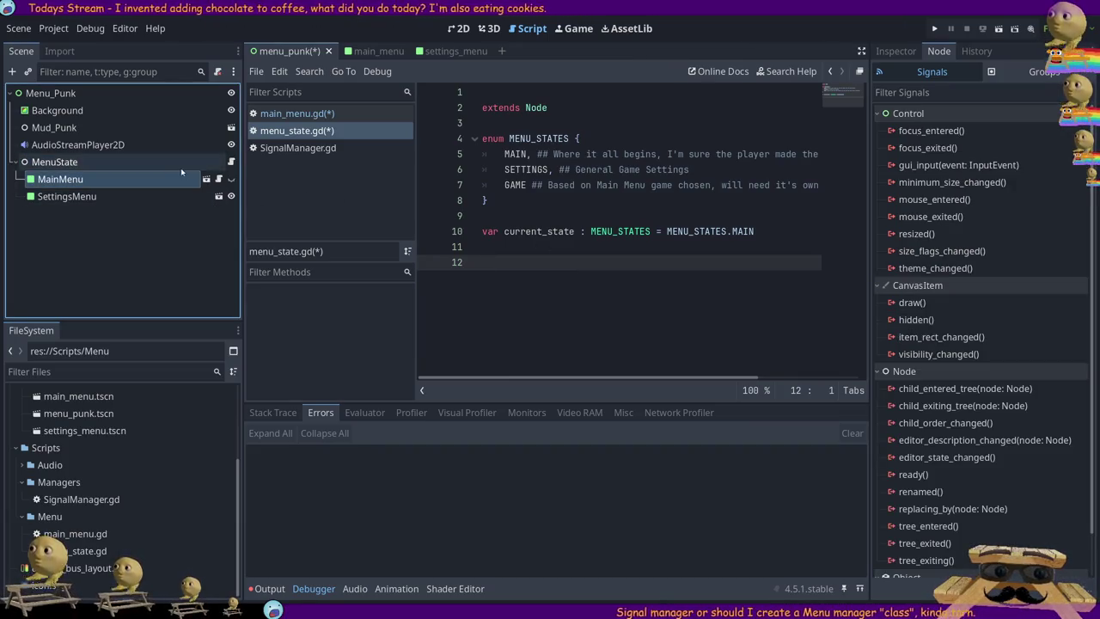
click(300, 148)
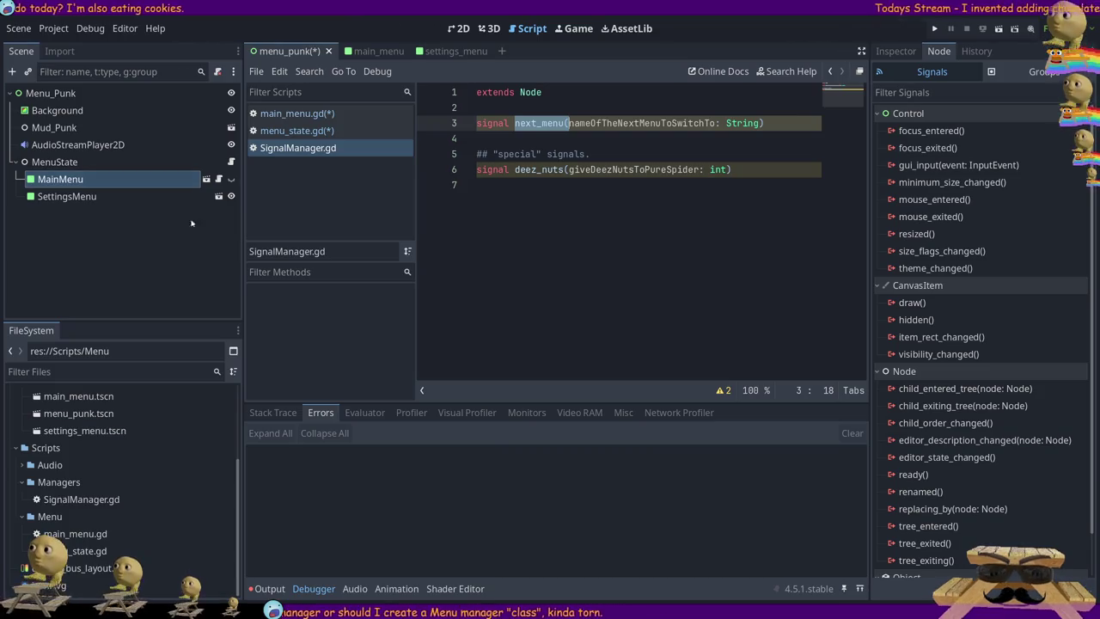
click(216, 182)
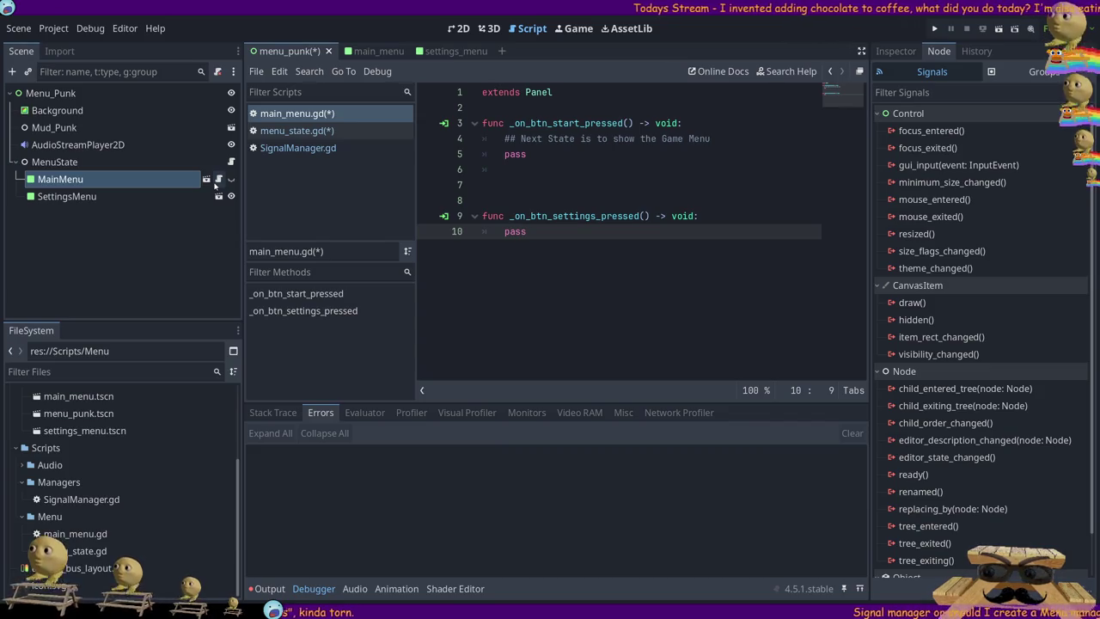
click(75, 163)
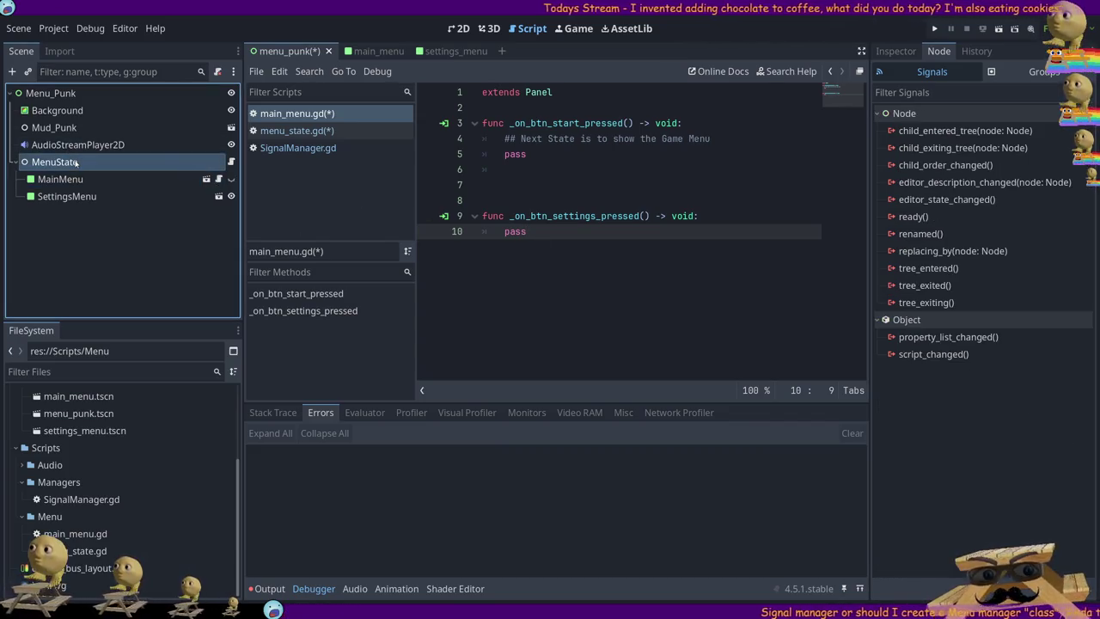
click(229, 161)
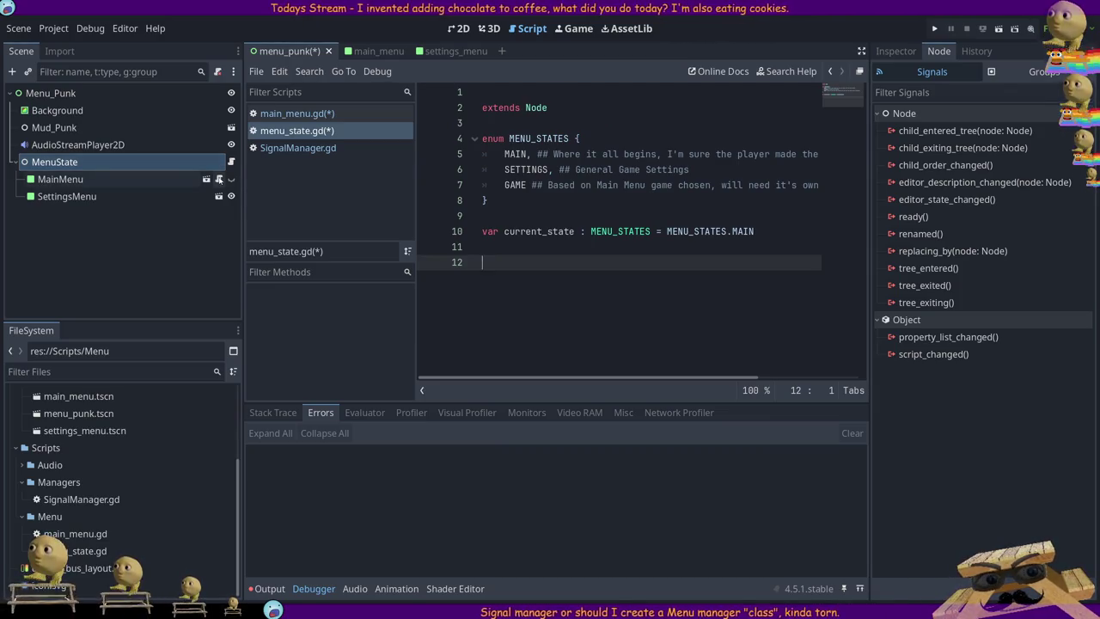
click(219, 179)
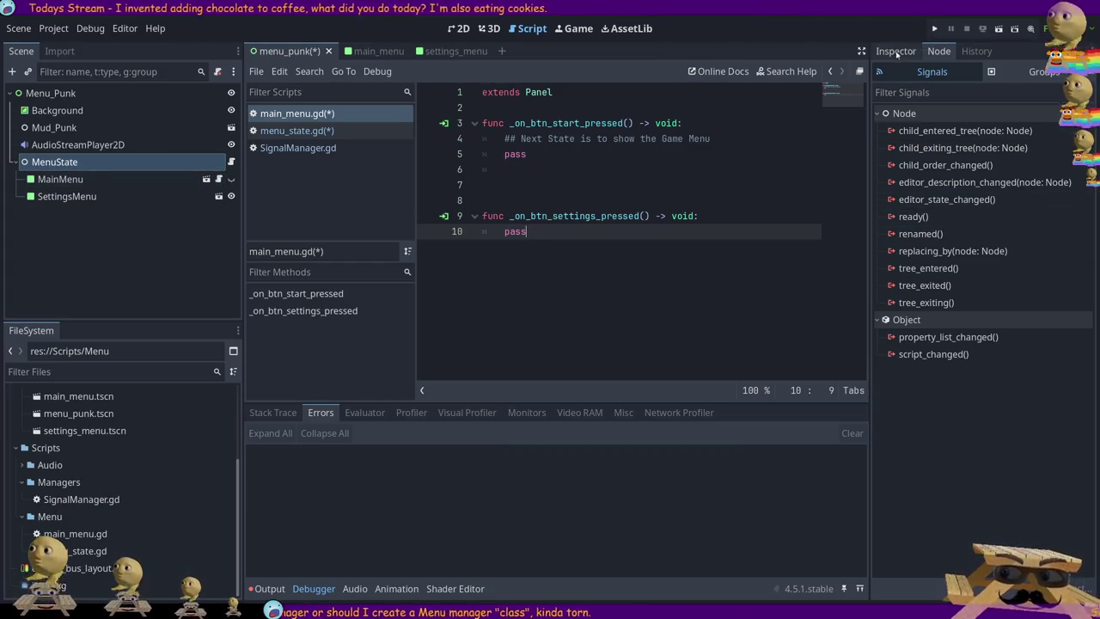
click(911, 52)
click(939, 51)
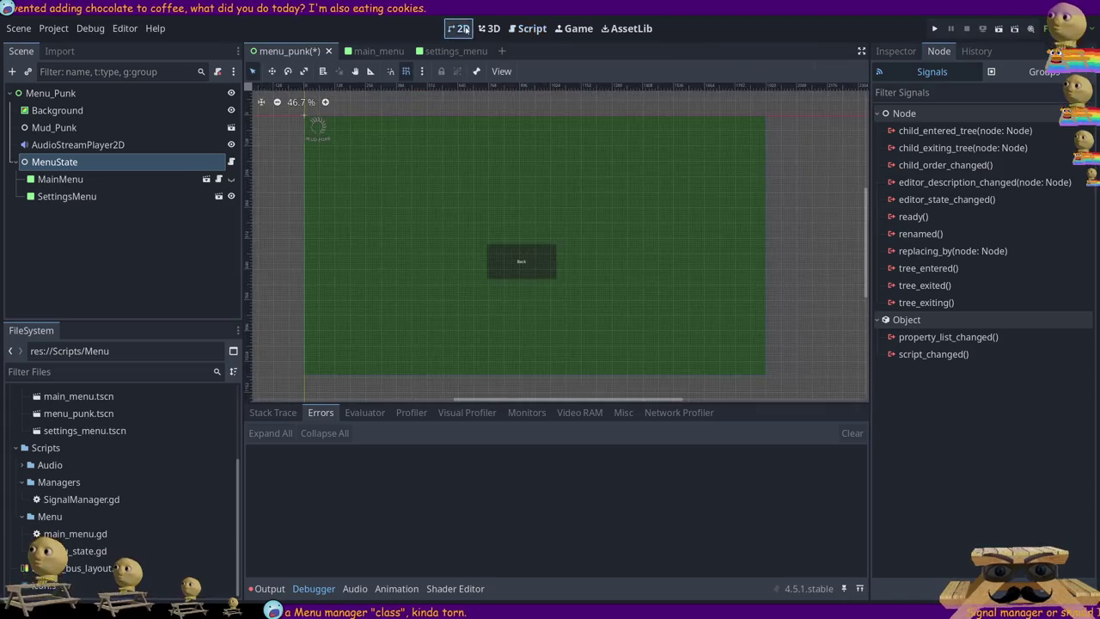
click(458, 28)
click(92, 178)
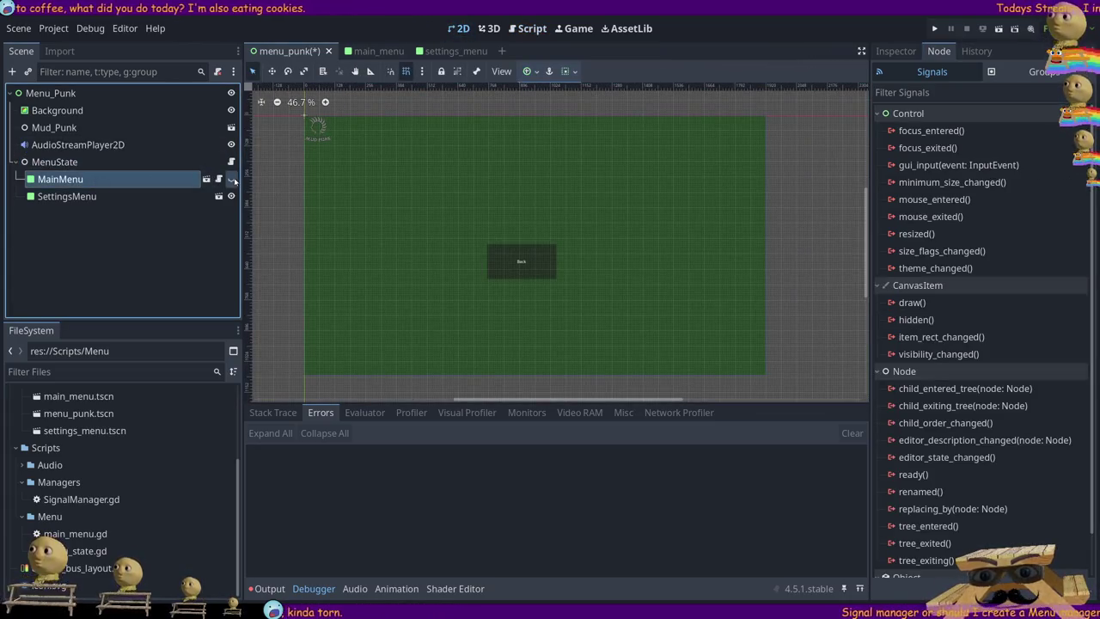
click(231, 178)
click(193, 180)
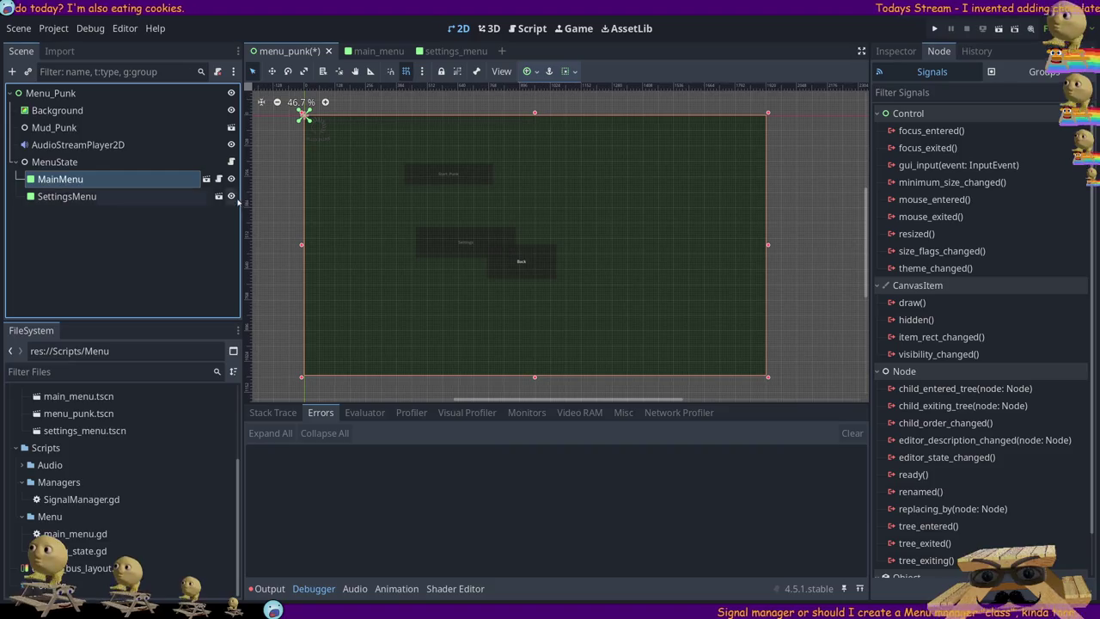
click(231, 196)
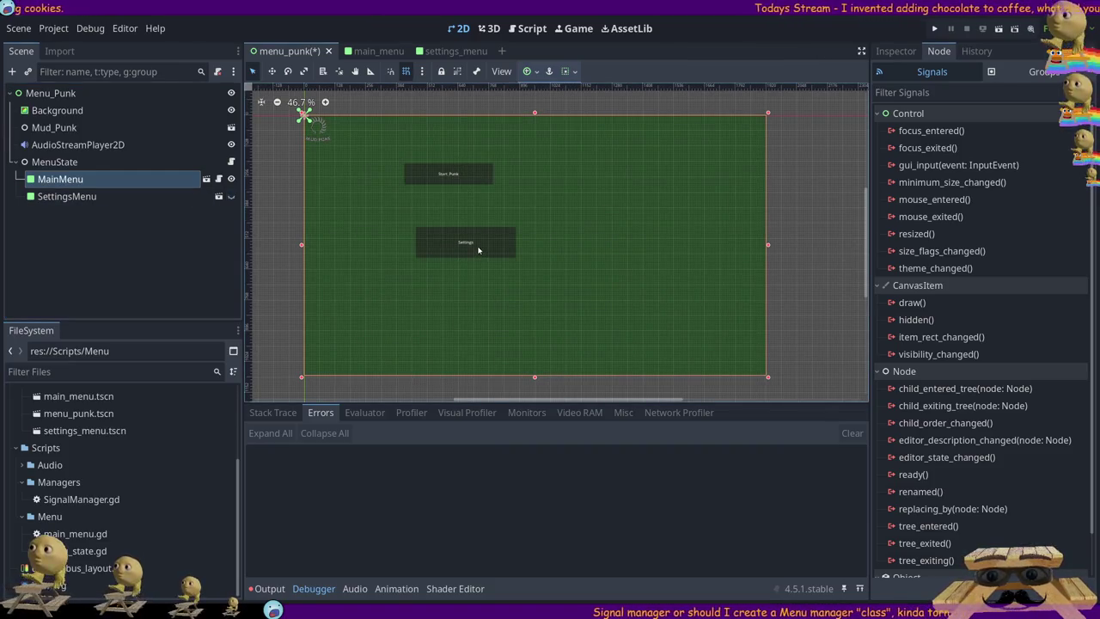
click(140, 181)
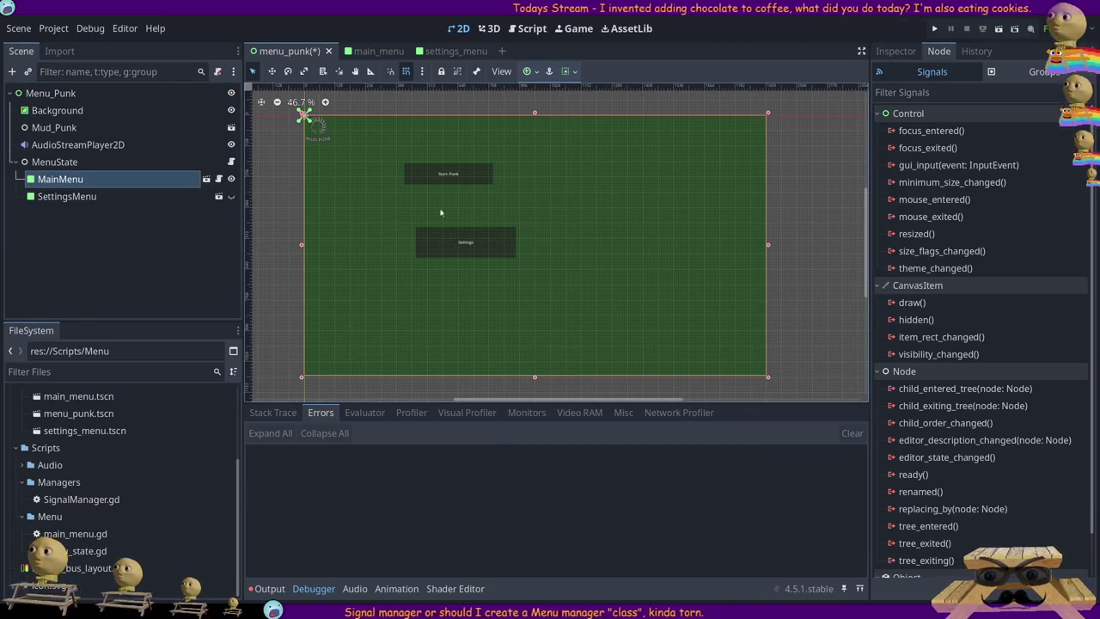
scroll(920, 222, down, 2)
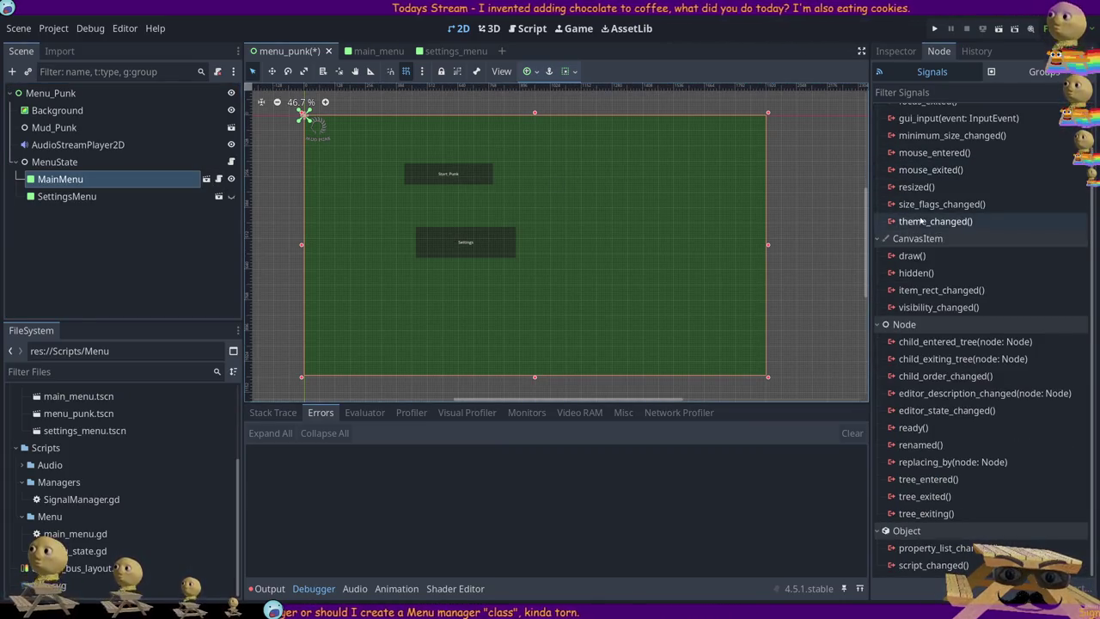
scroll(924, 221, up, 2)
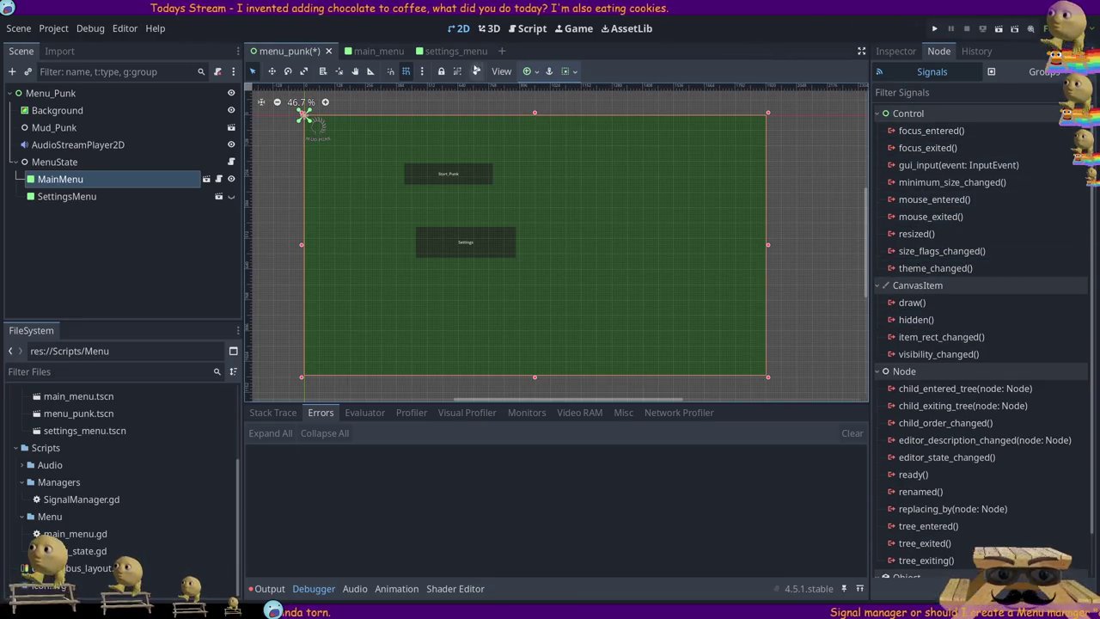
click(369, 52)
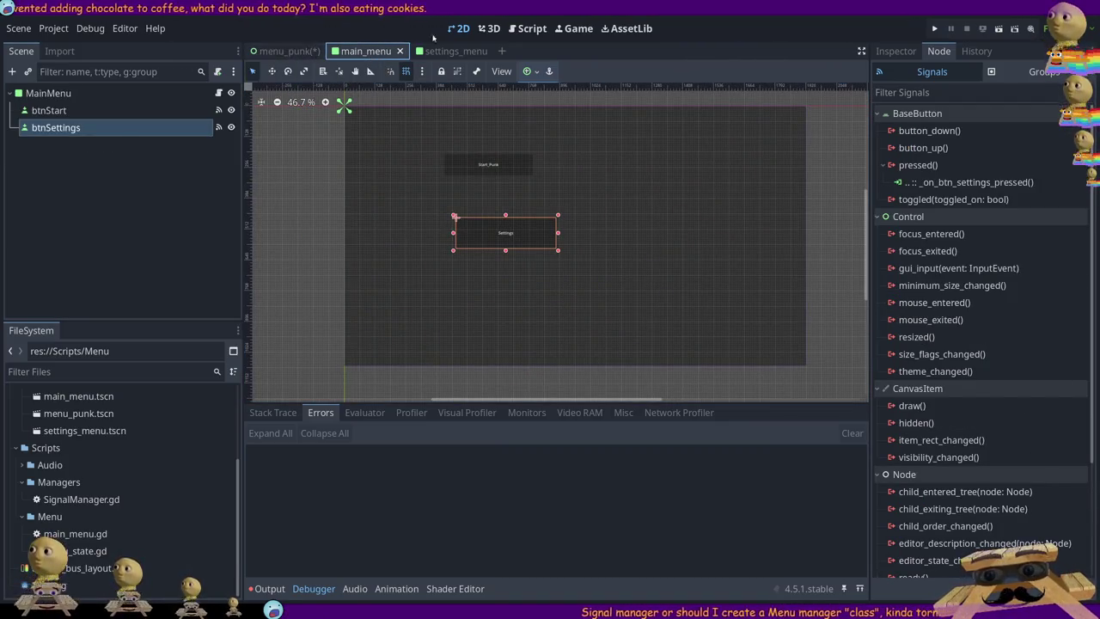
click(516, 34)
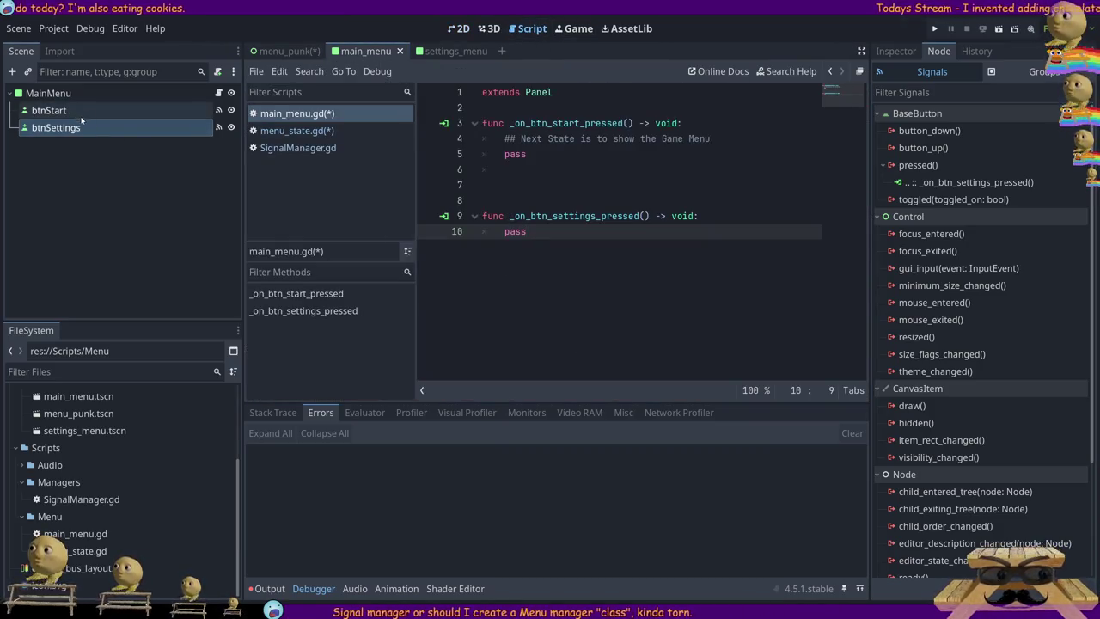
click(278, 53)
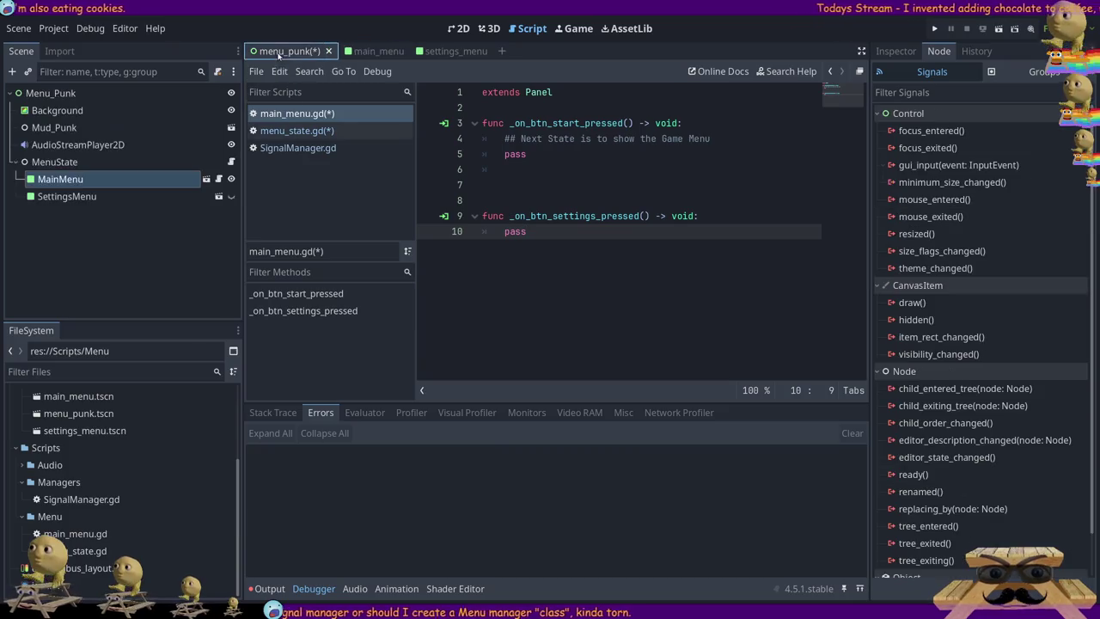
click(301, 131)
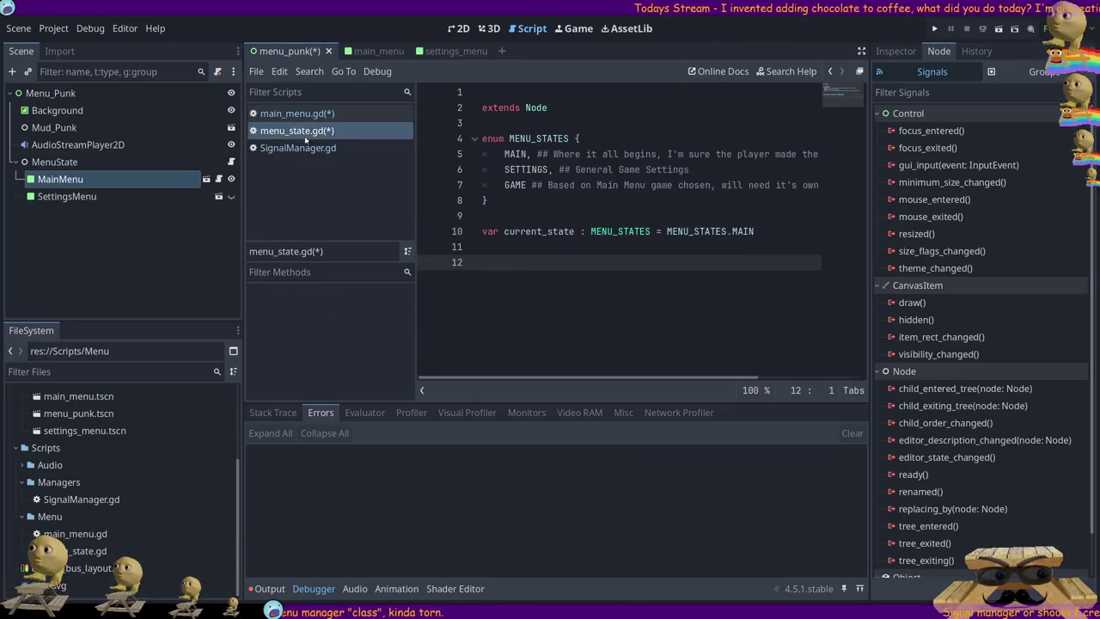
click(132, 165)
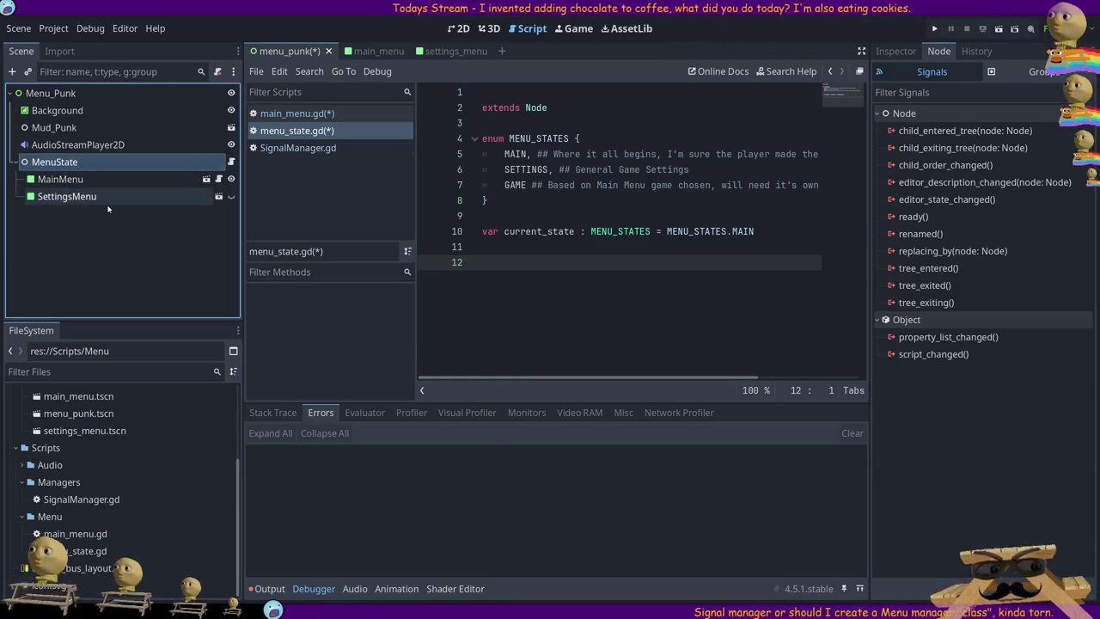
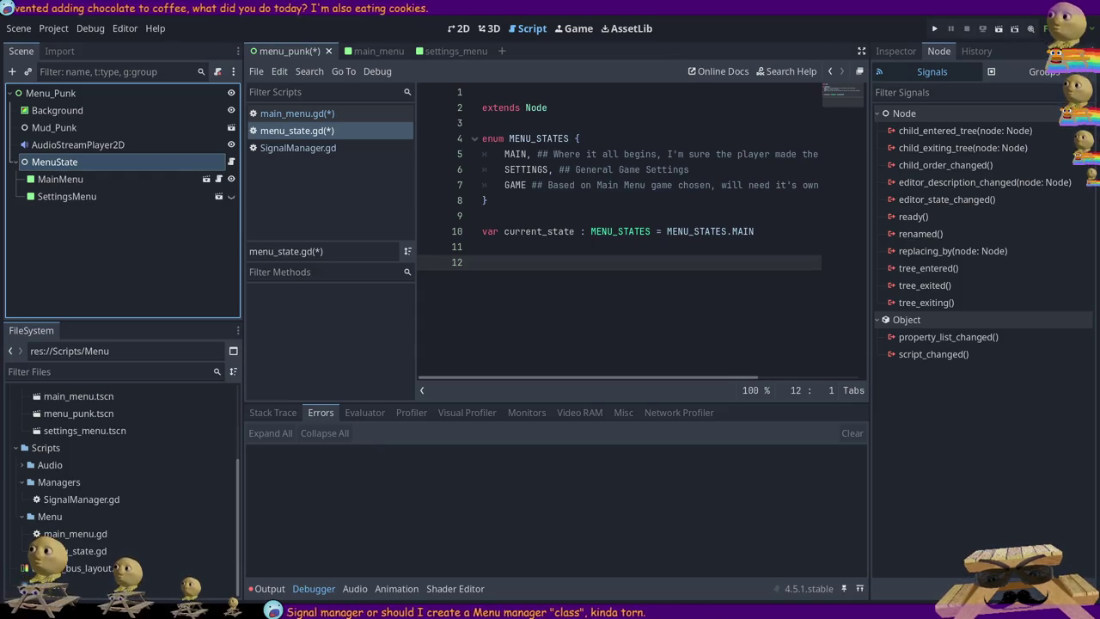
- Glance over main_menu.gd and SignalManager.gd, then come back to menu_state.gd
click(502, 256)
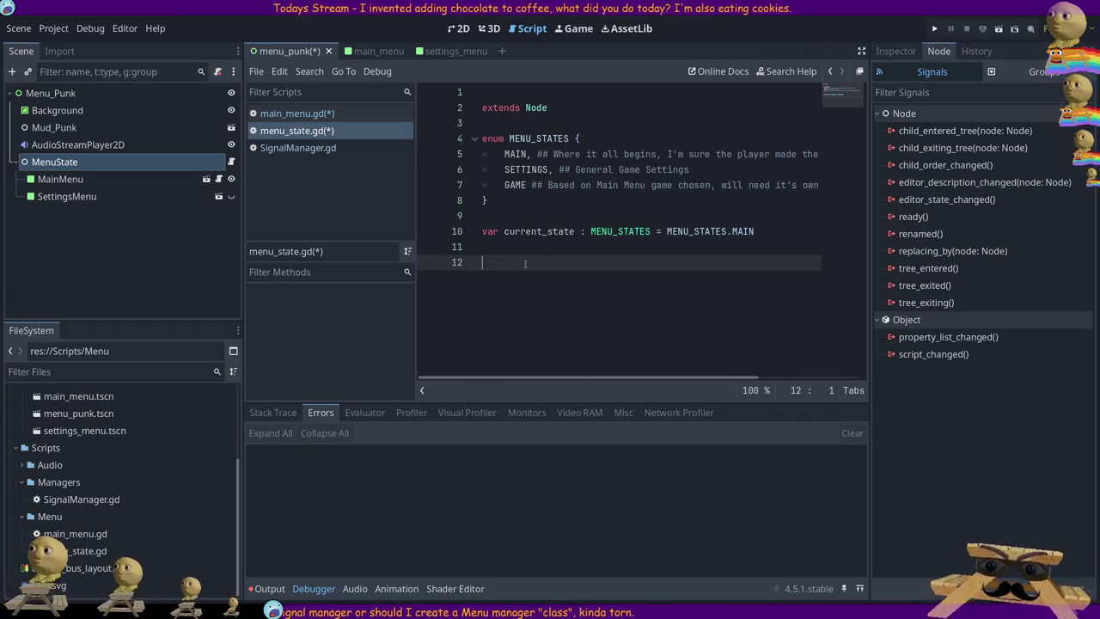
text(@)
key(BackSpace)
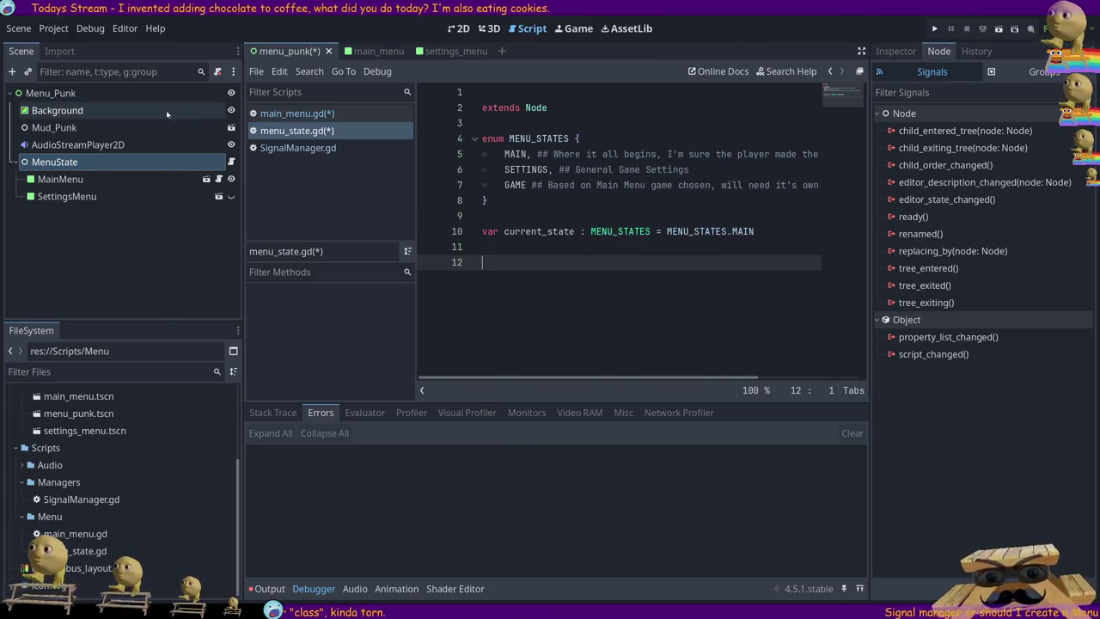
click(293, 118)
click(296, 131)
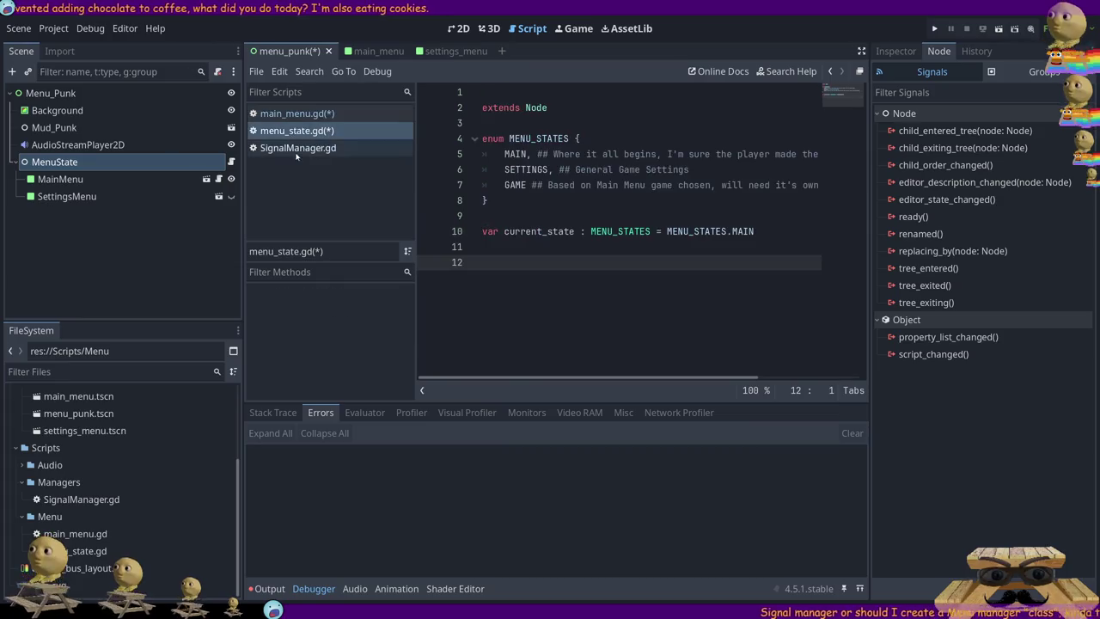
click(296, 149)
click(291, 133)
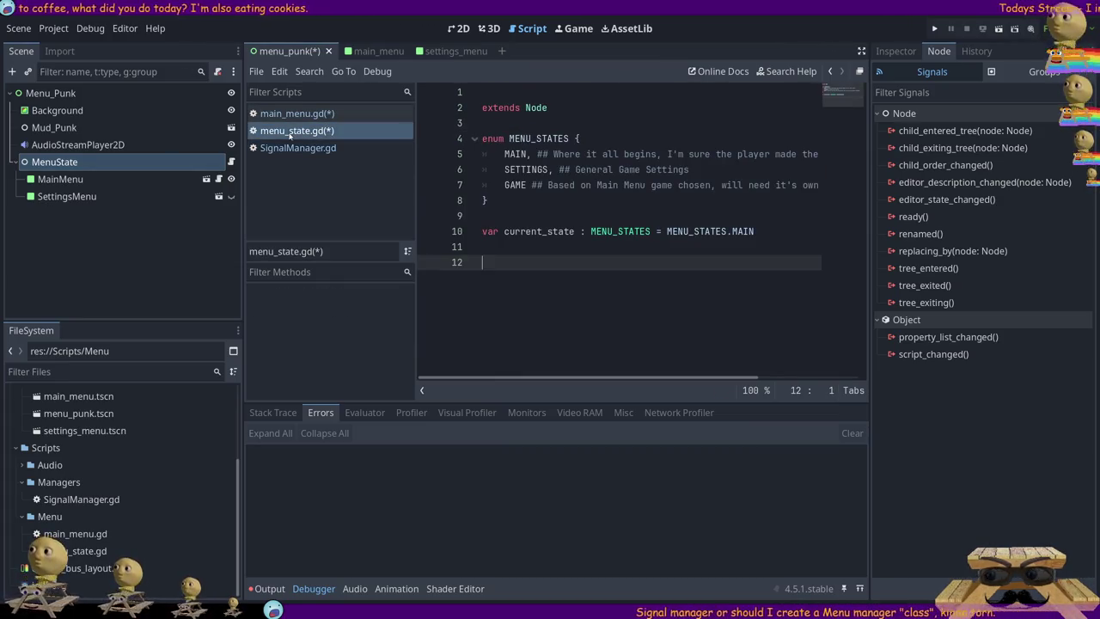
click(293, 113)
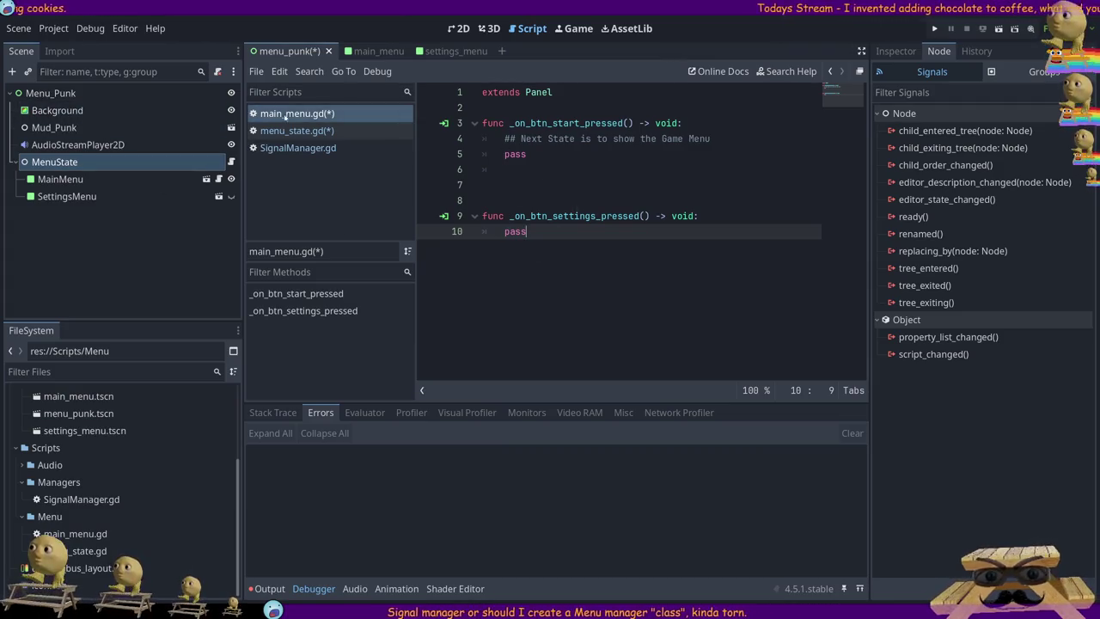
click(231, 162)
- Add an empty func _ready() -> void: declaration on line 12 via autocomplete
click(480, 126)
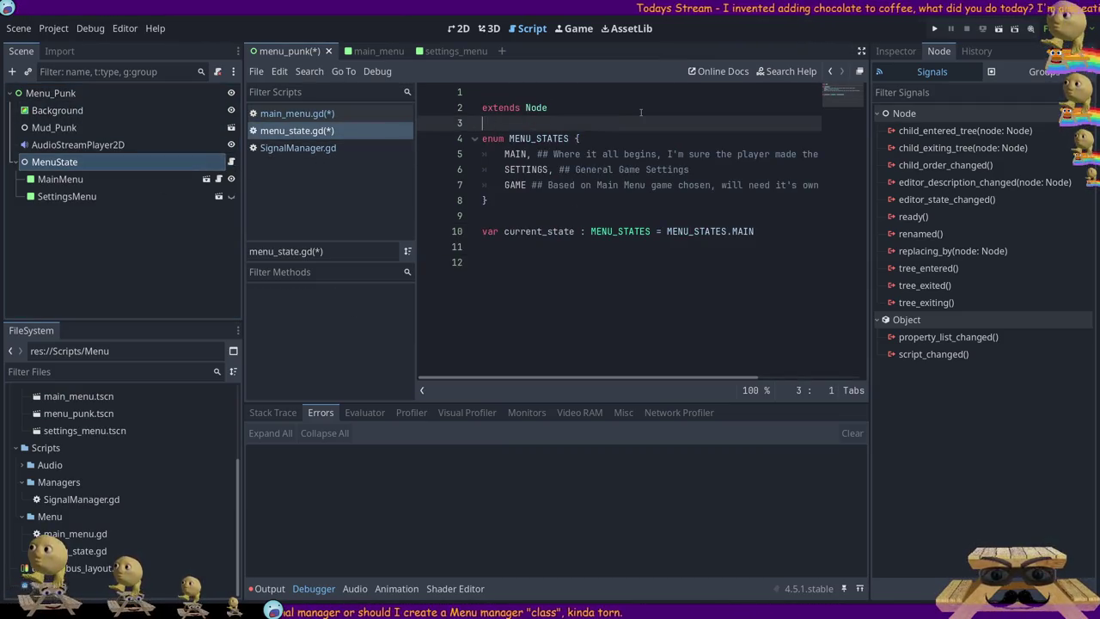
key(Down)
key(Down)
key(Down)
key(Down)
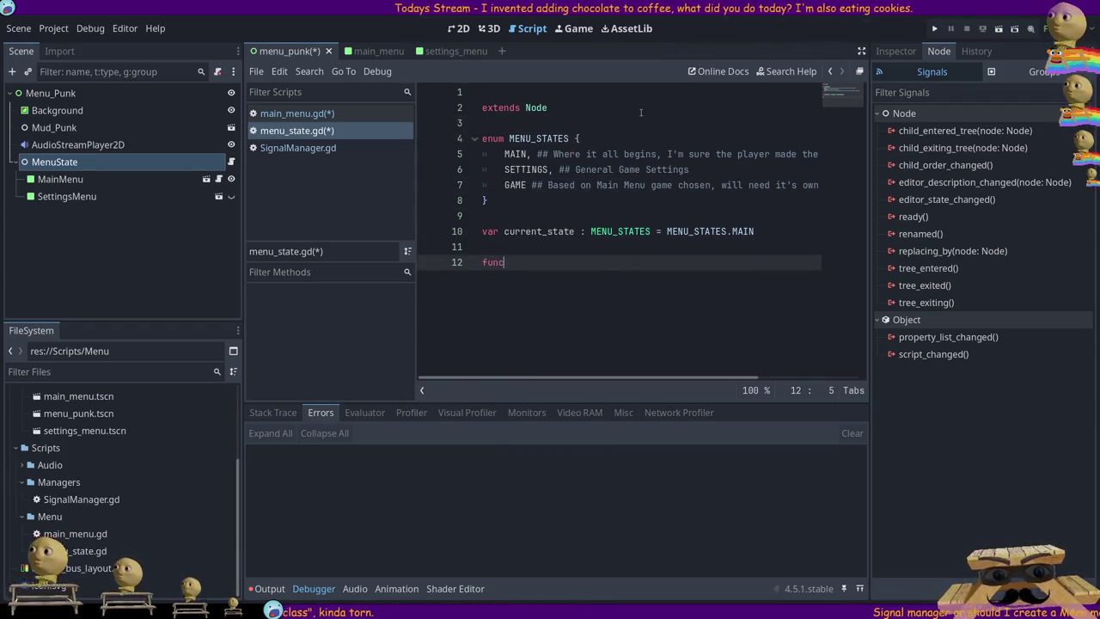
text( _rea)
key(Return)
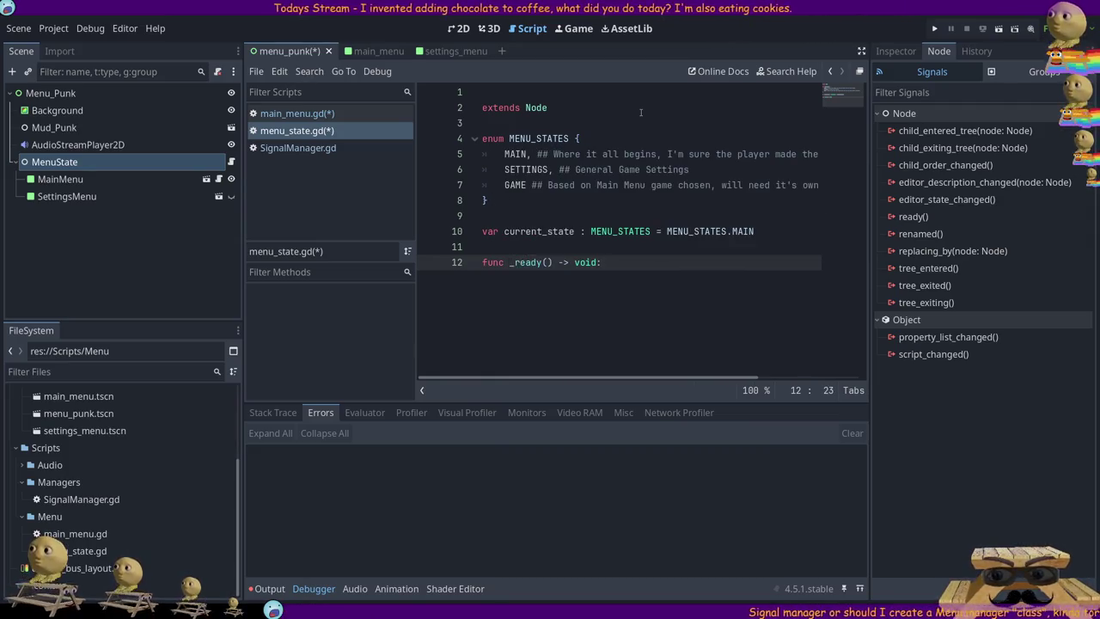
key(Return)
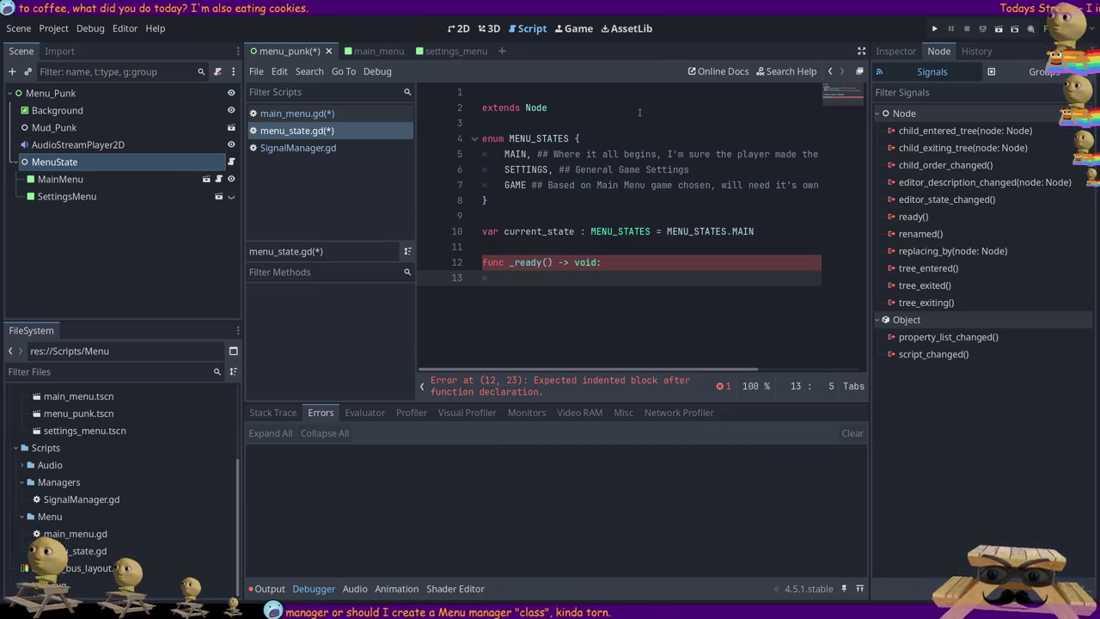
click(60, 179)
drag(60, 179, 531, 124)
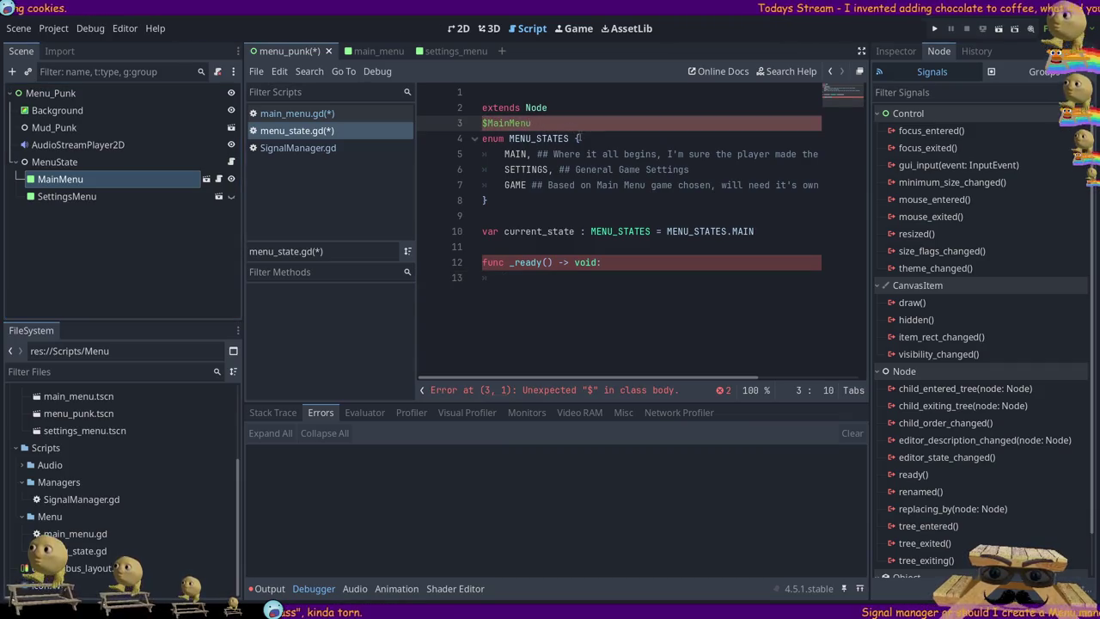
key(ctrl+z)
drag(60, 179, 550, 125)
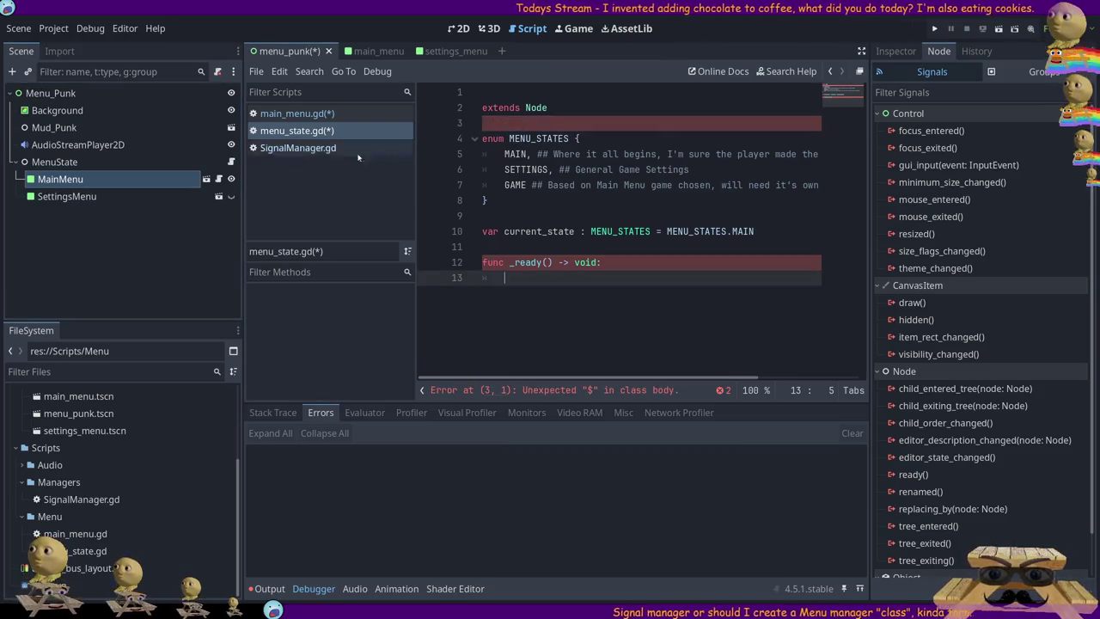
key(ctrl+z)
mouse_move(60, 179)
mouse_down()
mouse_move(127, 188)
mouse_move(505, 114)
mouse_move(516, 123)
mouse_up()
click(603, 114)
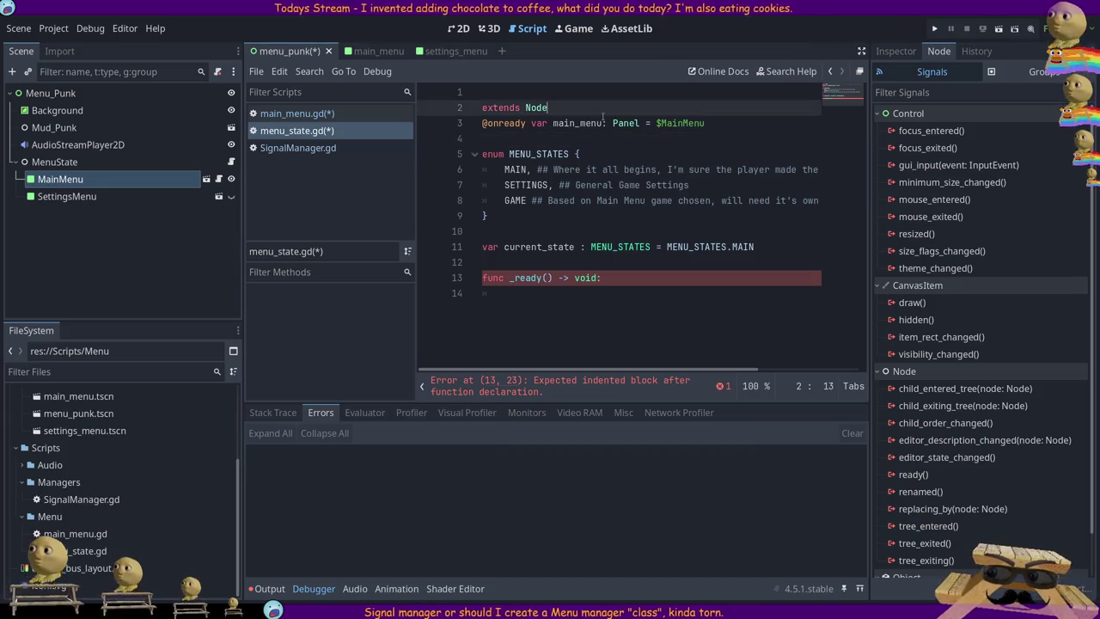
key(Return)
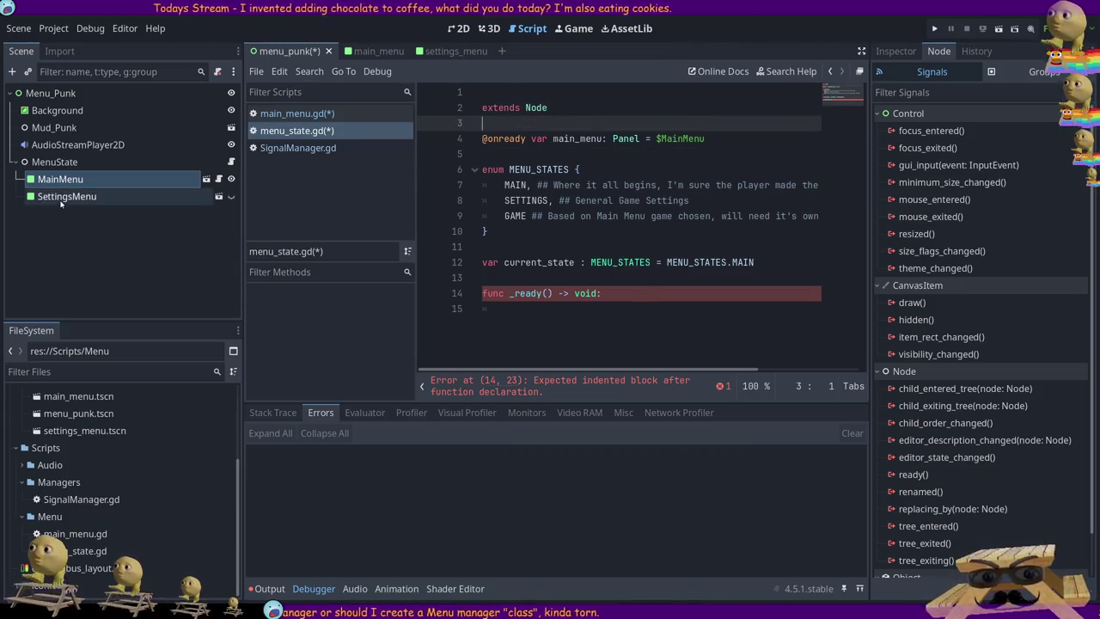
click(60, 199)
drag(60, 200, 524, 155)
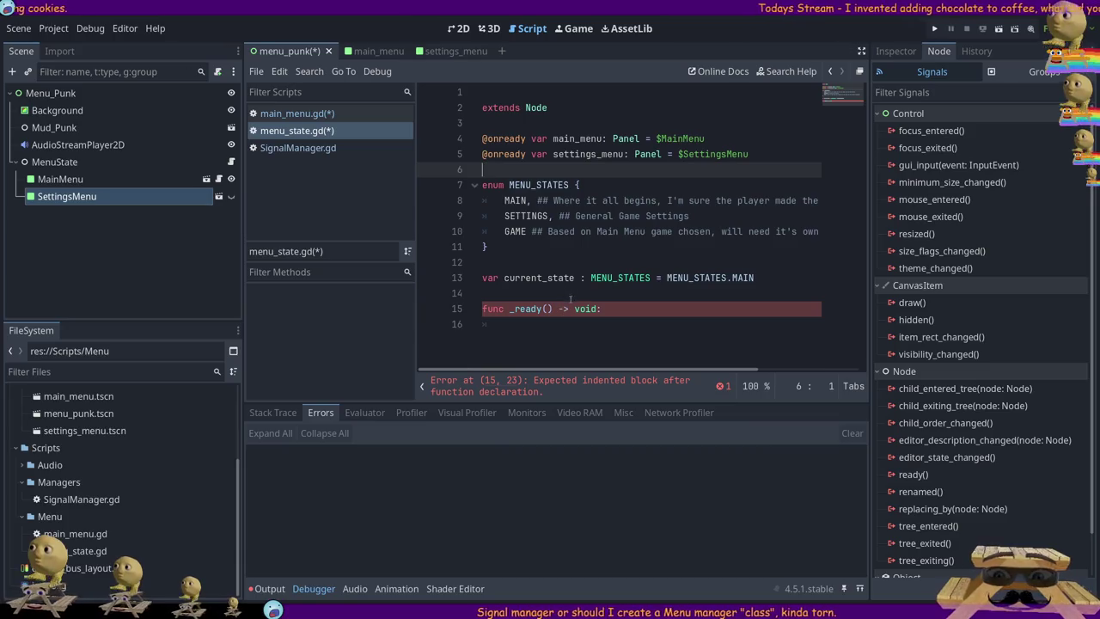
click(624, 321)
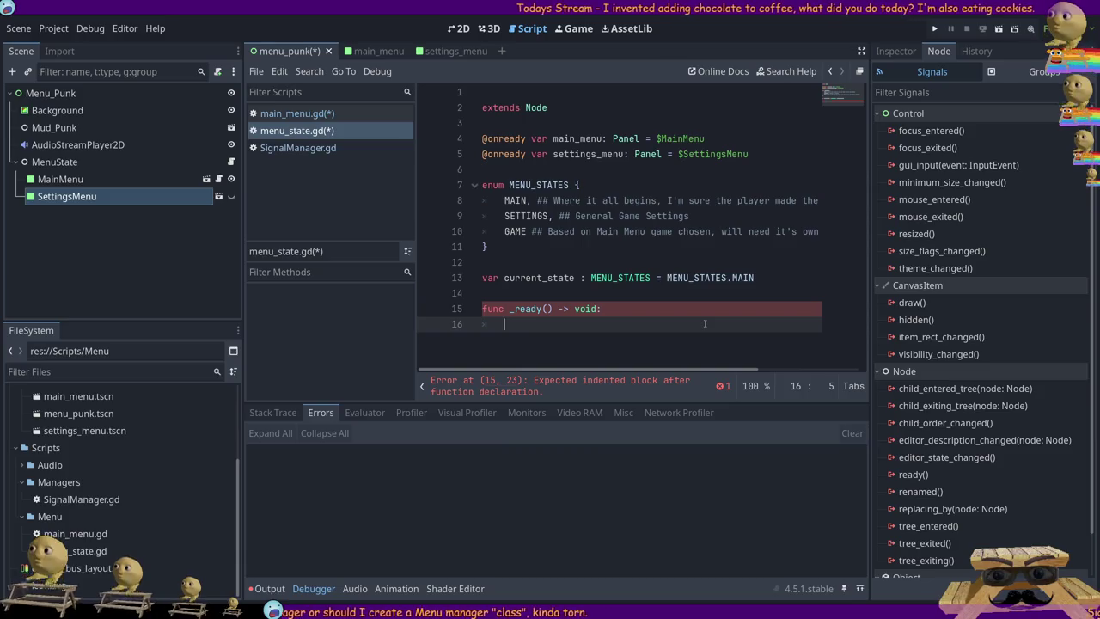
- In _ready, set main_menu.visible = true and settings_menu.visible = false
text(main_)
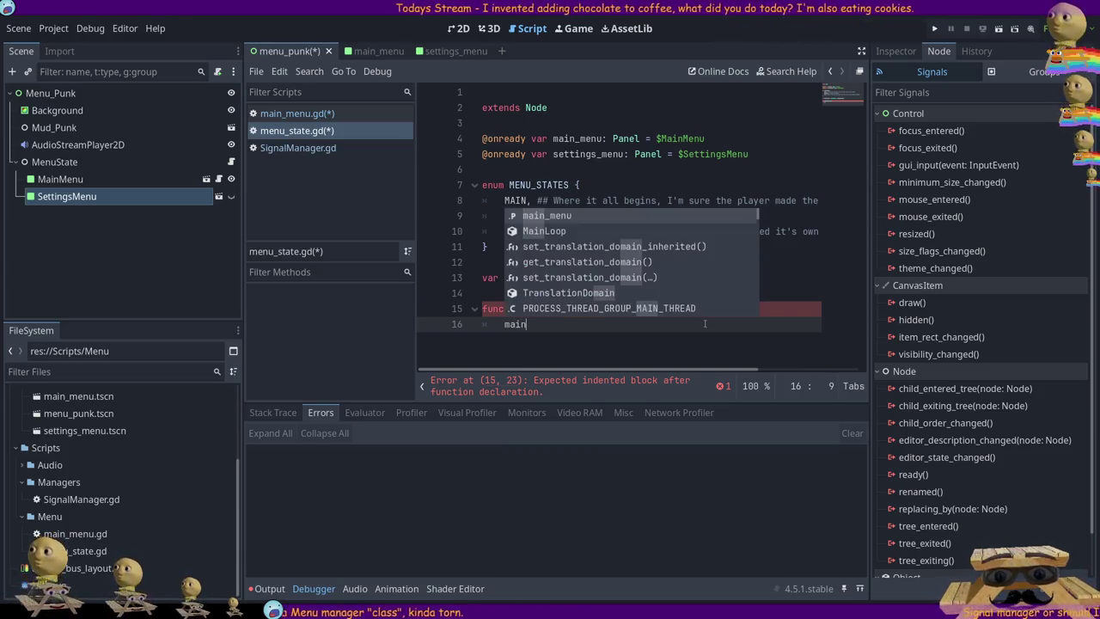
key(Return)
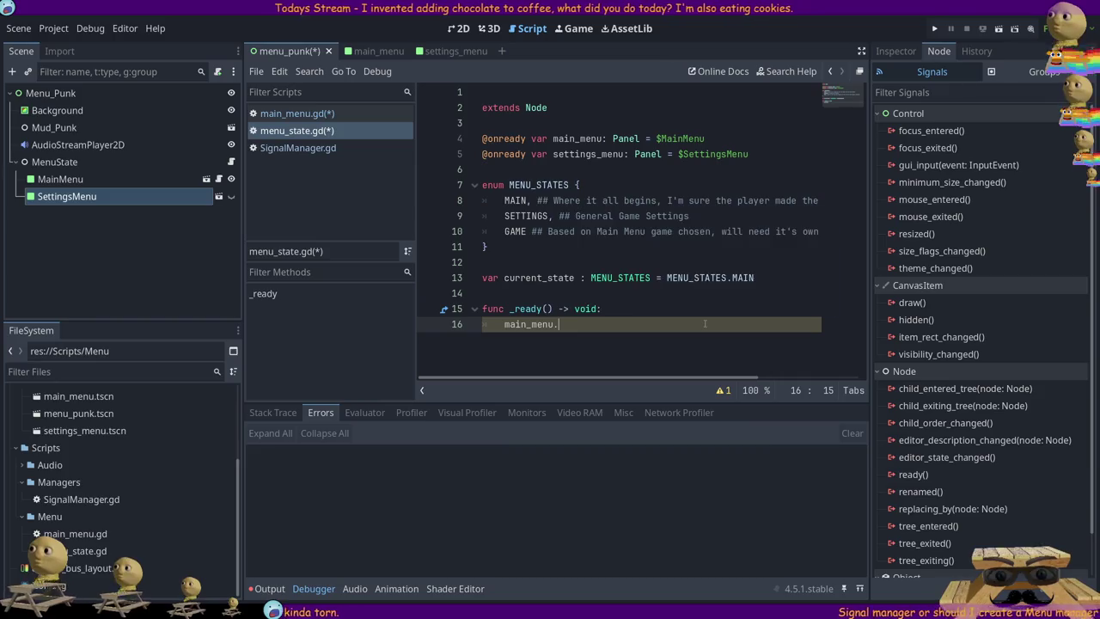
text(.vi)
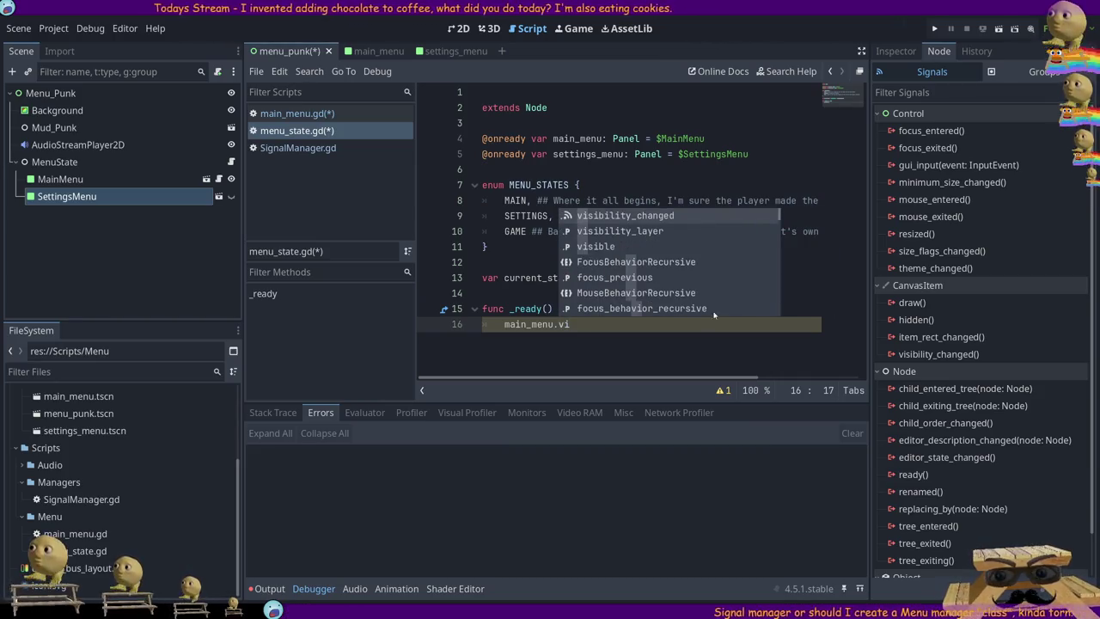
click(589, 245)
text(= )
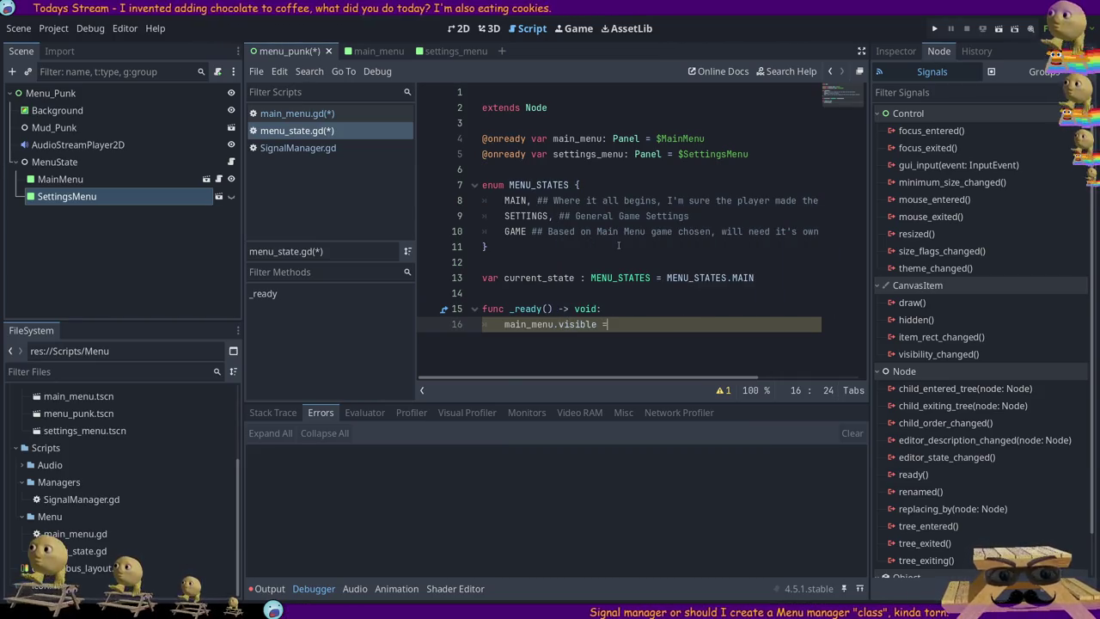
text(tru)
key(Return)
key(Return)
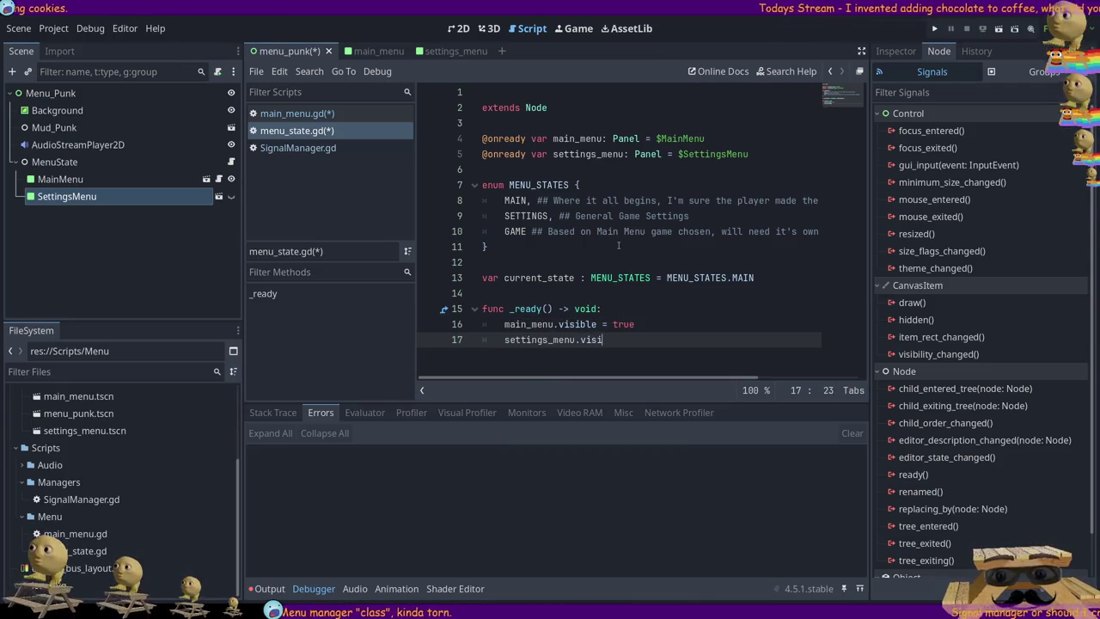
text(ble = fal)
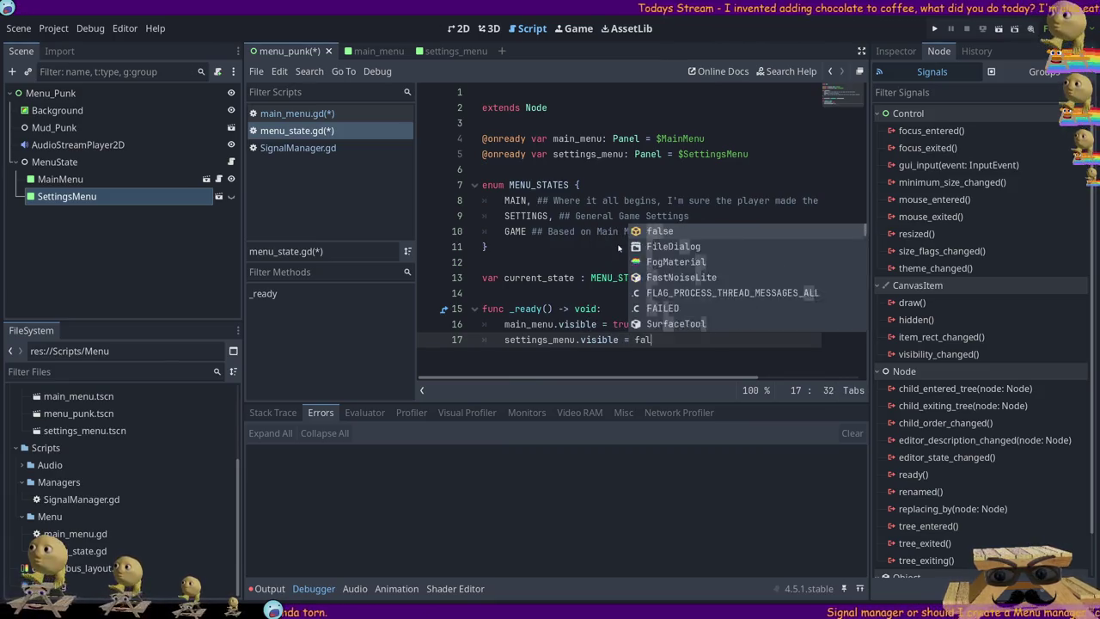
key(Return)
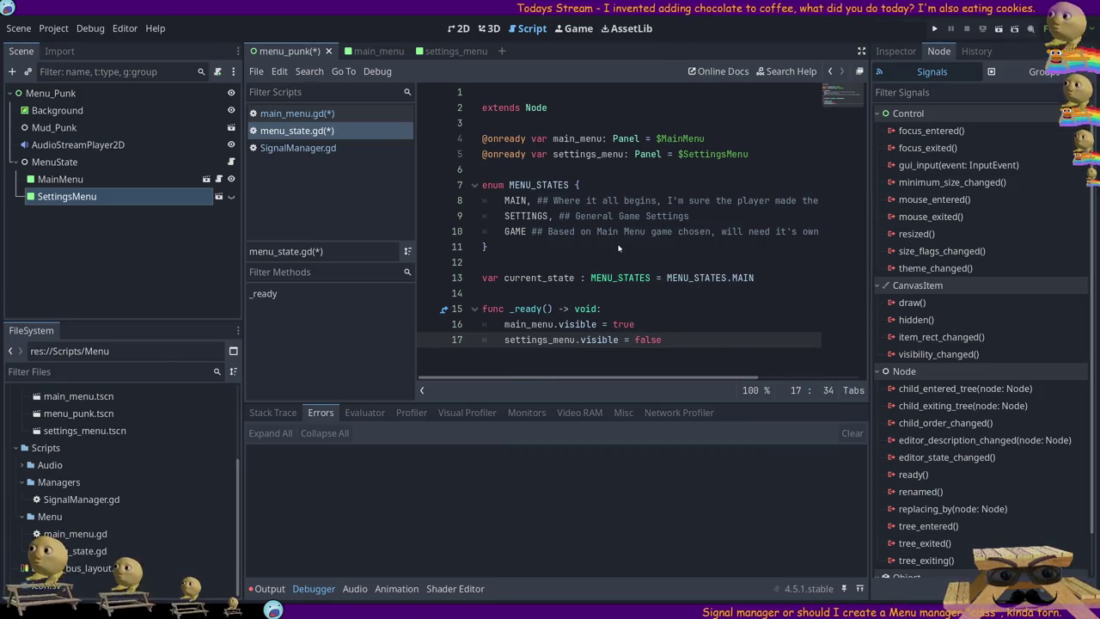
key(Return)
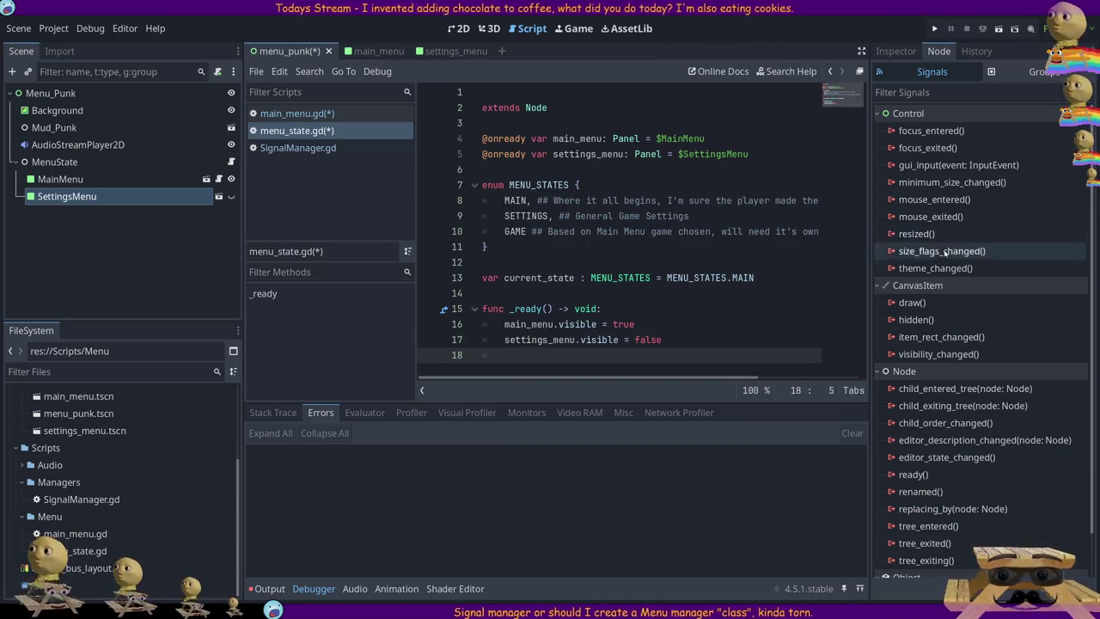
double_click(550, 276)
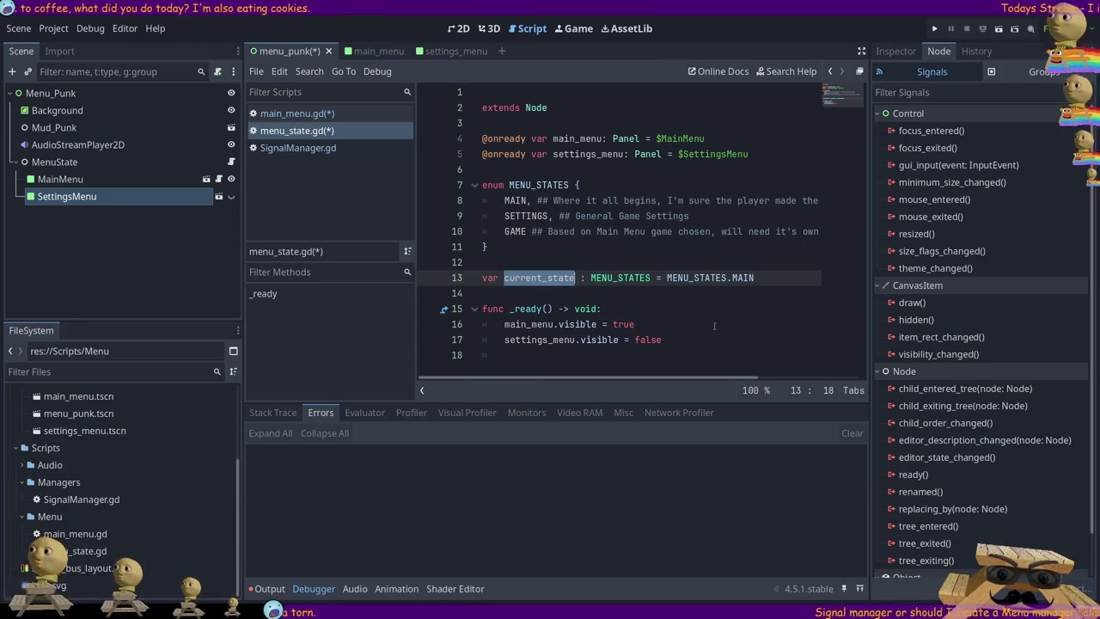
click(688, 314)
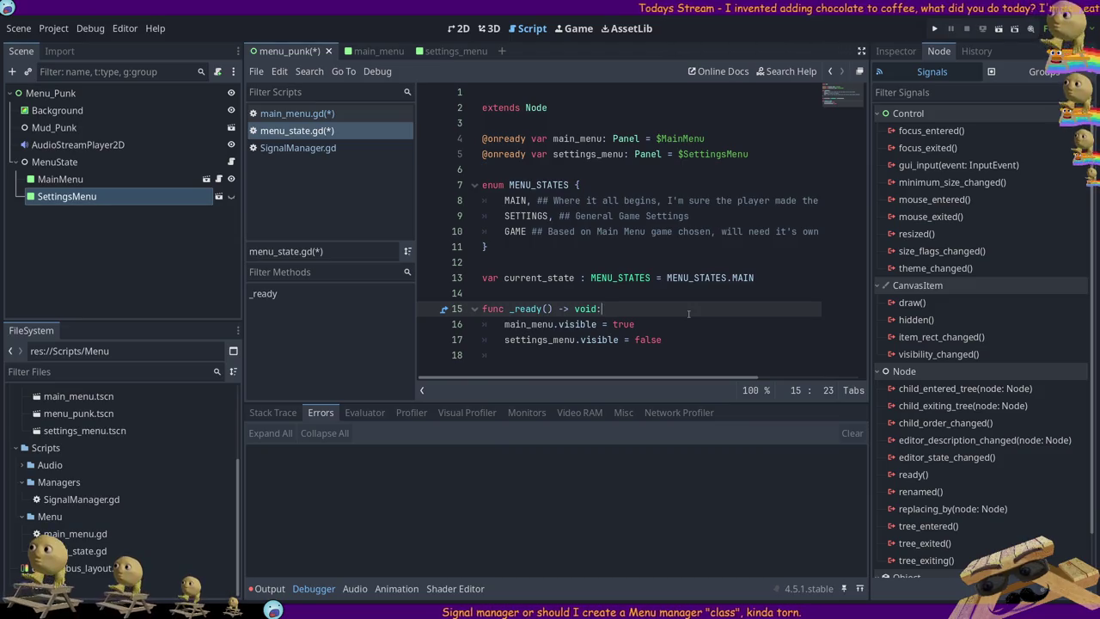
- Declare a top-level func show_menu() and call show_menu() from _ready
key(Return)
key(Return)
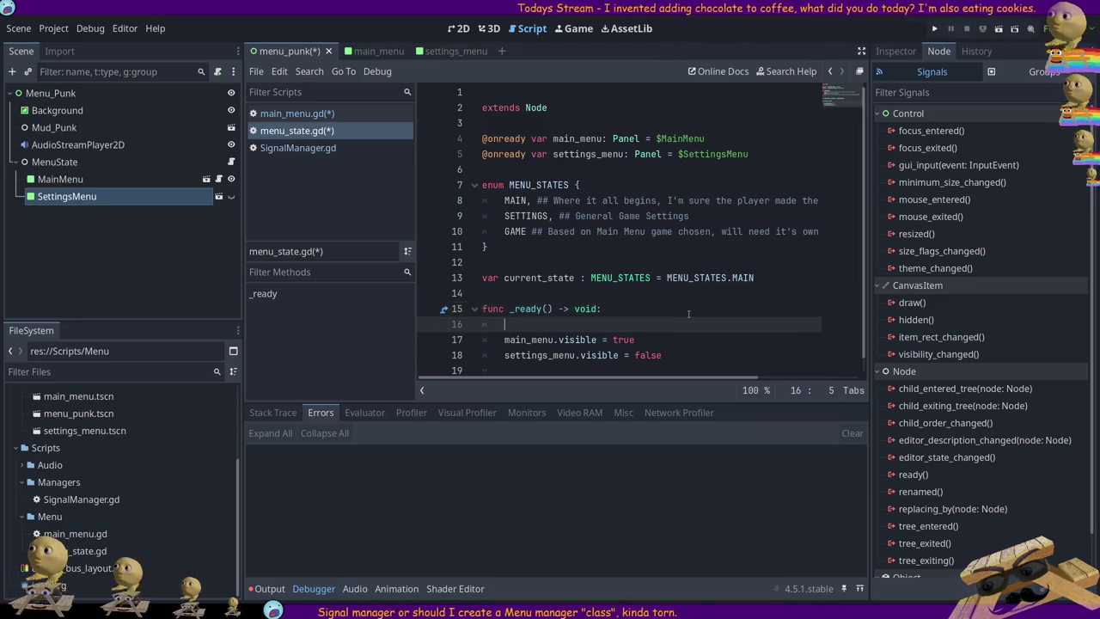
key(BackSpace)
text(f)
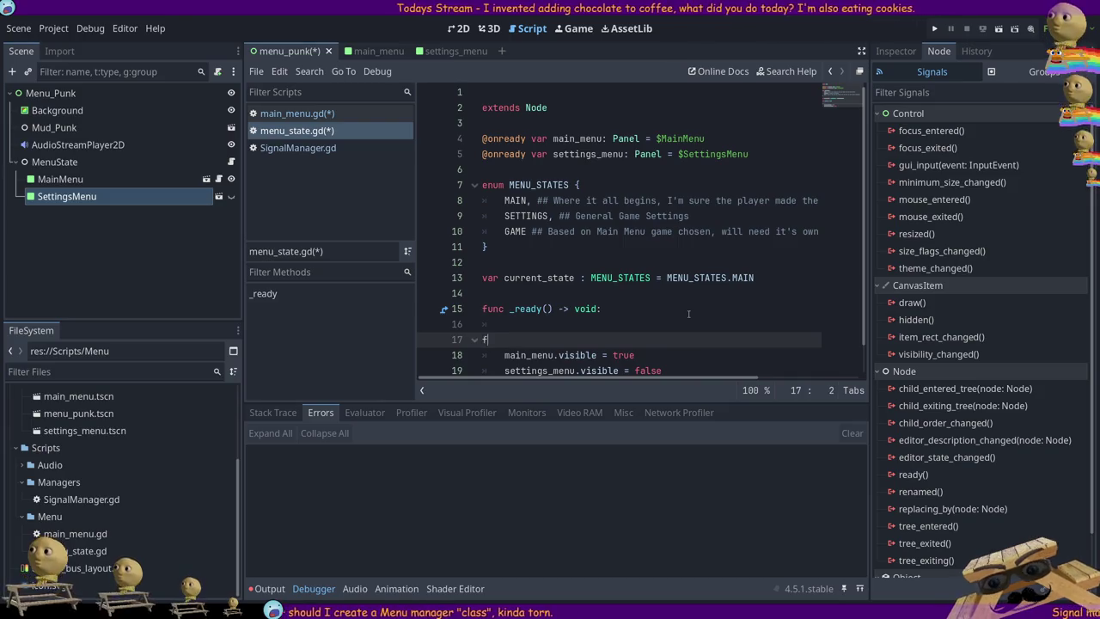
text(unc show_menu()
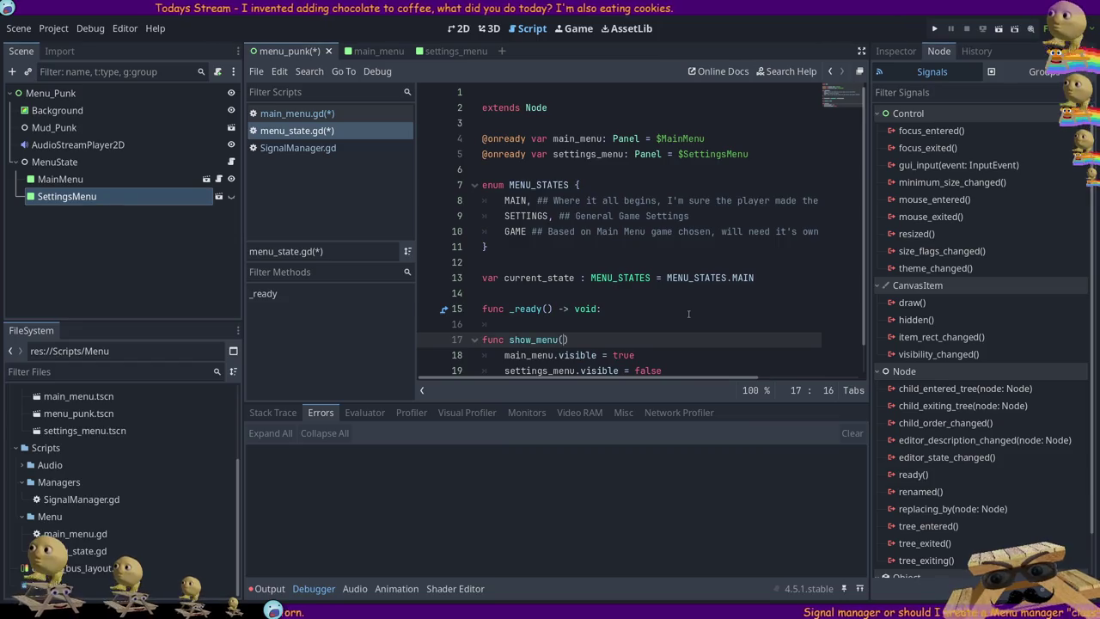
text() )
text(->?)
text(":)
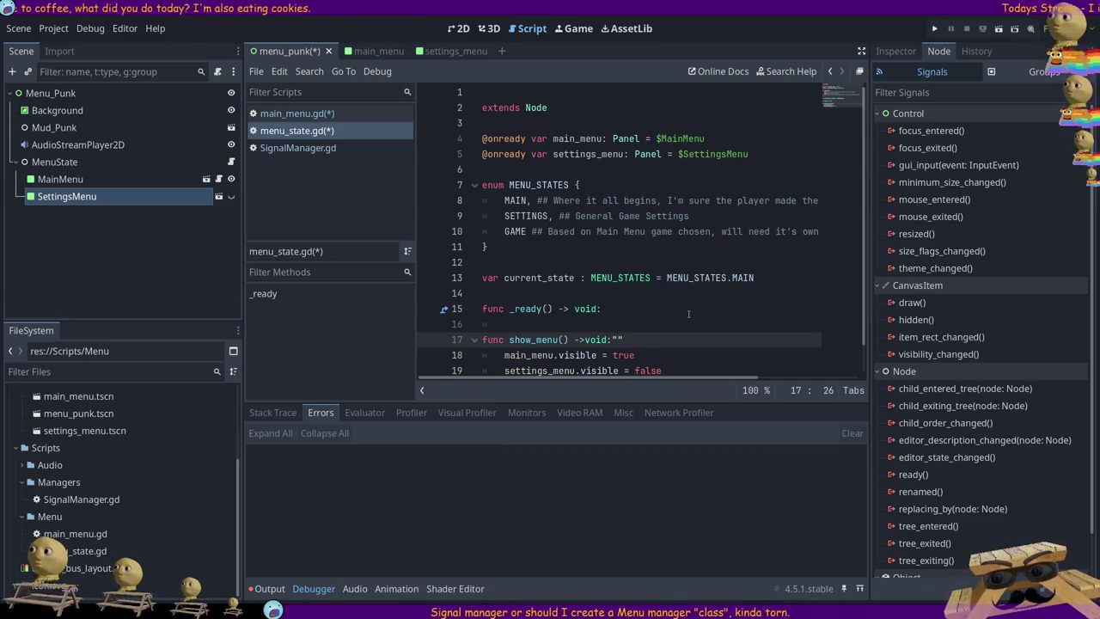
scroll(688, 314, down, 1)
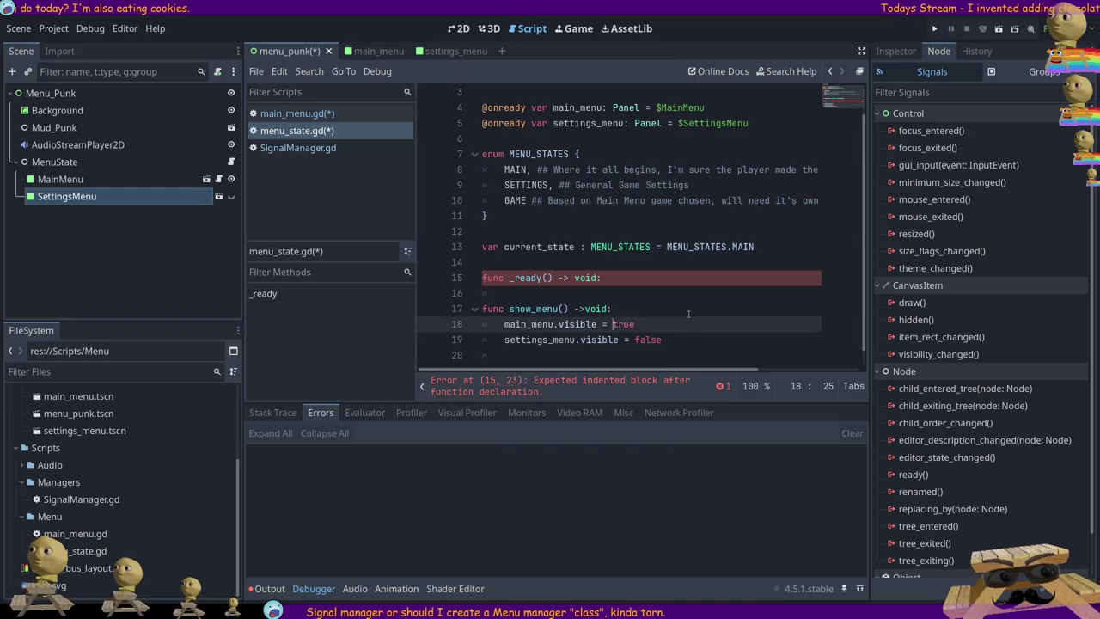
key(Up)
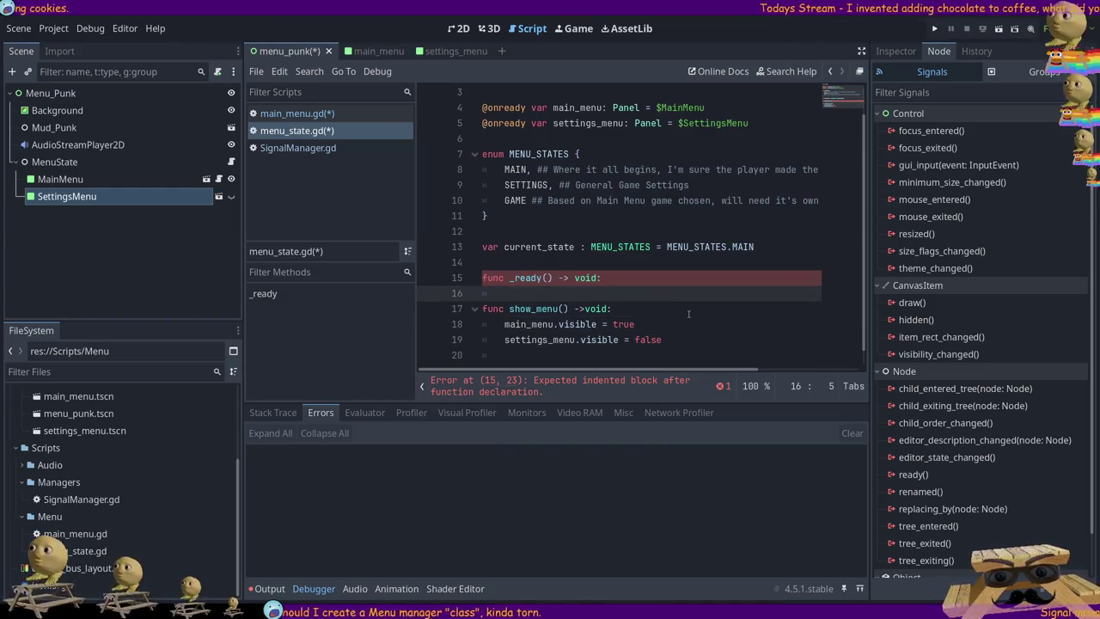
key(Return)
key(Up)
text(_men)
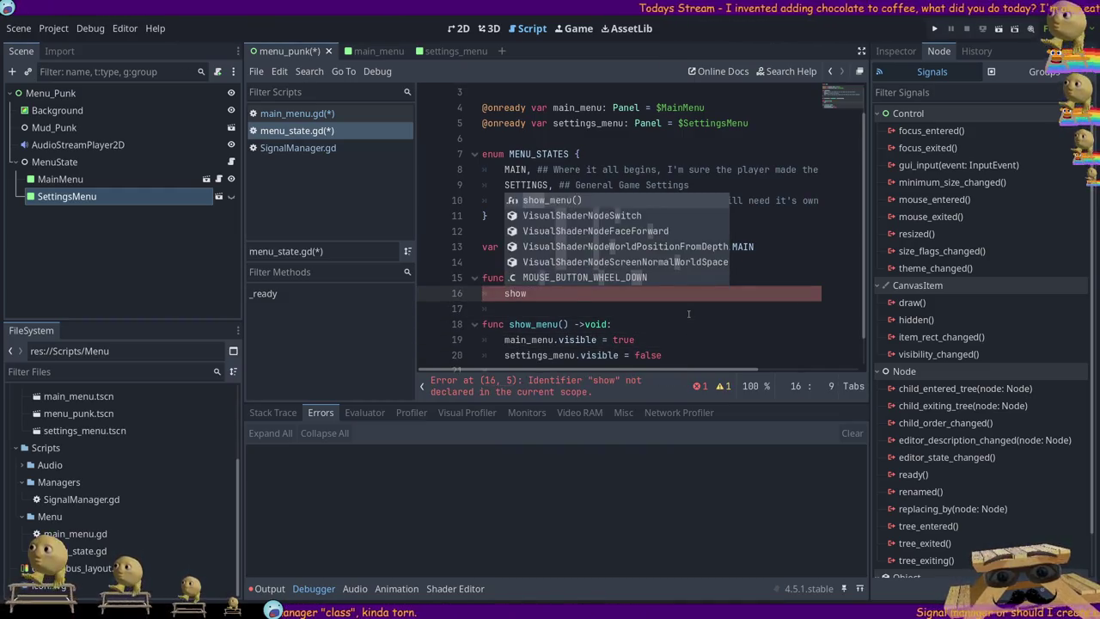
key(Return)
- Clear the trial parameter from show_menu and open a blank line at its top
key(Down)
key(Down)
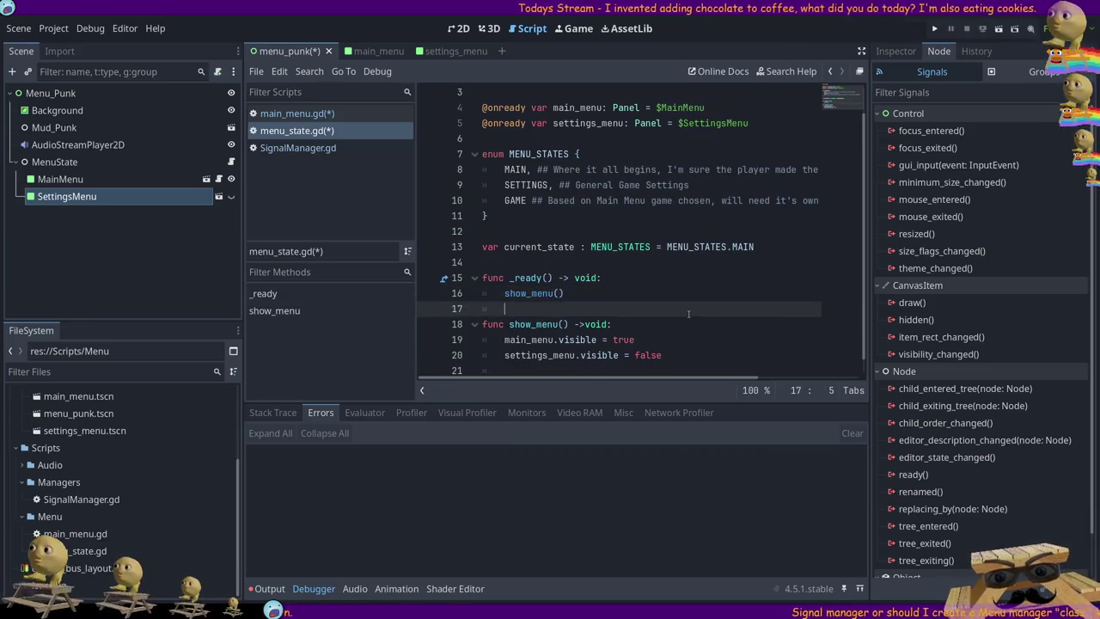
text(menu)
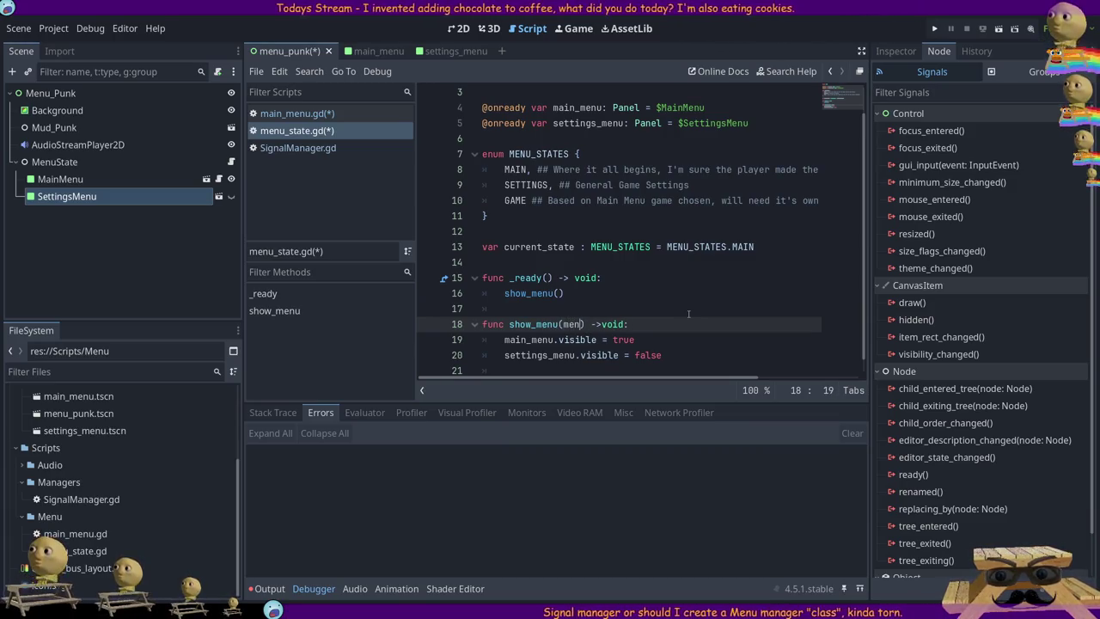
key(BackSpace)
key(BackSpace)
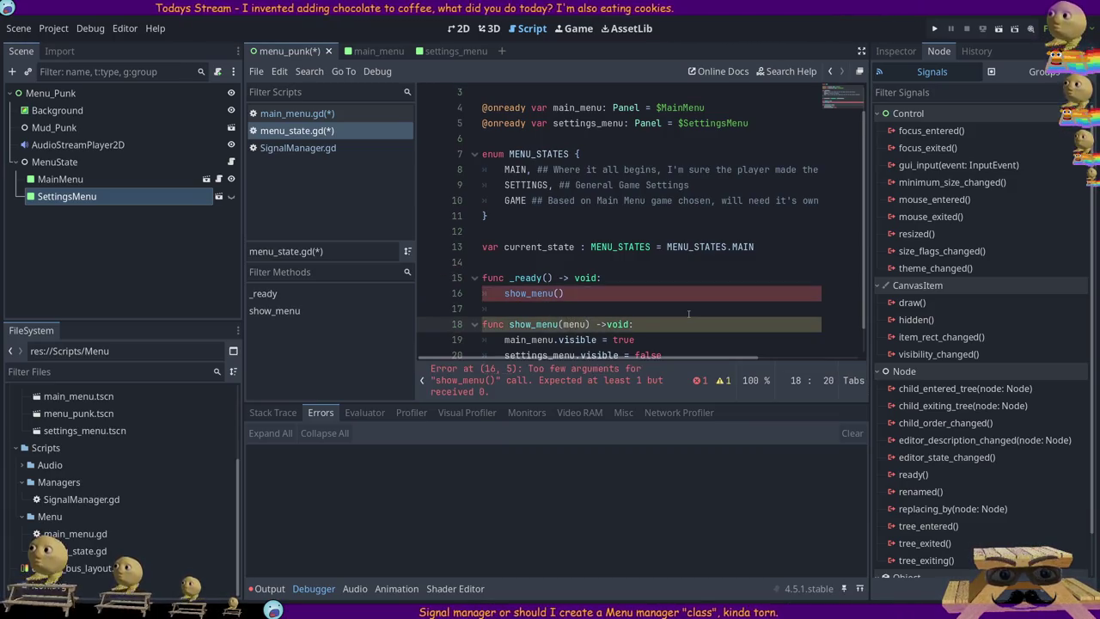
key(BackSpace)
key(BackSpace)
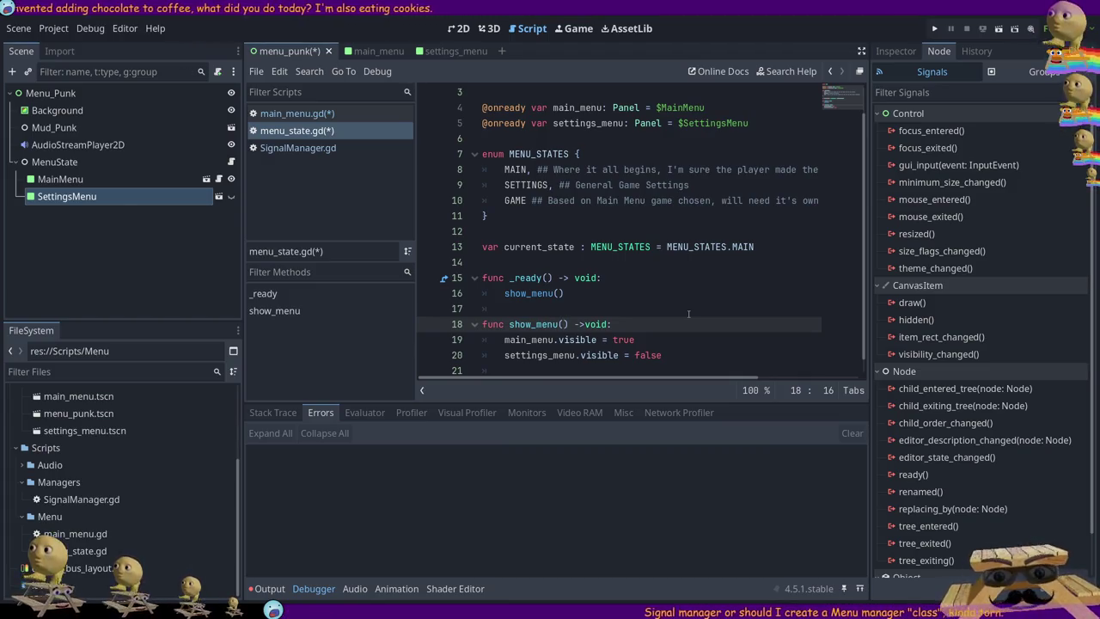
scroll(636, 315, down, 1)
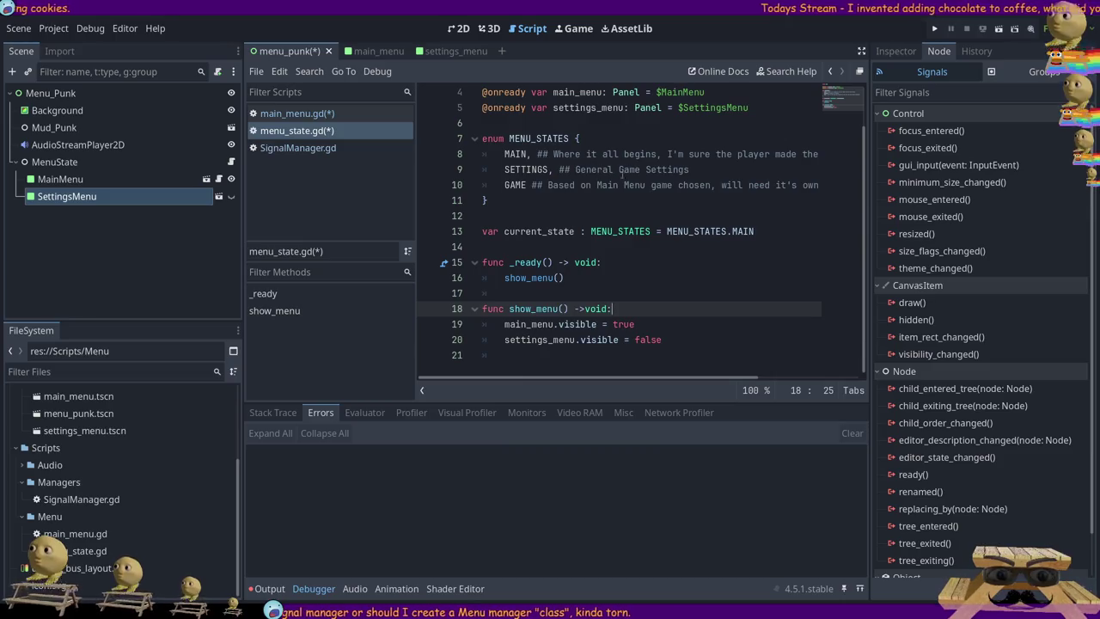
key(Return)
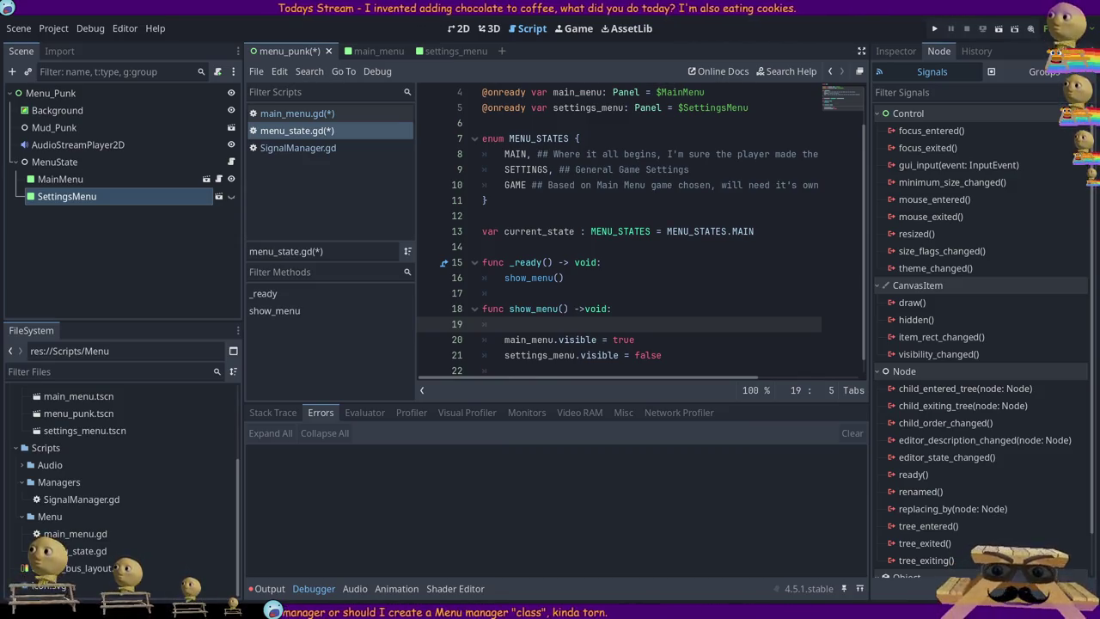
drag(530, 138, 548, 184)
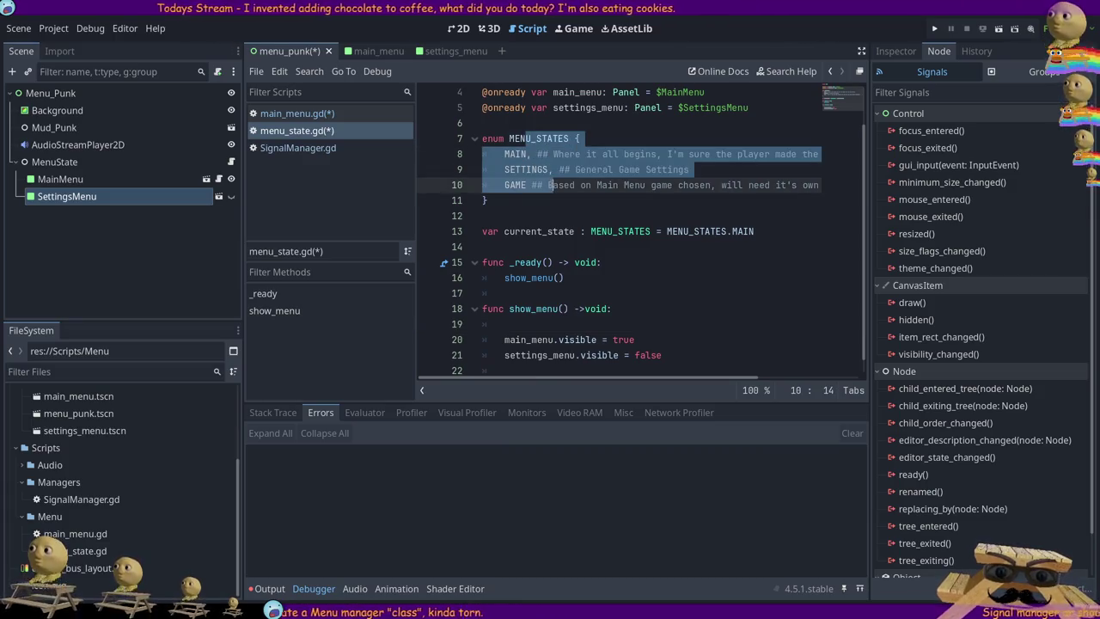
mouse_move(749, 107)
mouse_down()
mouse_move(482, 107)
mouse_move(482, 92)
mouse_up()
click(562, 278)
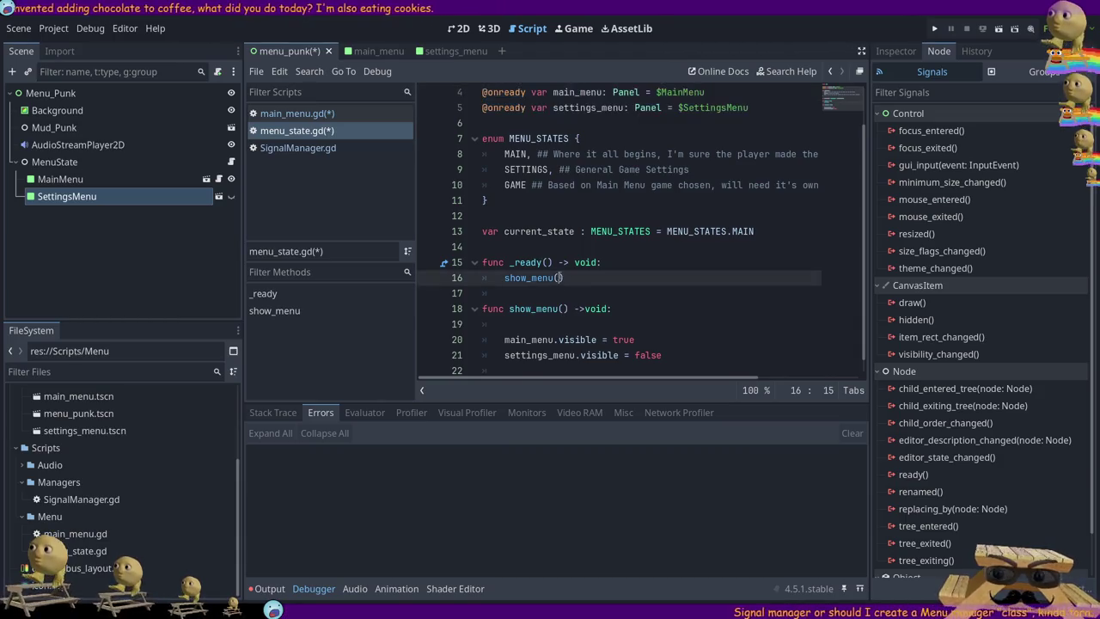
double_click(543, 231)
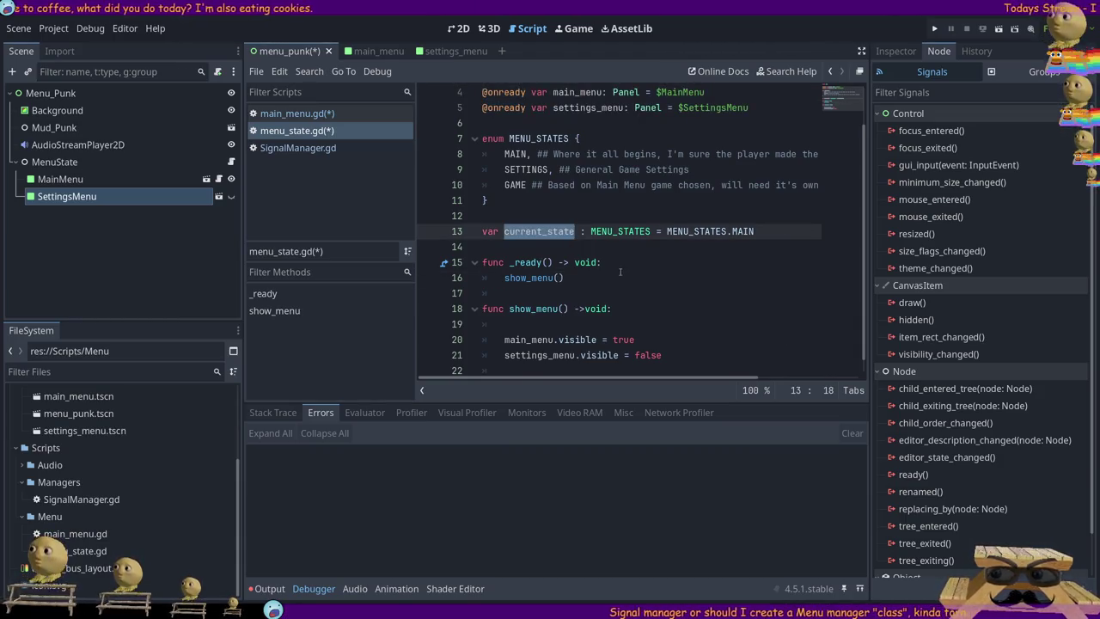
scroll(614, 268, down, 1)
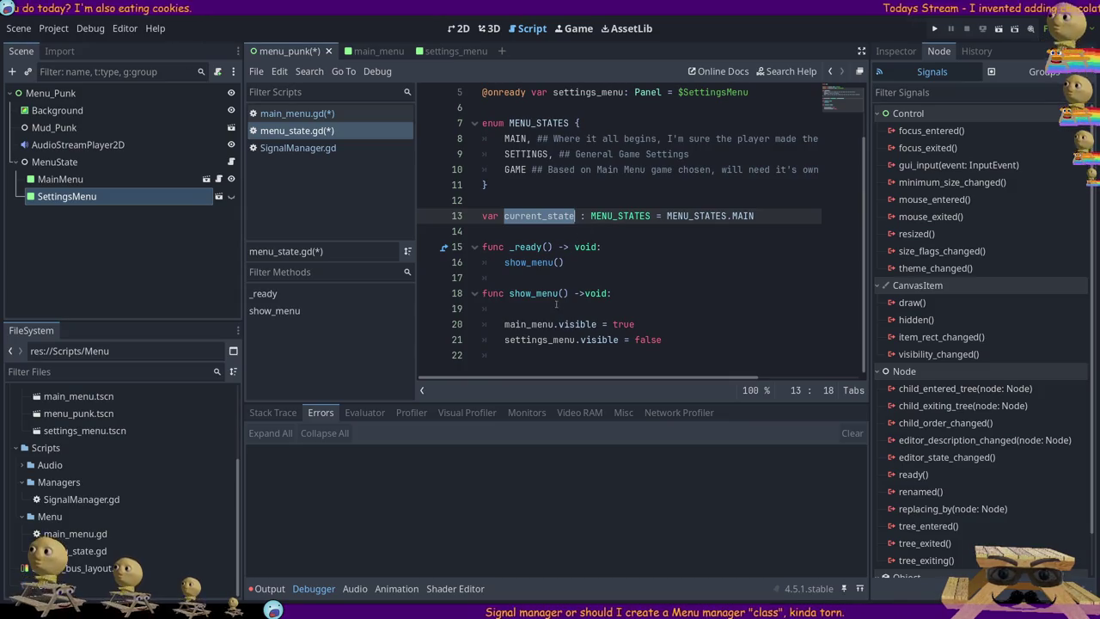
- Give show_menu a changeToState: MENU_STATES parameter, with _ready passing current_state
click(558, 262)
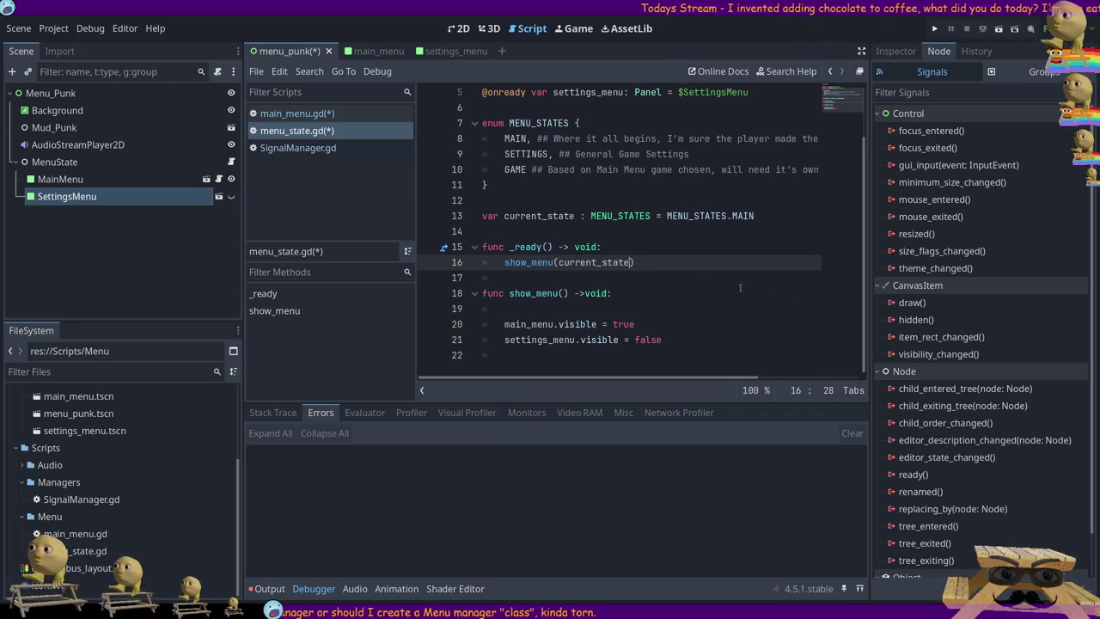
click(563, 293)
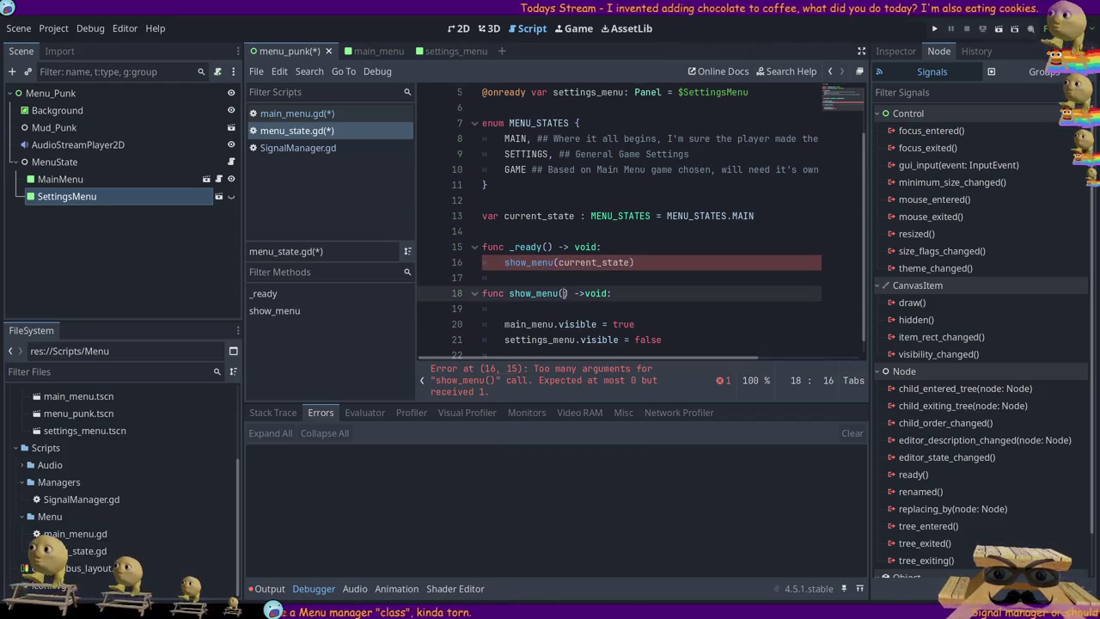
text(current)
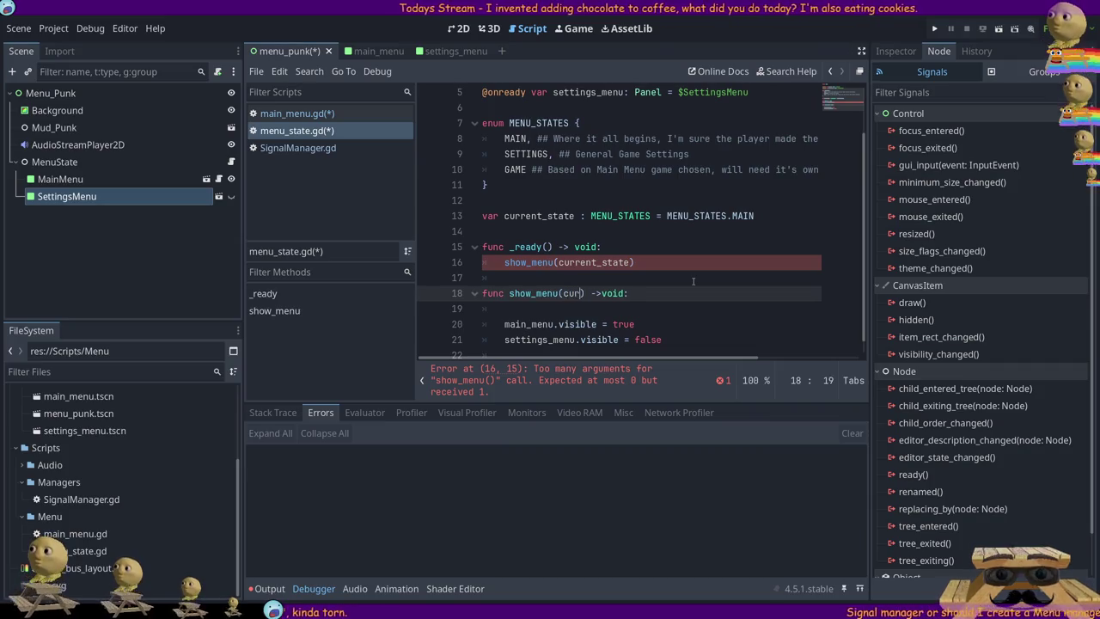
key(BackSpace)
key(BackSpace)
key(BackSpace)
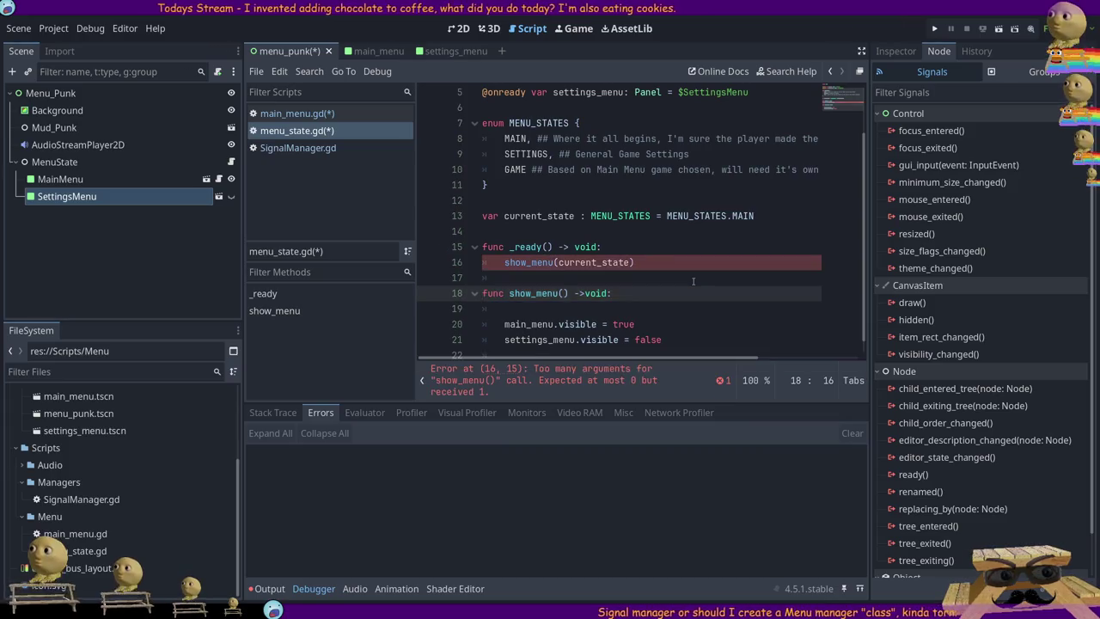
text(changeTo)
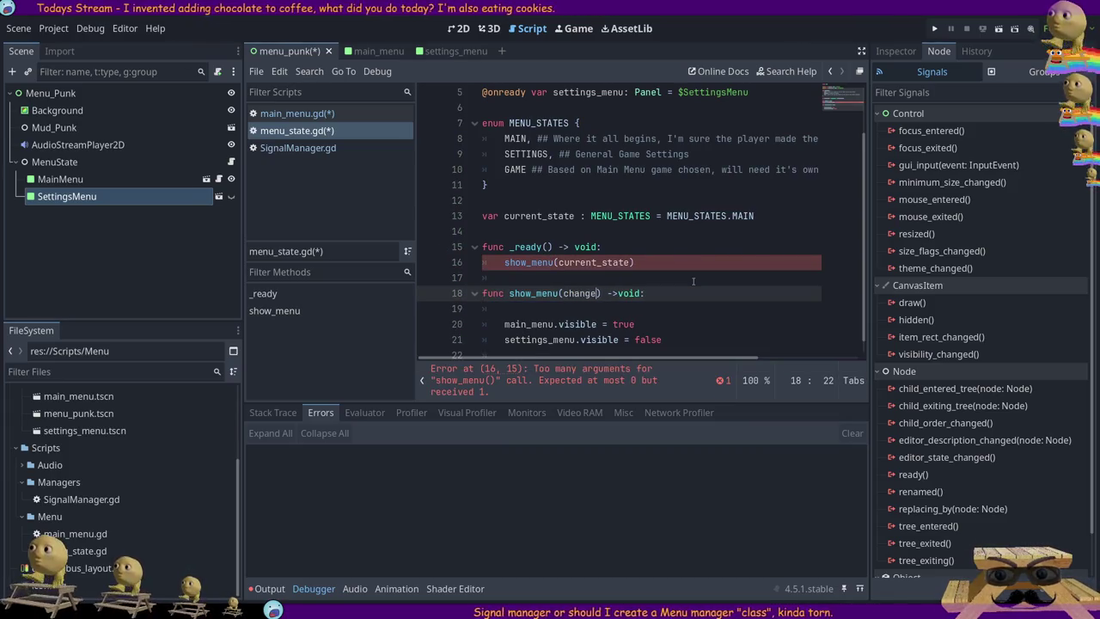
text(State)
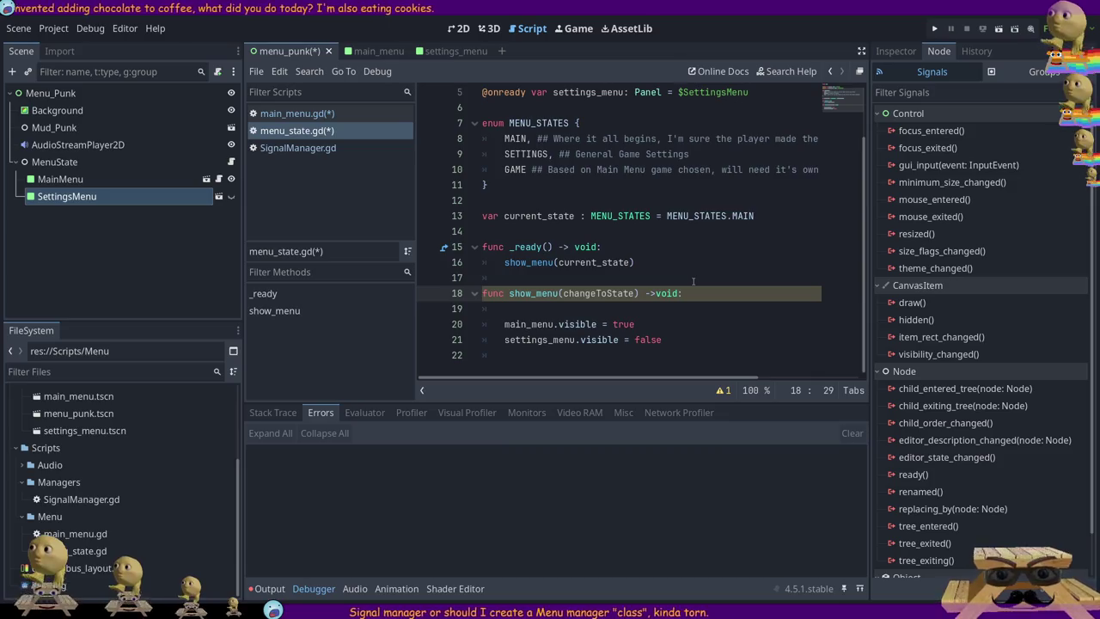
text(:)
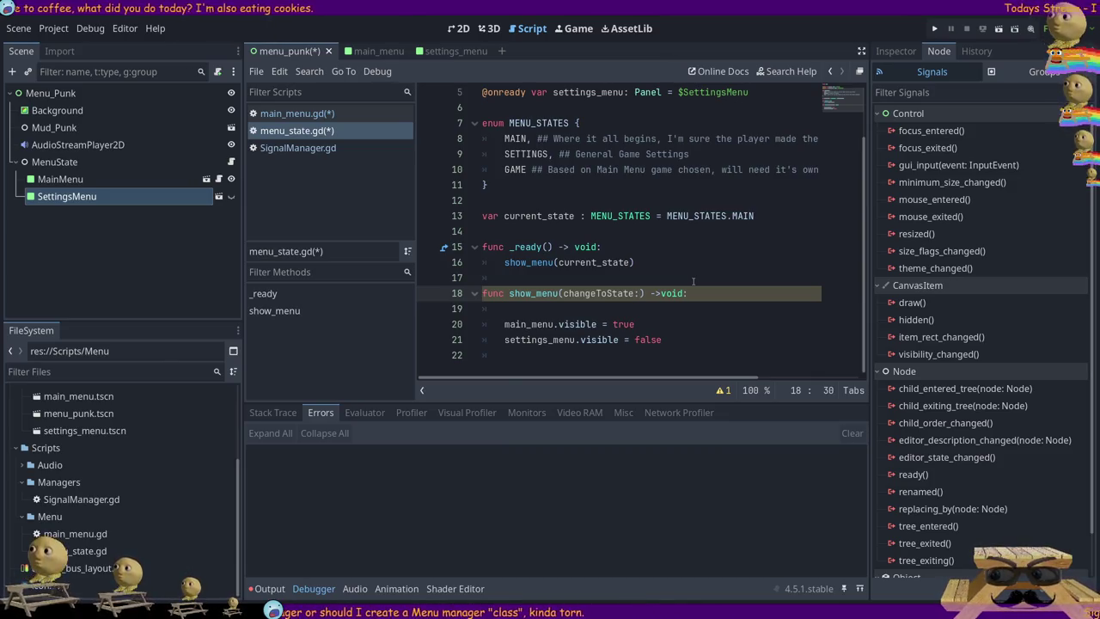
text( MENU_ST)
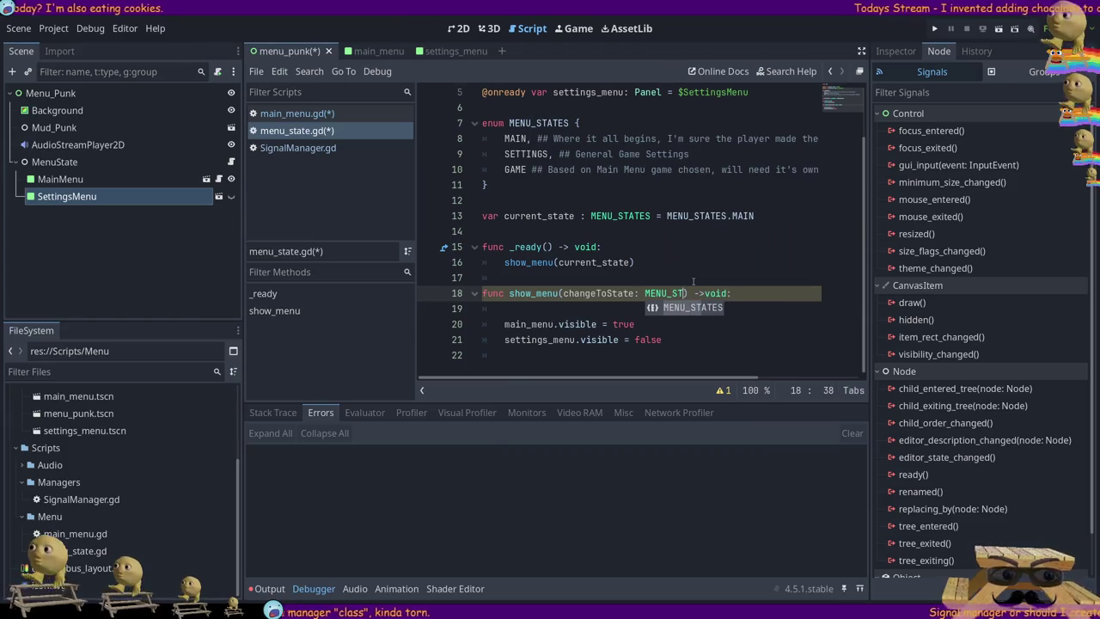
key(Return)
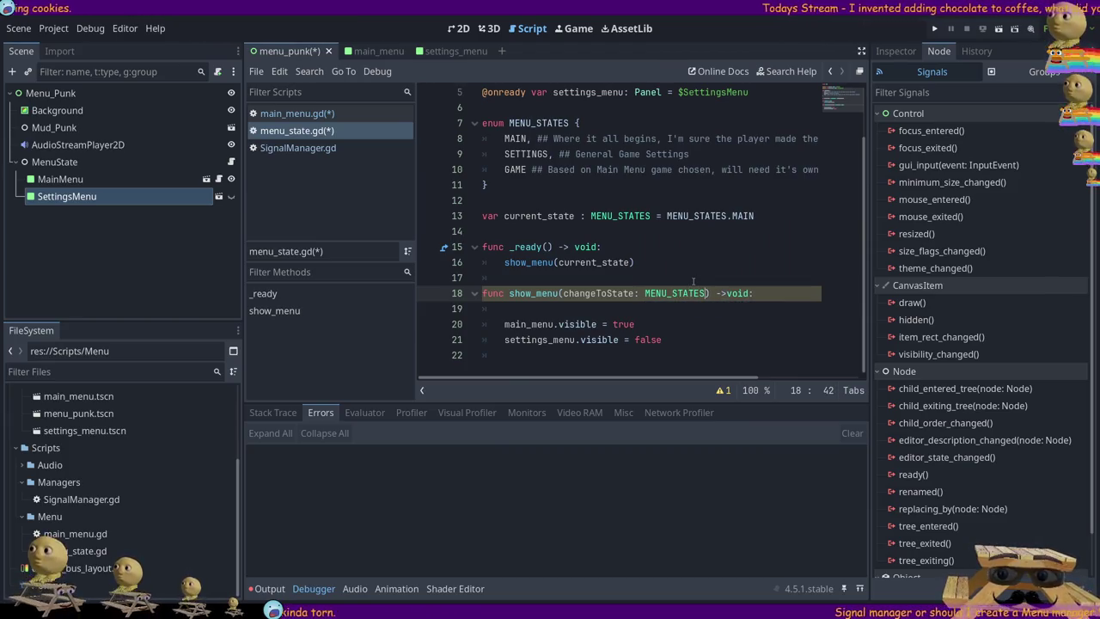
key(End)
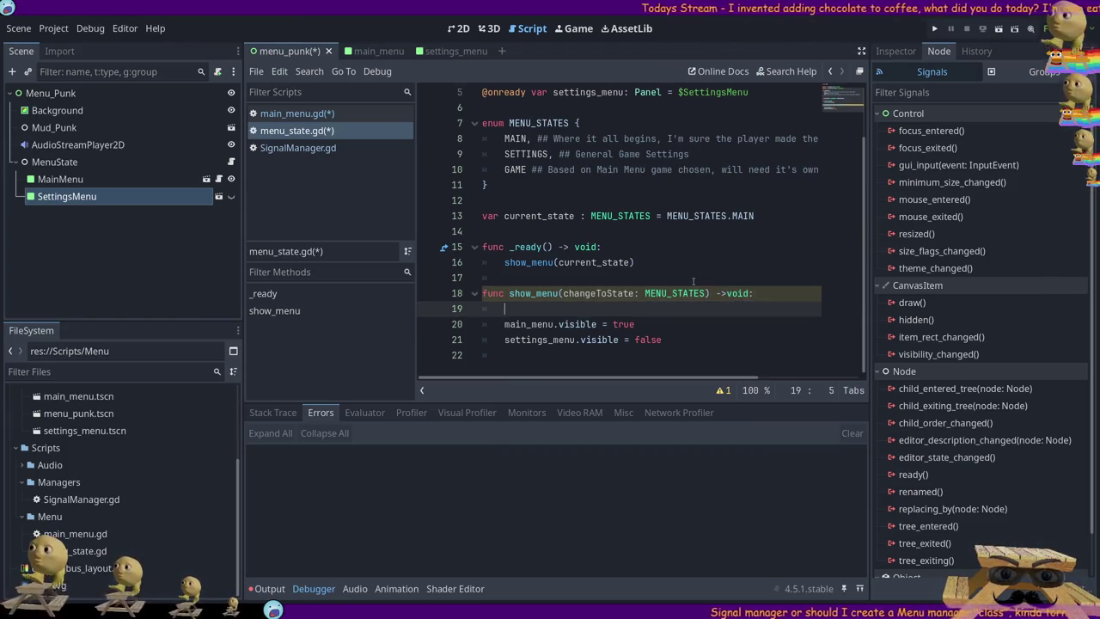
key(Delete)
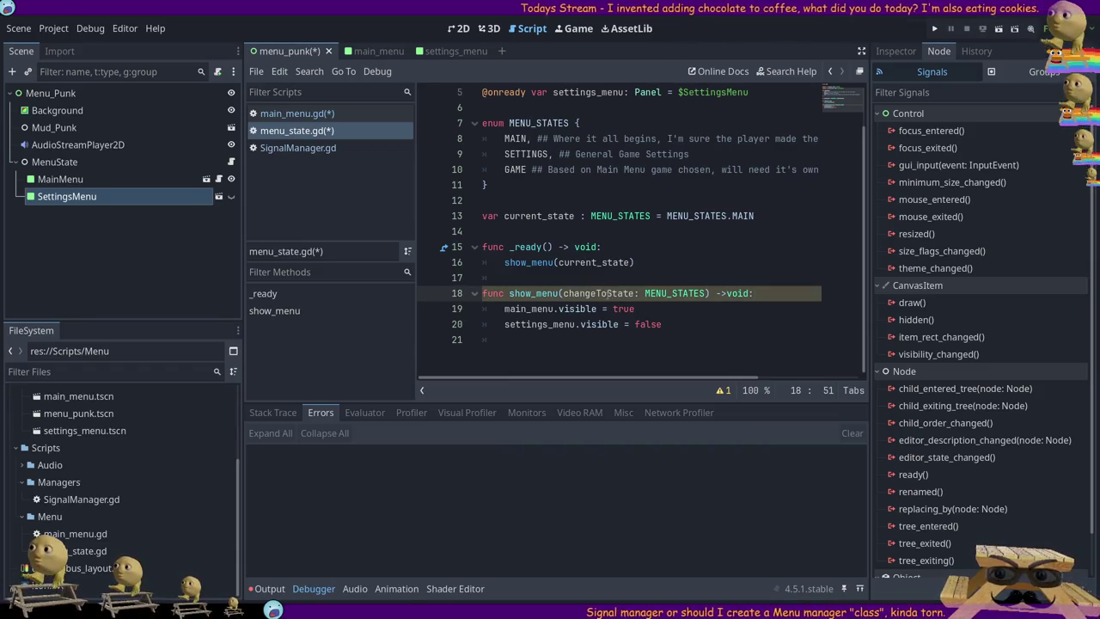
click(721, 390)
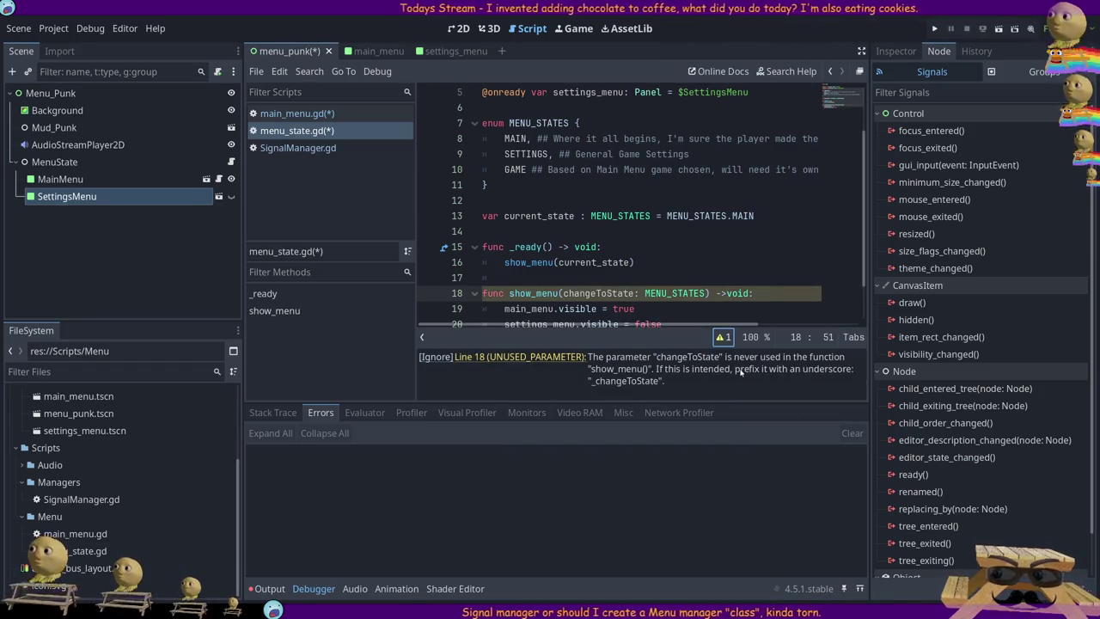
click(722, 337)
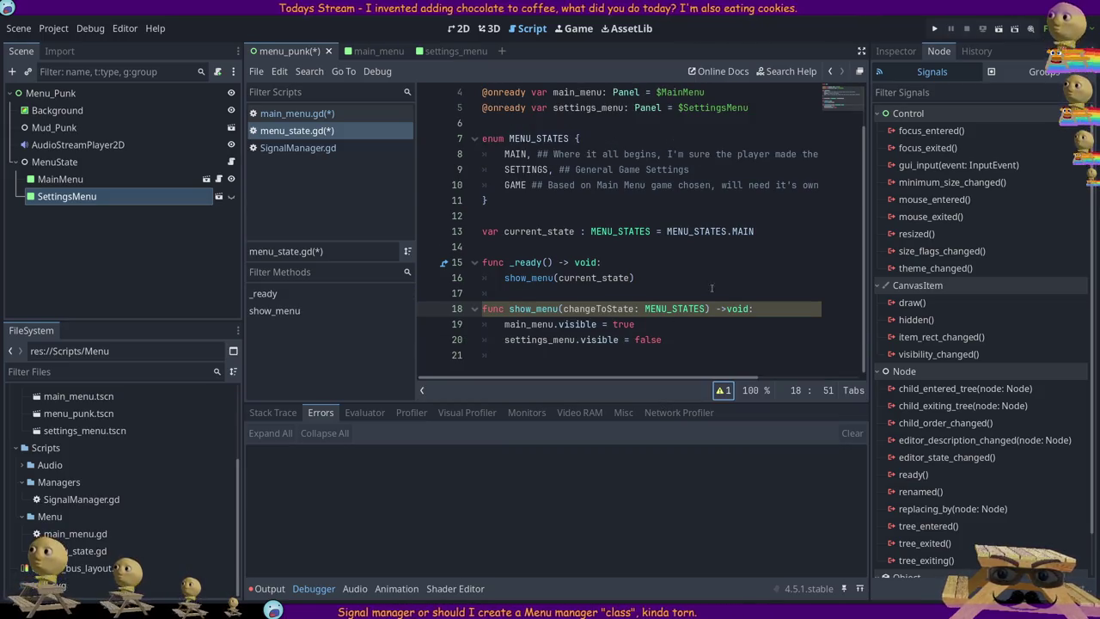
key(Return)
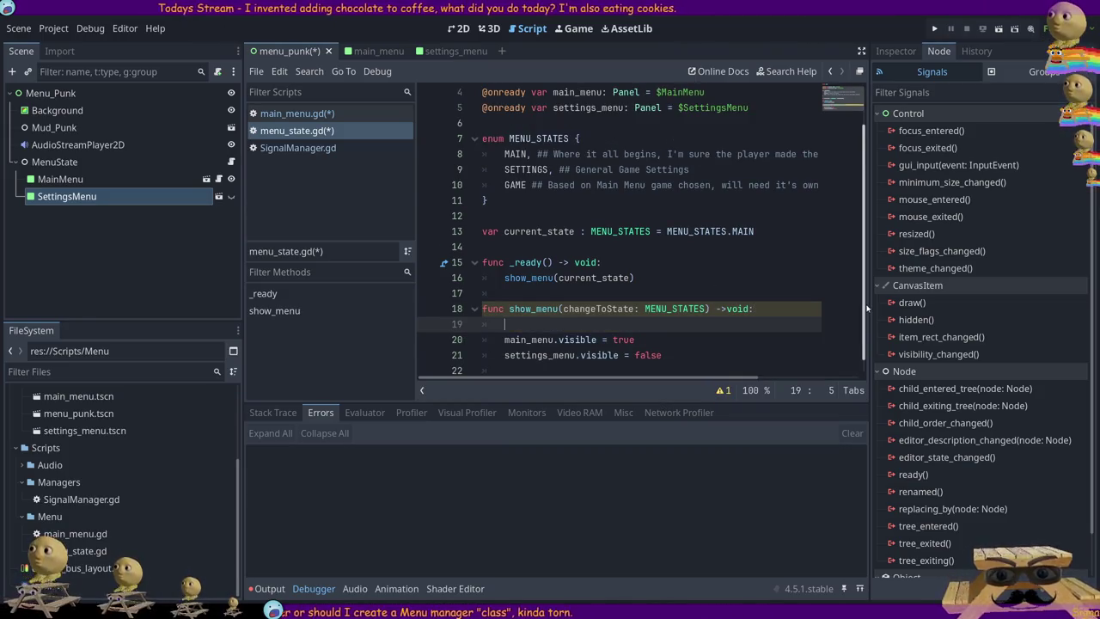
- Start an if in show_menu and add blank lines around current_state below the enum
text(if)
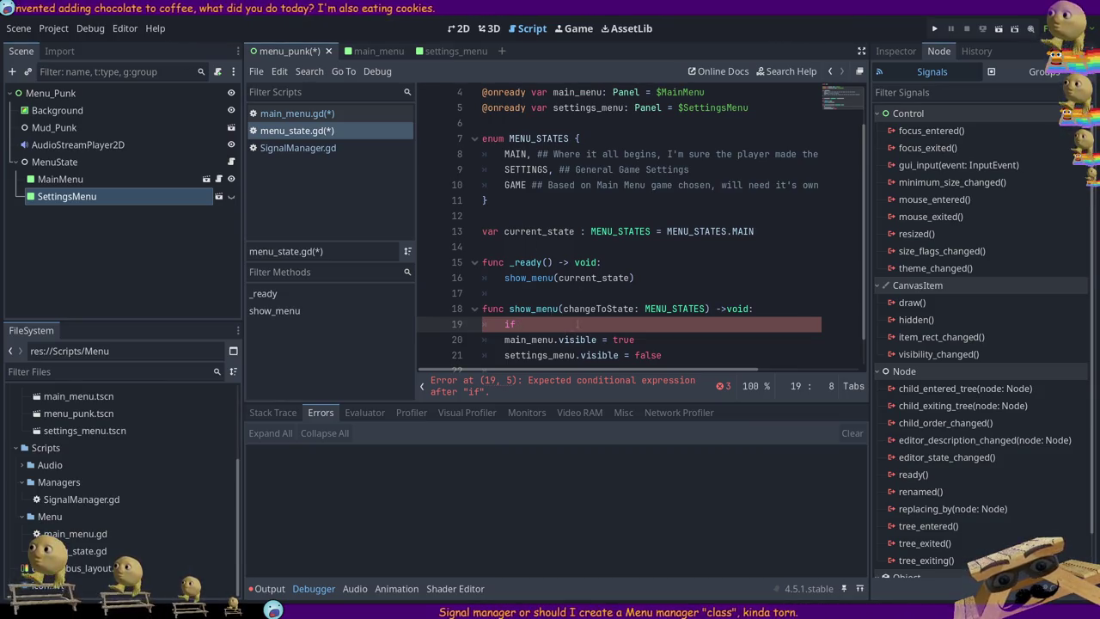
click(657, 264)
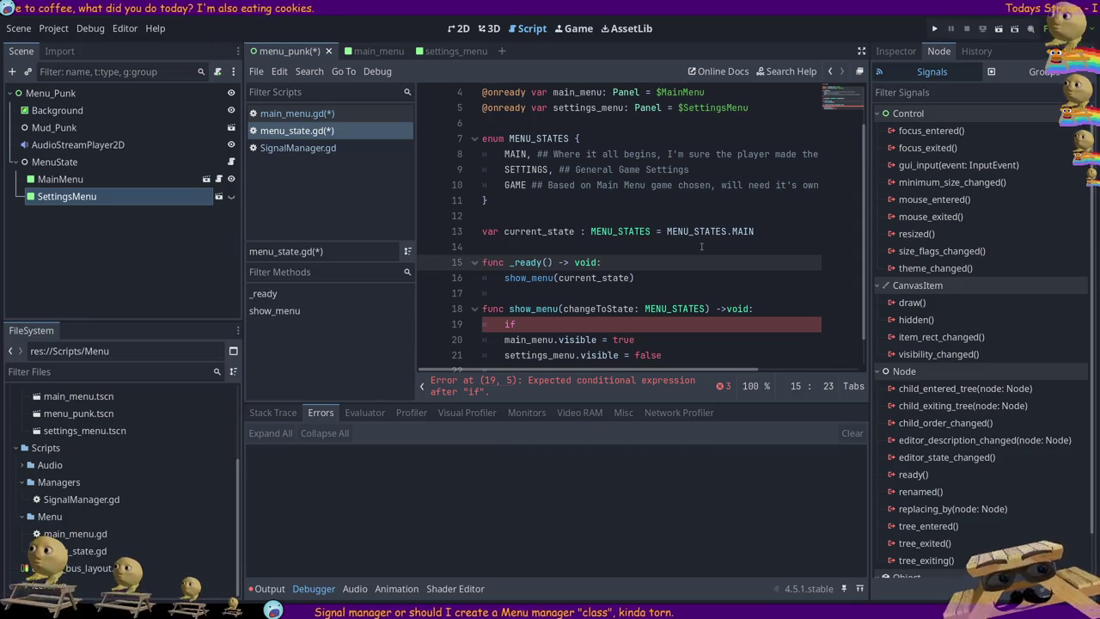
key(Return)
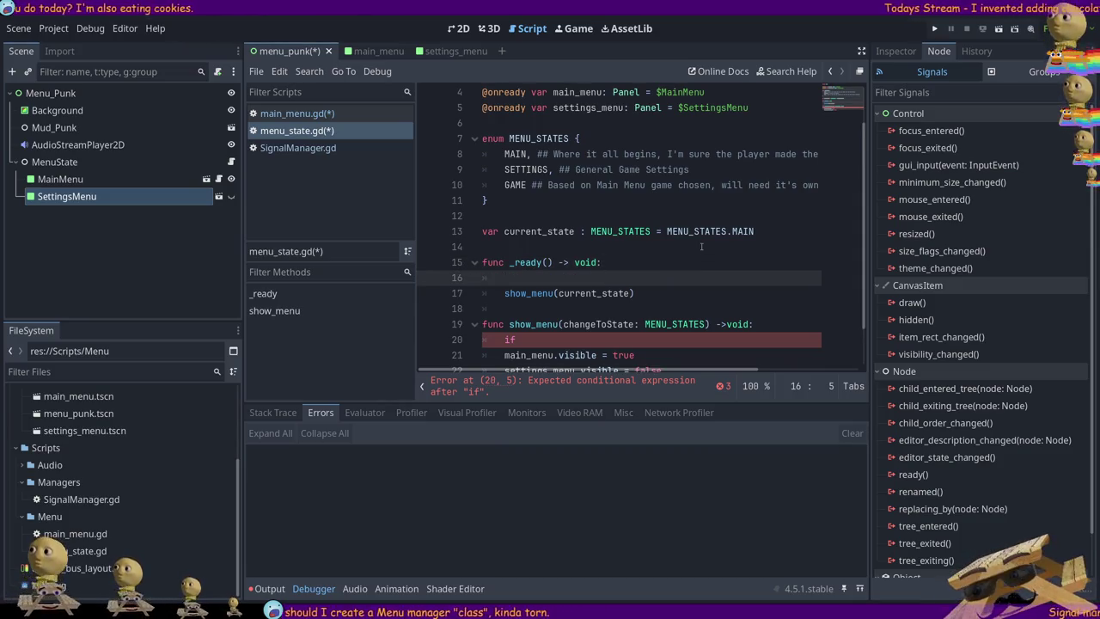
key(Up)
key(Up)
key(Up)
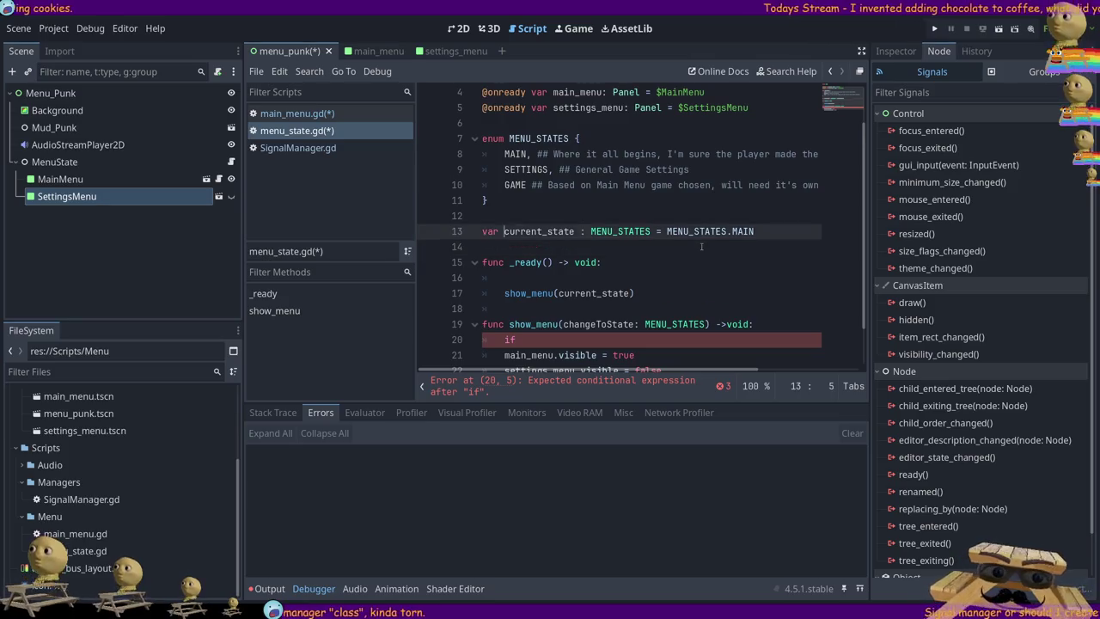
key(Down)
key(Down)
key(Return)
key(Return)
key(Up)
key(Up)
key(Up)
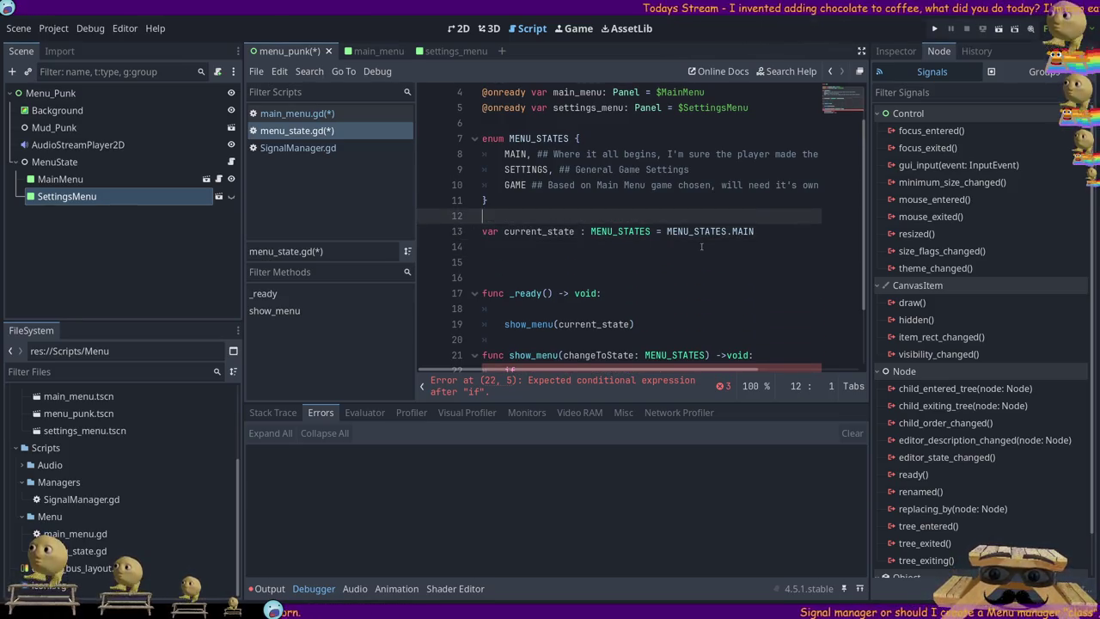
key(Return)
key(Return)
key(Up)
key(Up)
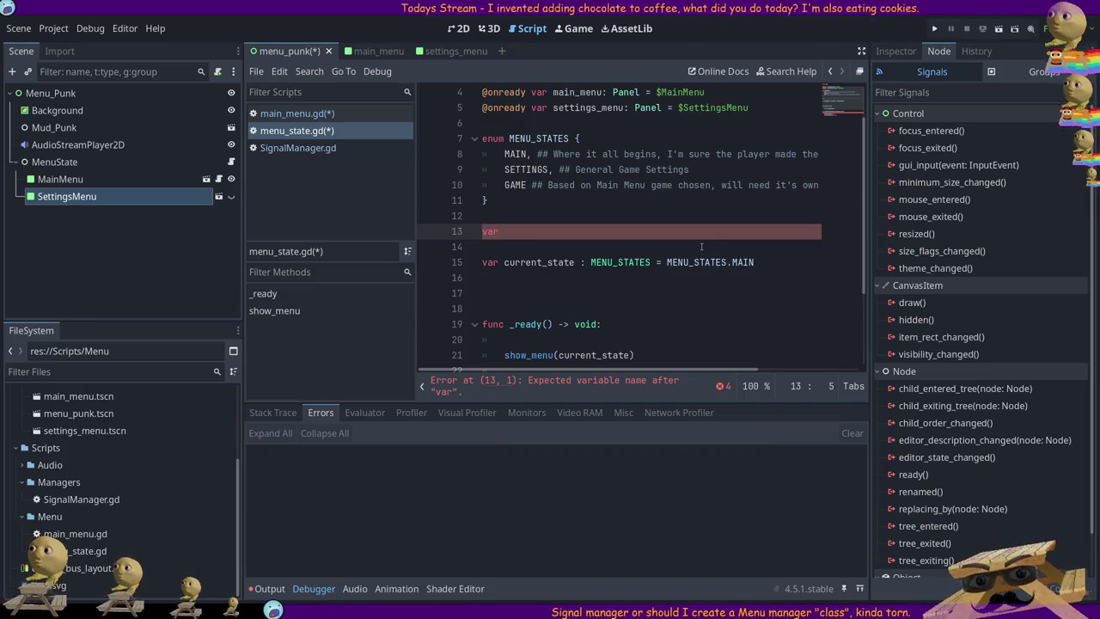
- Begin var dict_menu_states_to_menus = { with a MAIN:main_menu entry
text(dict)
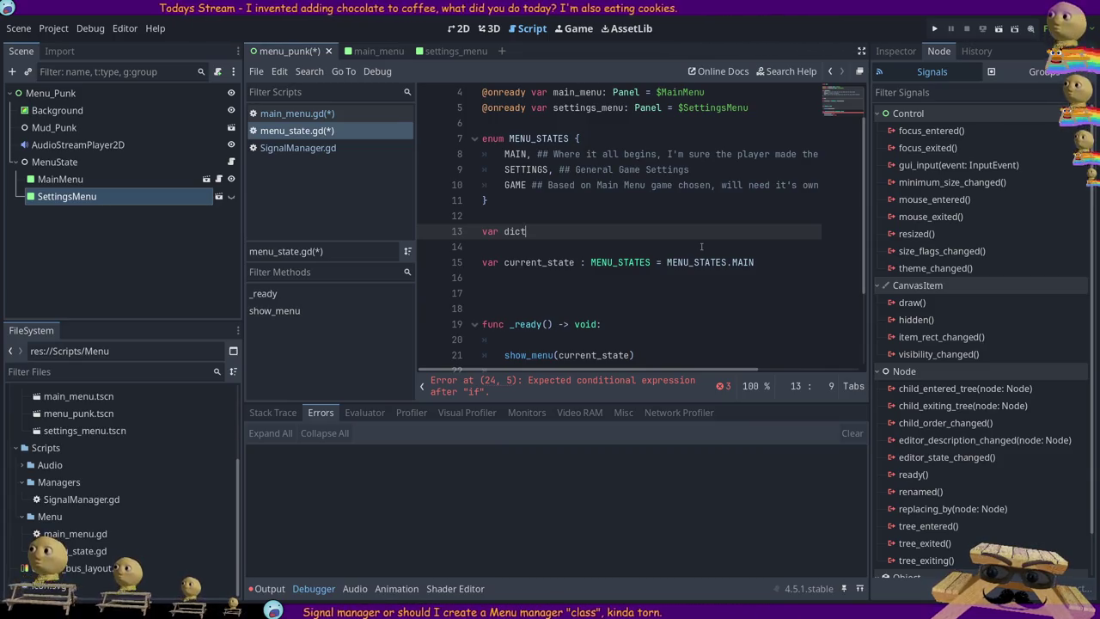
text(_)
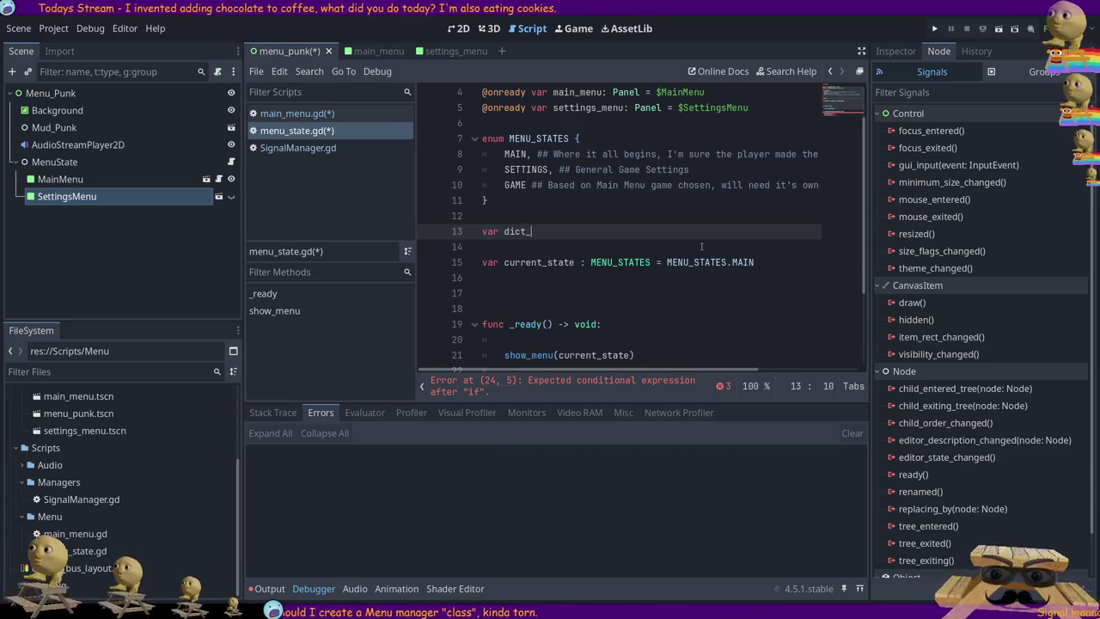
text(menu_states_to_menus)
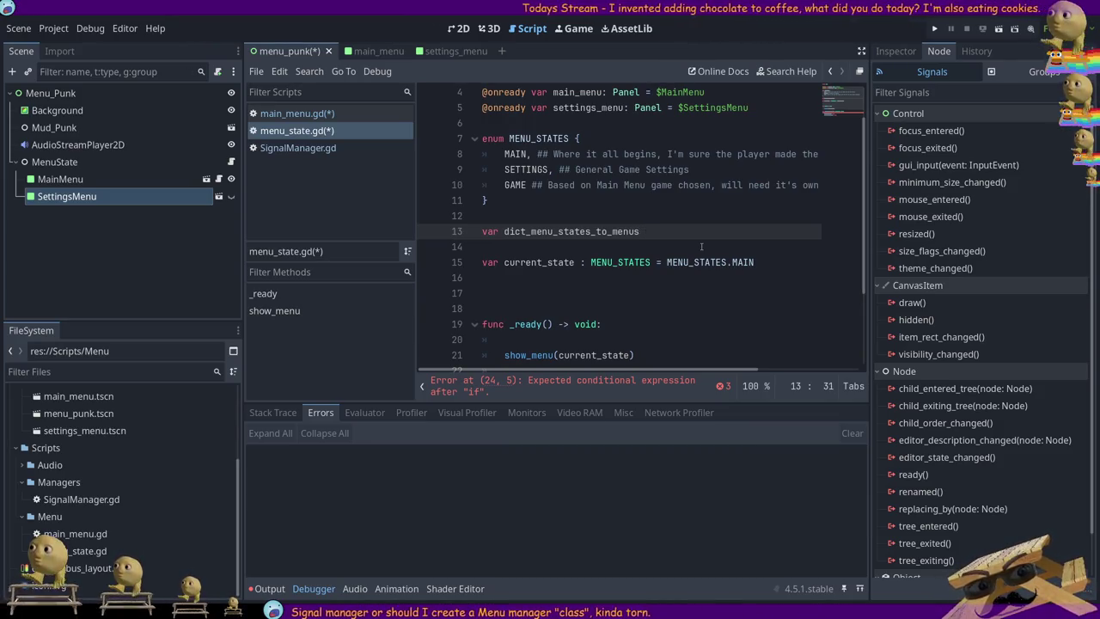
text(=)
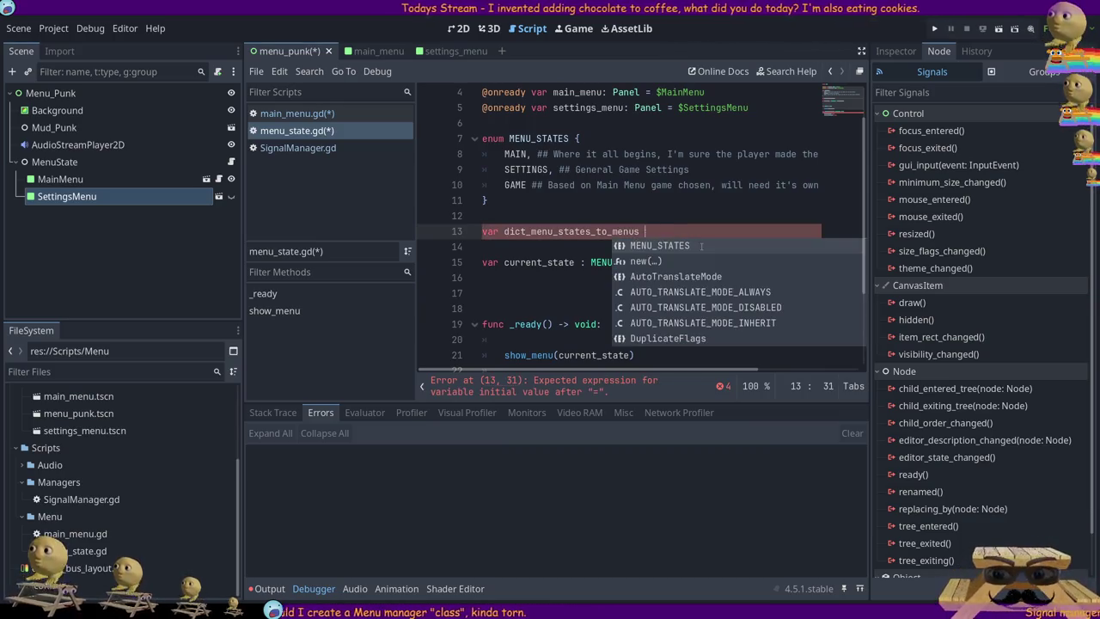
text(=)
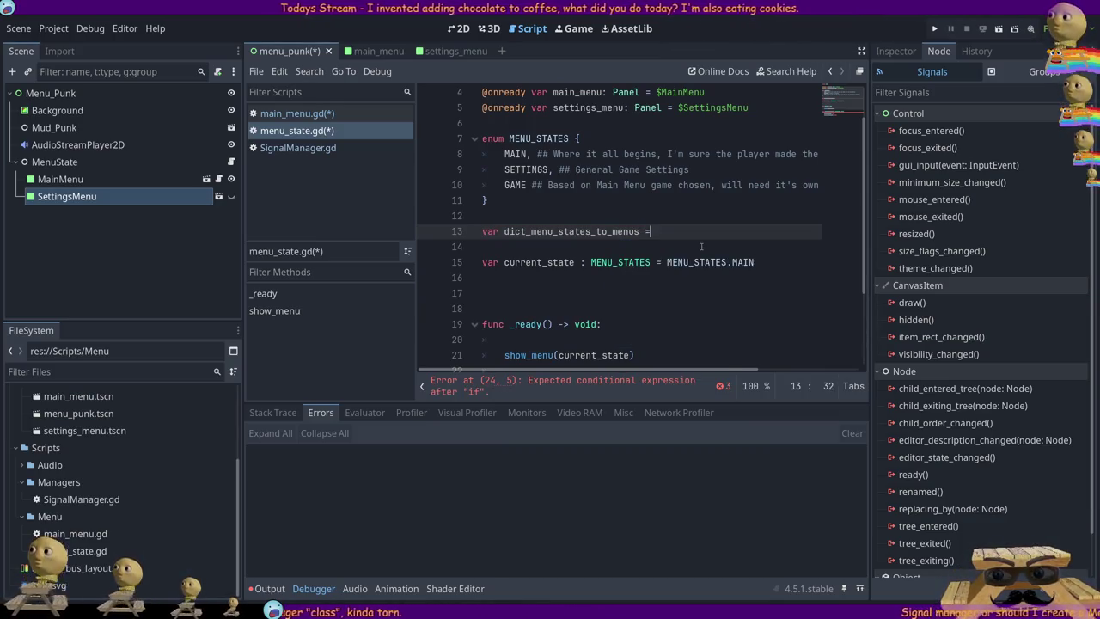
key(Escape)
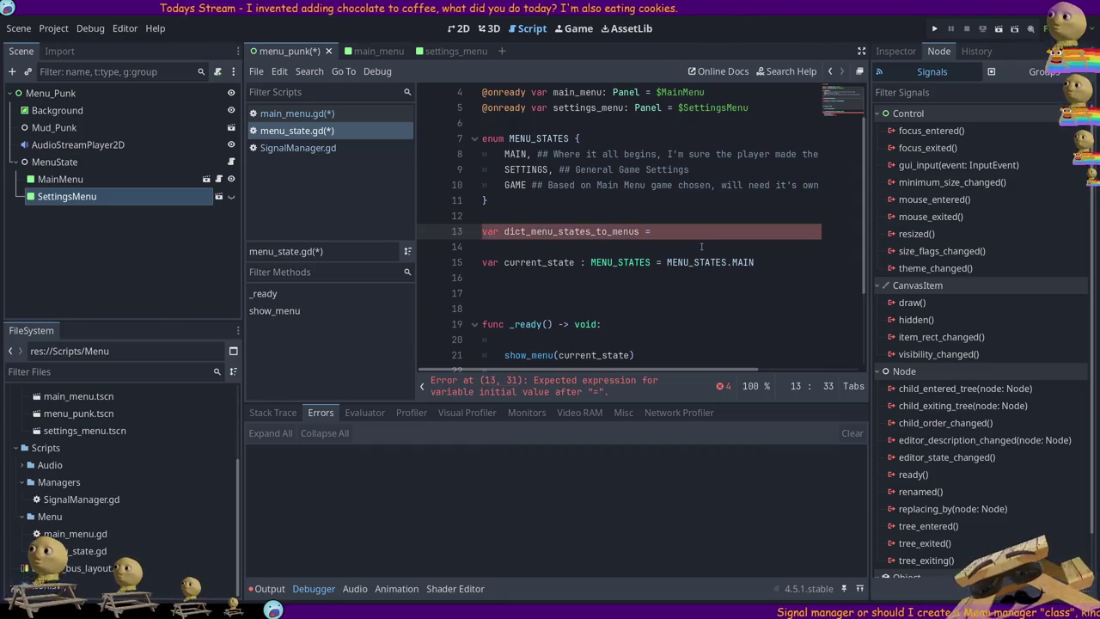
text({)
key(Return)
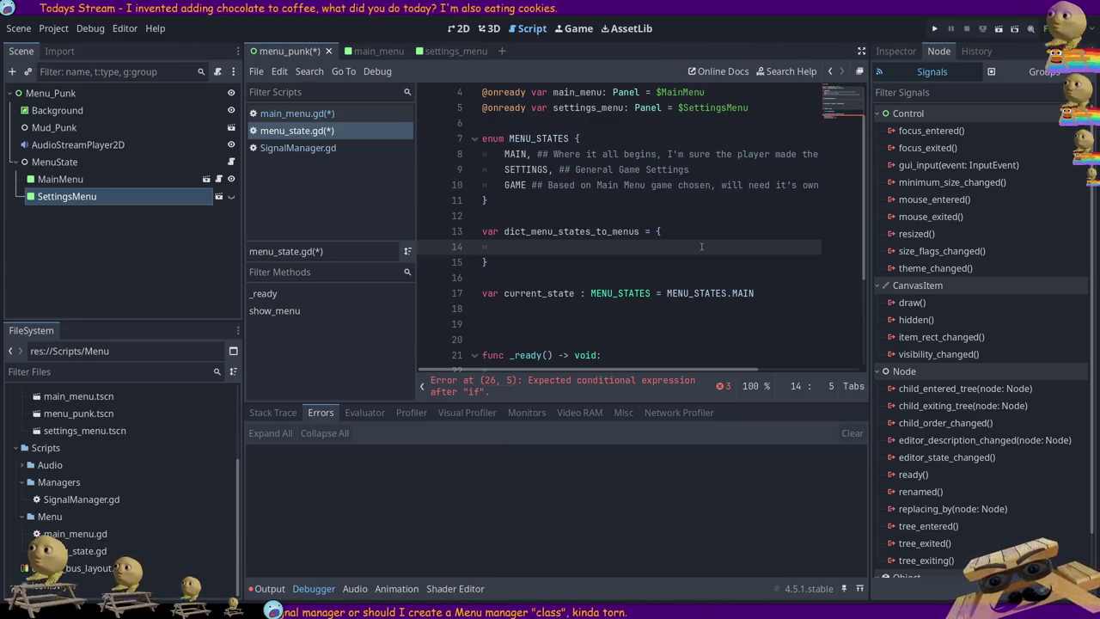
text(MAIN)
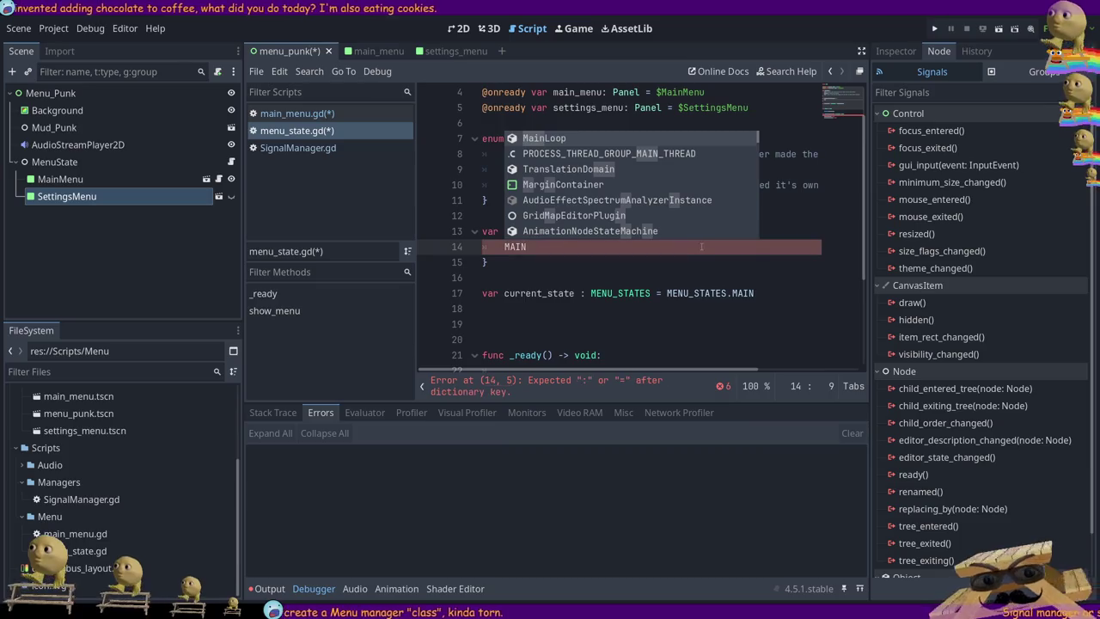
text(:main_menu)
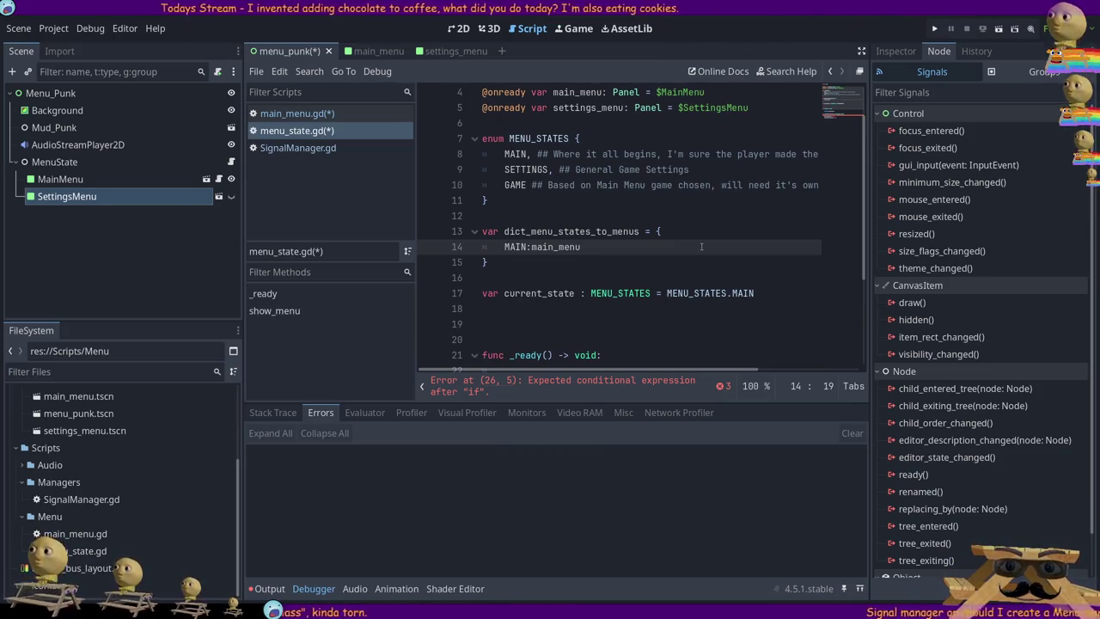
scroll(701, 246, down, 3)
key(Home)
scroll(599, 224, down, 1)
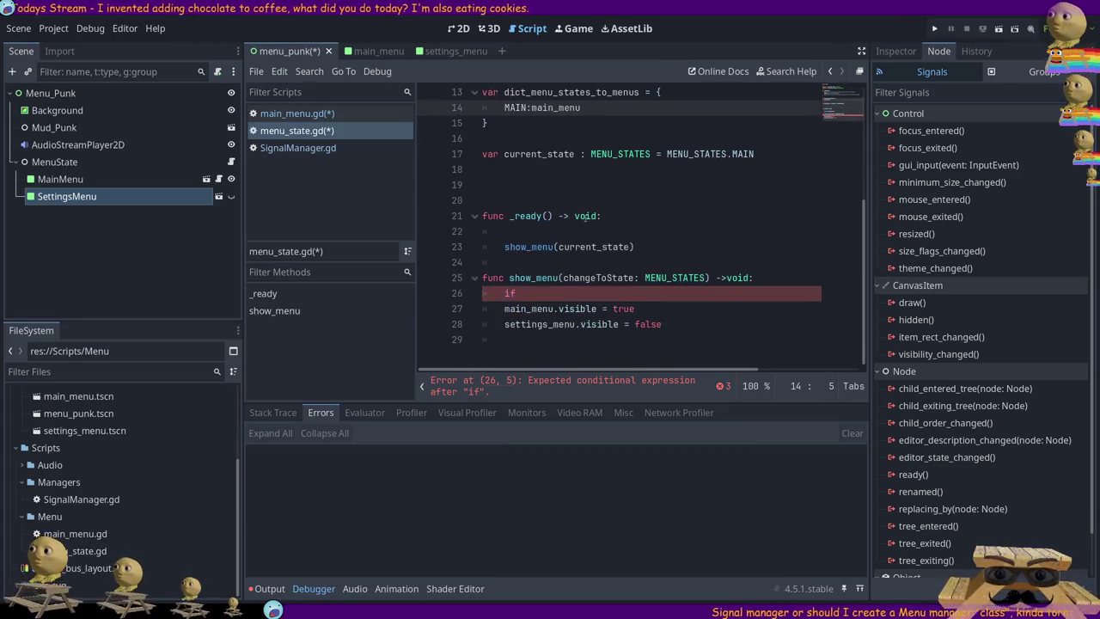
click(521, 294)
scroll(581, 236, up, 5)
click(604, 293)
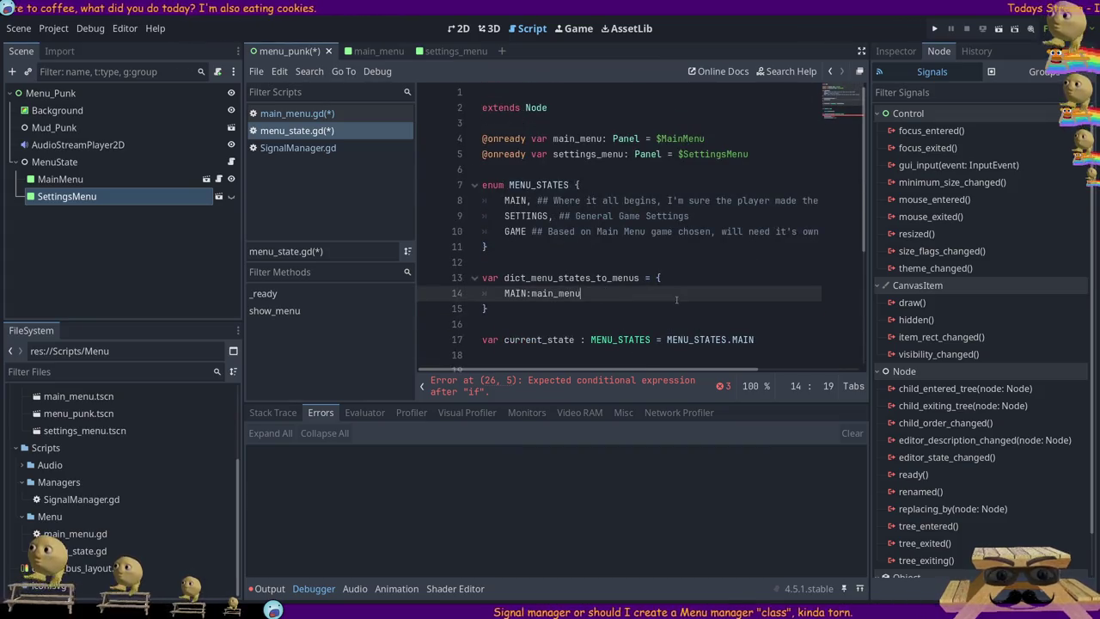
text(,MENU_STATES)
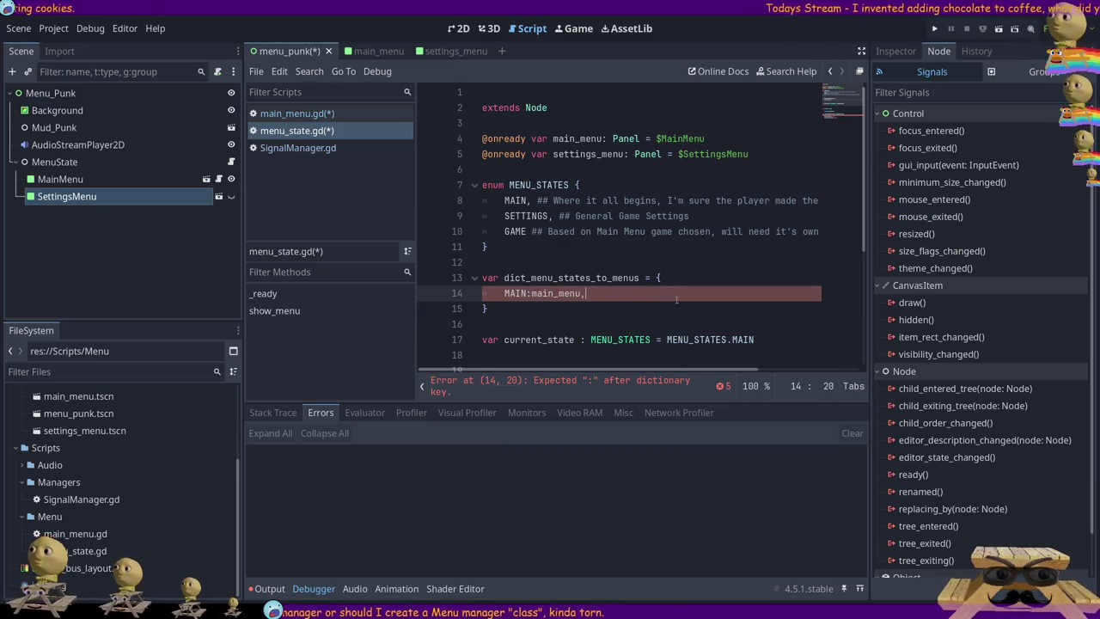
key(Return)
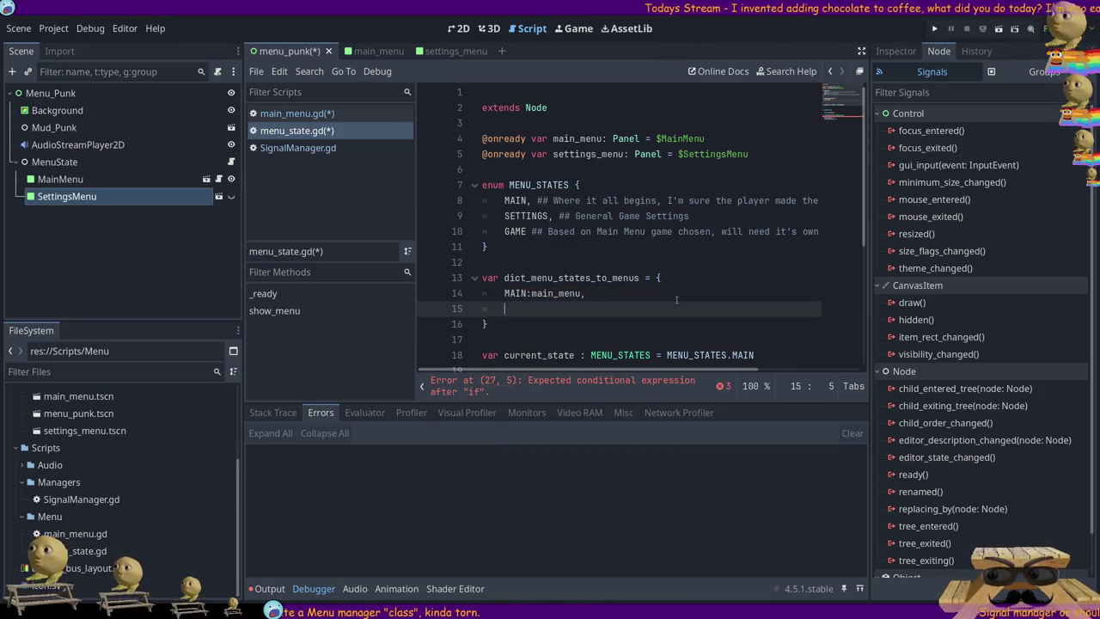
- Add the SETTINGS:settings_menu entry, checking it against the panel declarations and enum
text(SETTINGS)
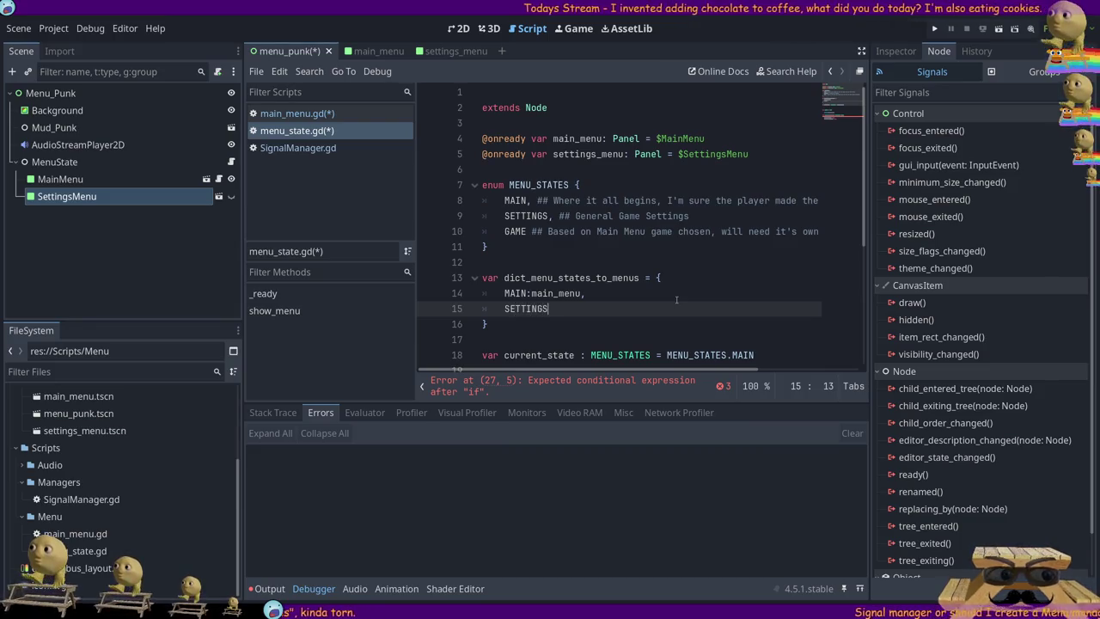
text(:)
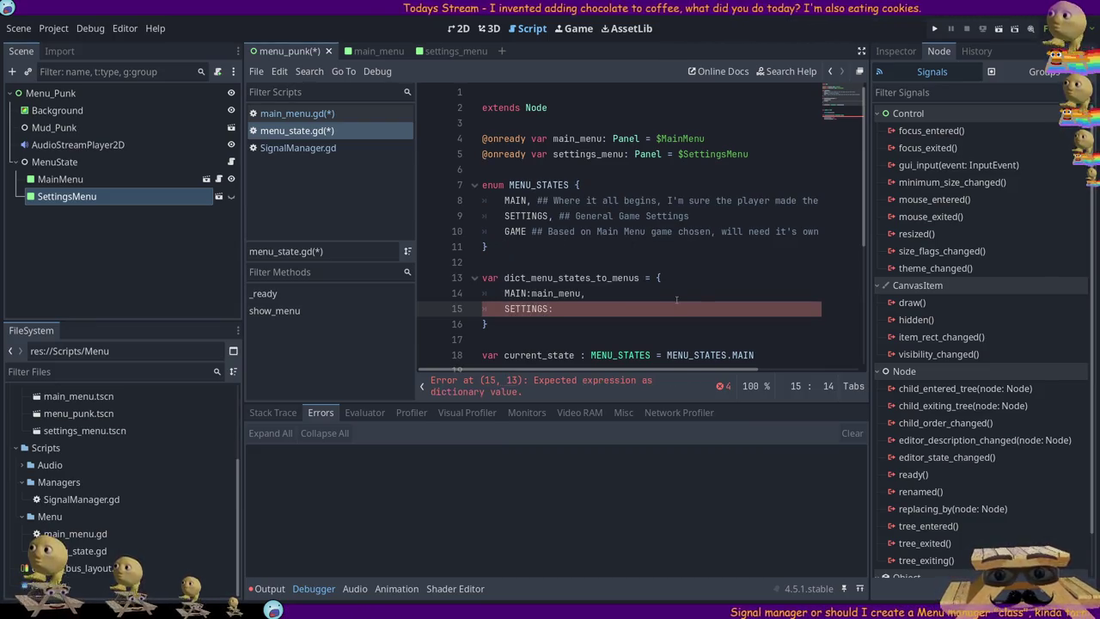
text(settings_menu)
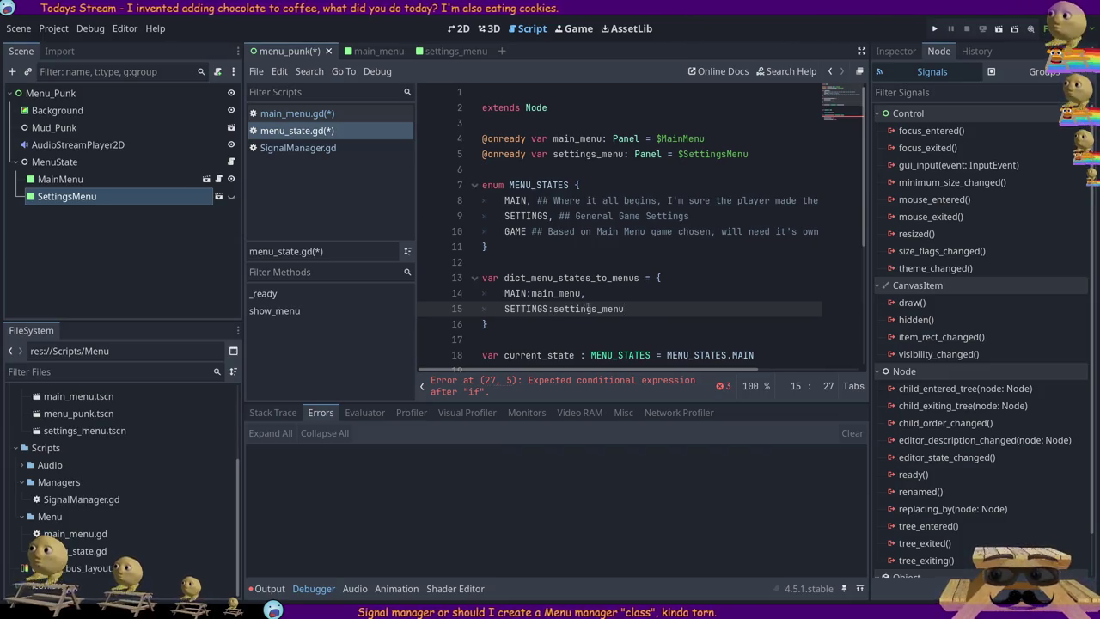
double_click(554, 311)
mouse_move(764, 147)
mouse_down()
mouse_move(595, 154)
mouse_move(432, 133)
mouse_up()
click(548, 323)
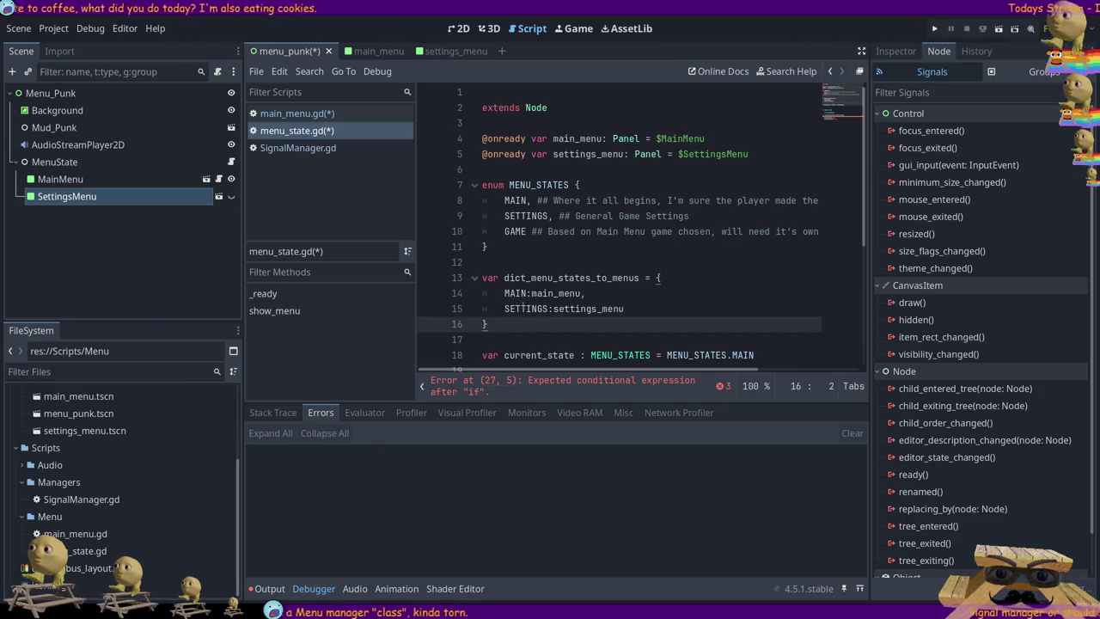
scroll(524, 307, down, 2)
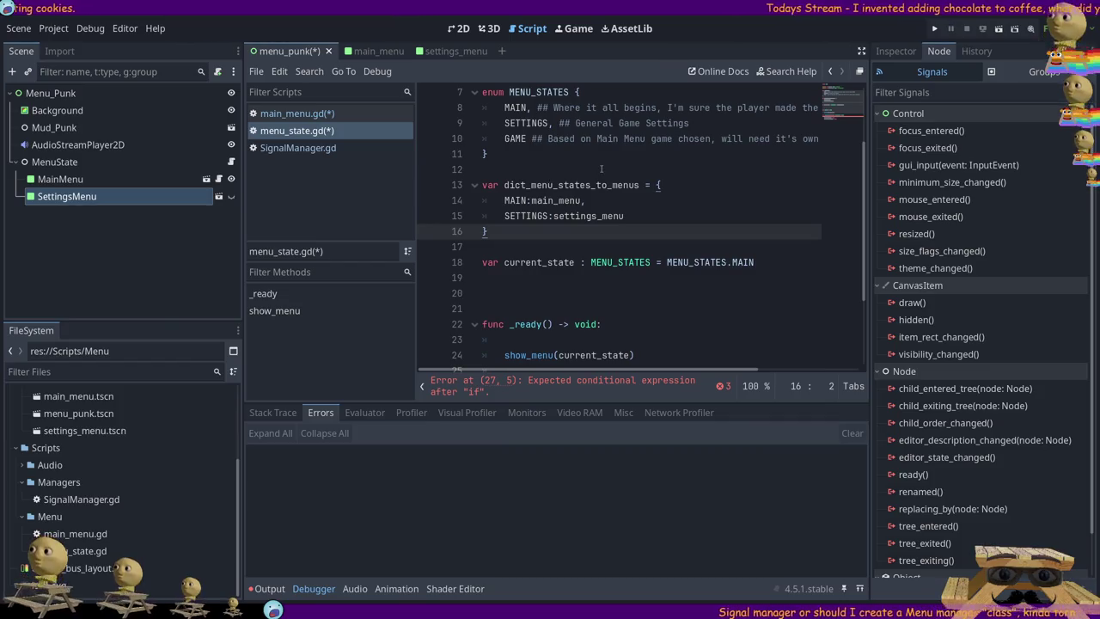
scroll(543, 222, up, 2)
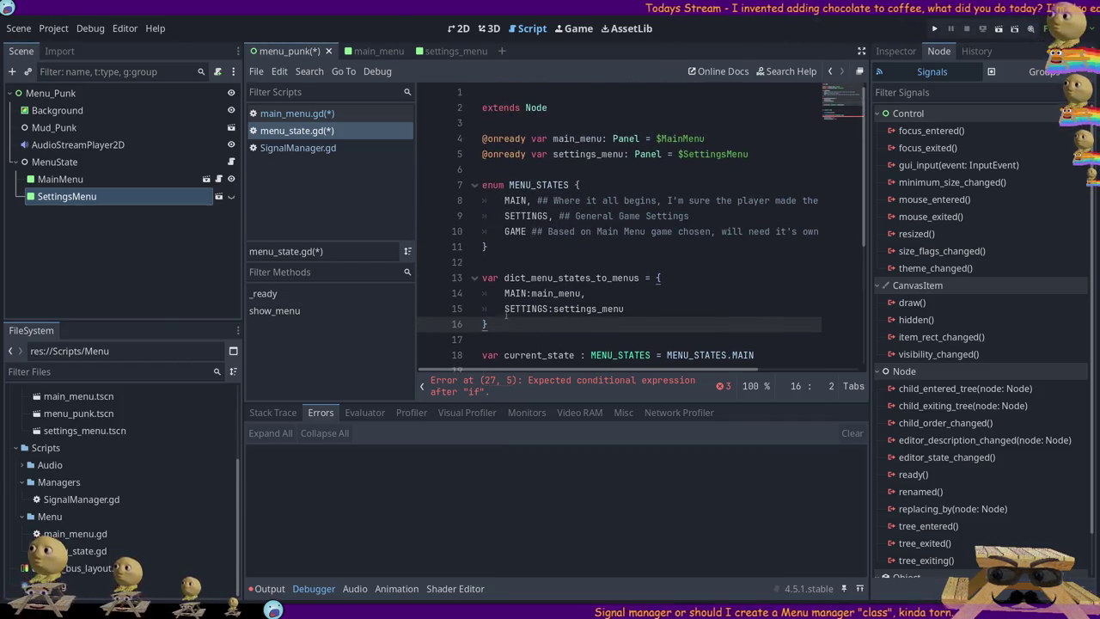
scroll(499, 320, down, 3)
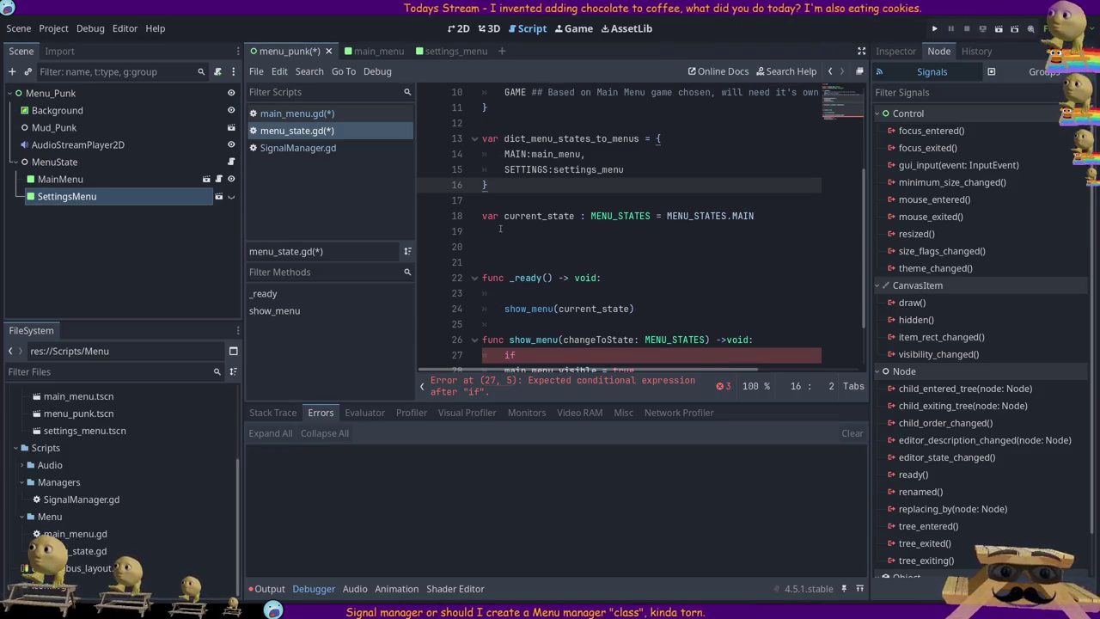
scroll(510, 262, up, 3)
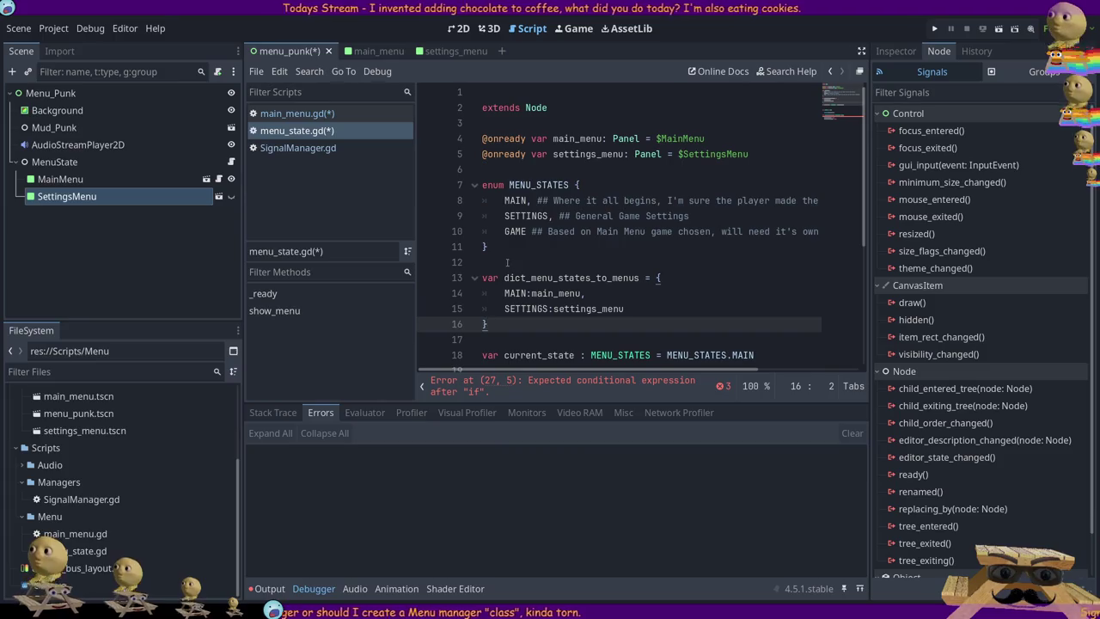
click(529, 201)
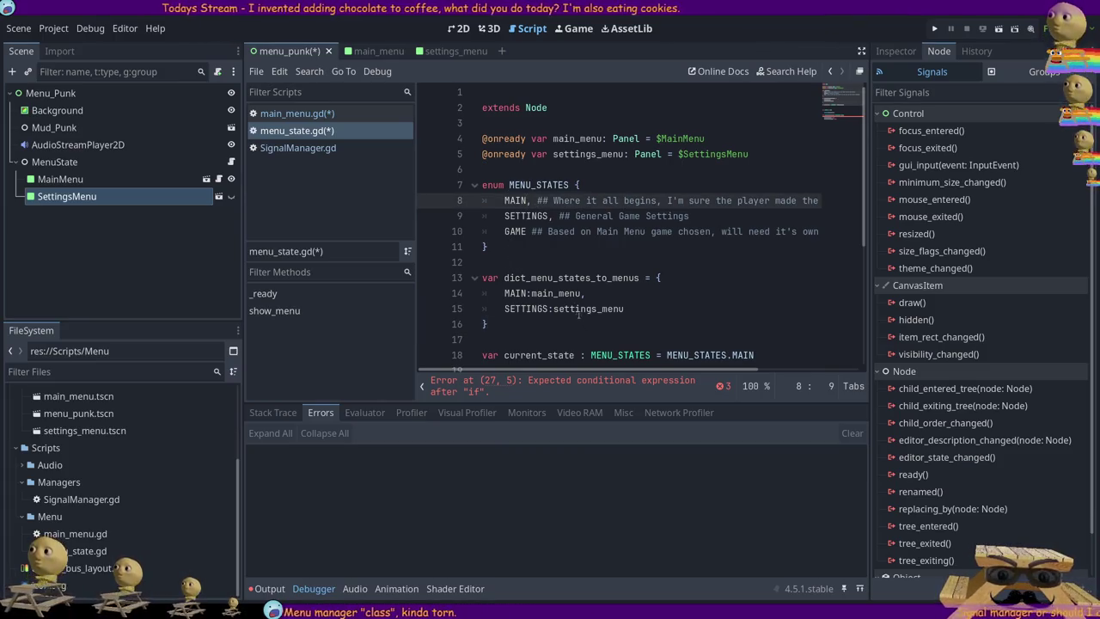
click(541, 186)
double_click(542, 186)
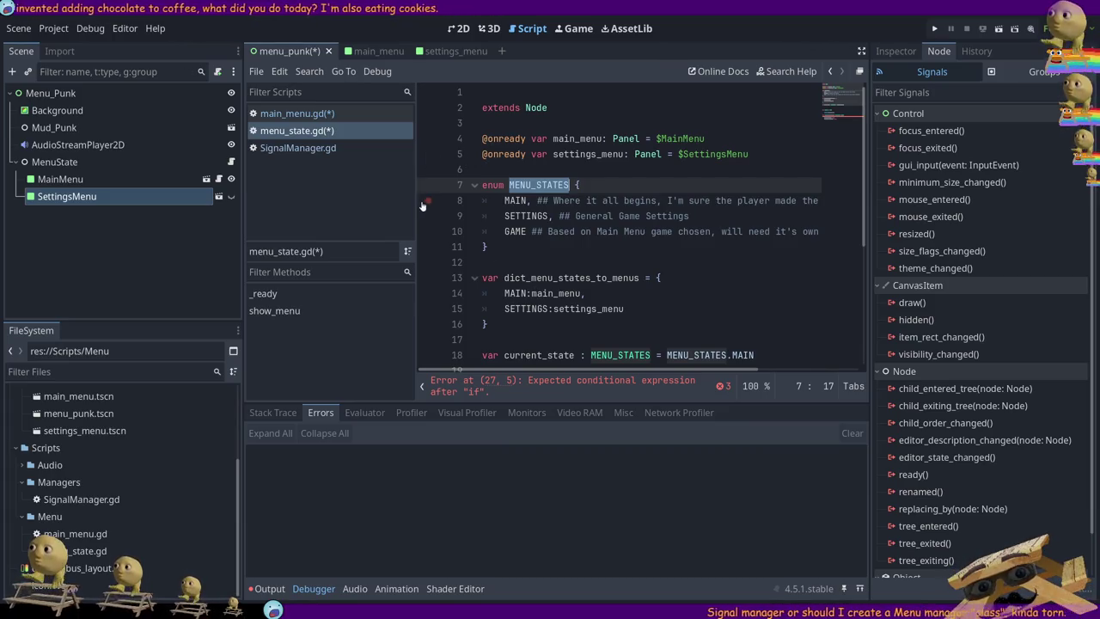
scroll(465, 228, down, 4)
scroll(513, 231, up, 2)
click(550, 201)
double_click(526, 216)
click(639, 213)
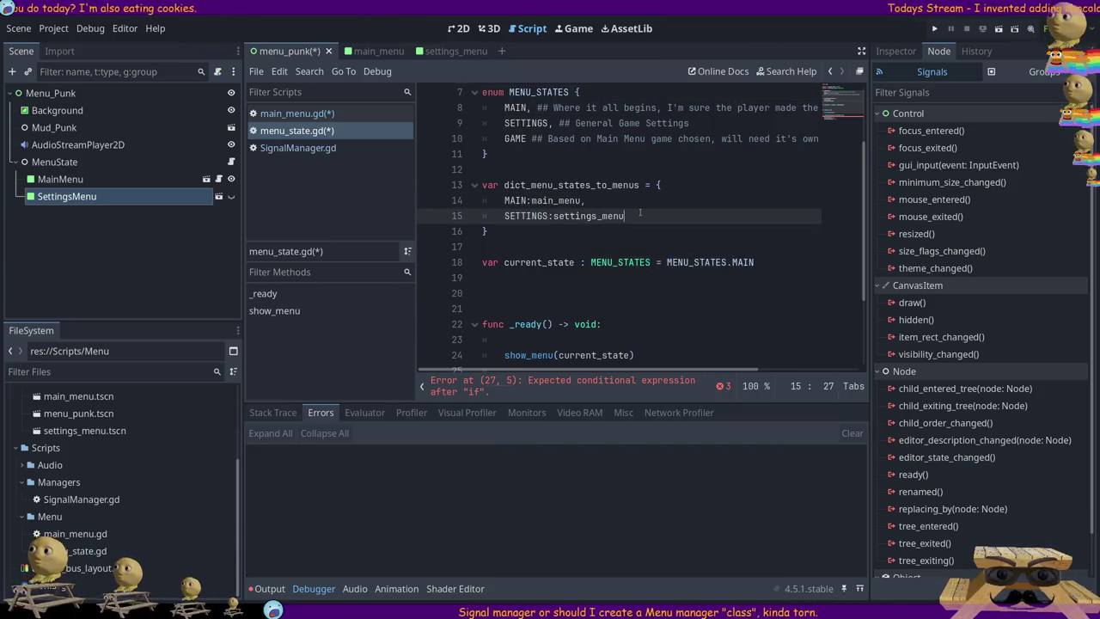
scroll(709, 237, up, 2)
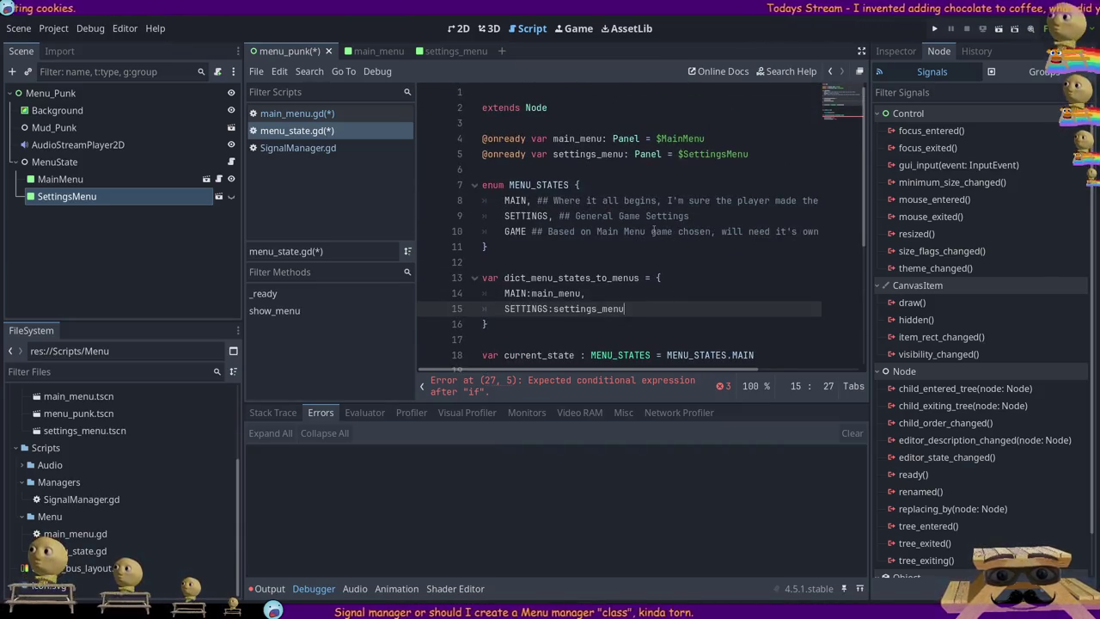
- Try a GAME entry, remove it, and save the script
key(Return)
text(GAME:)
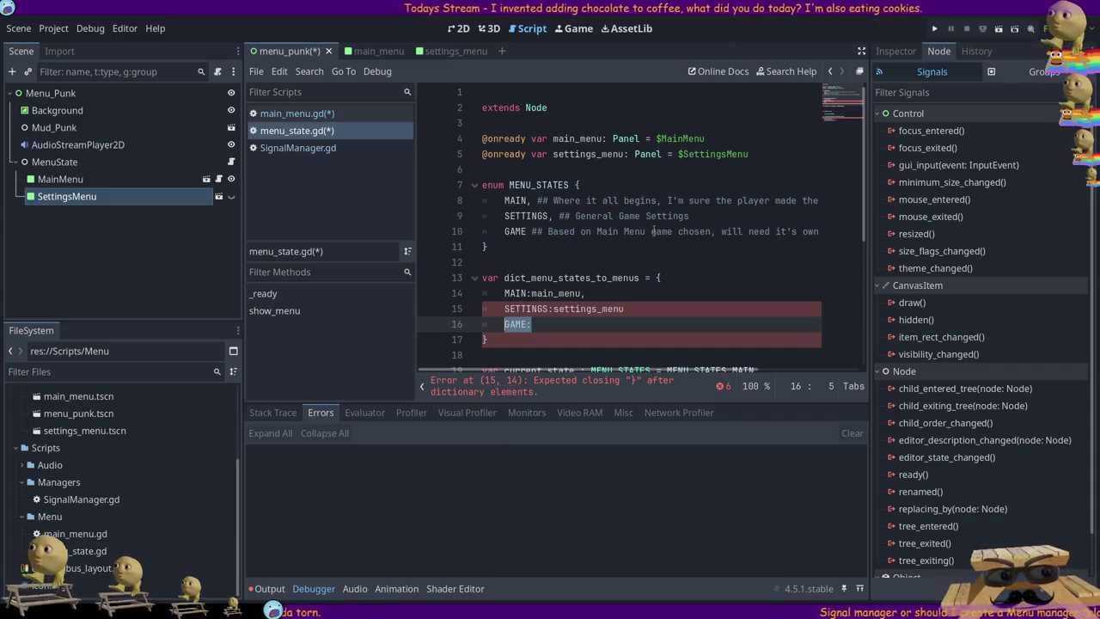
key(BackSpace)
key(BackSpace)
key(BackSpace)
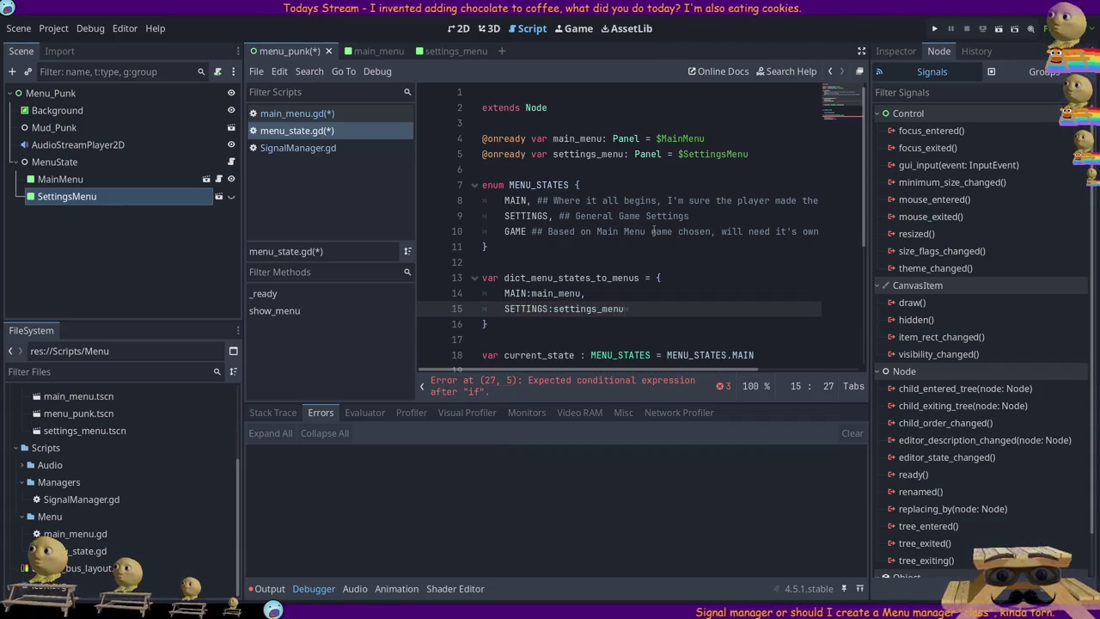
key(ctrl+s)
scroll(653, 231, down, 4)
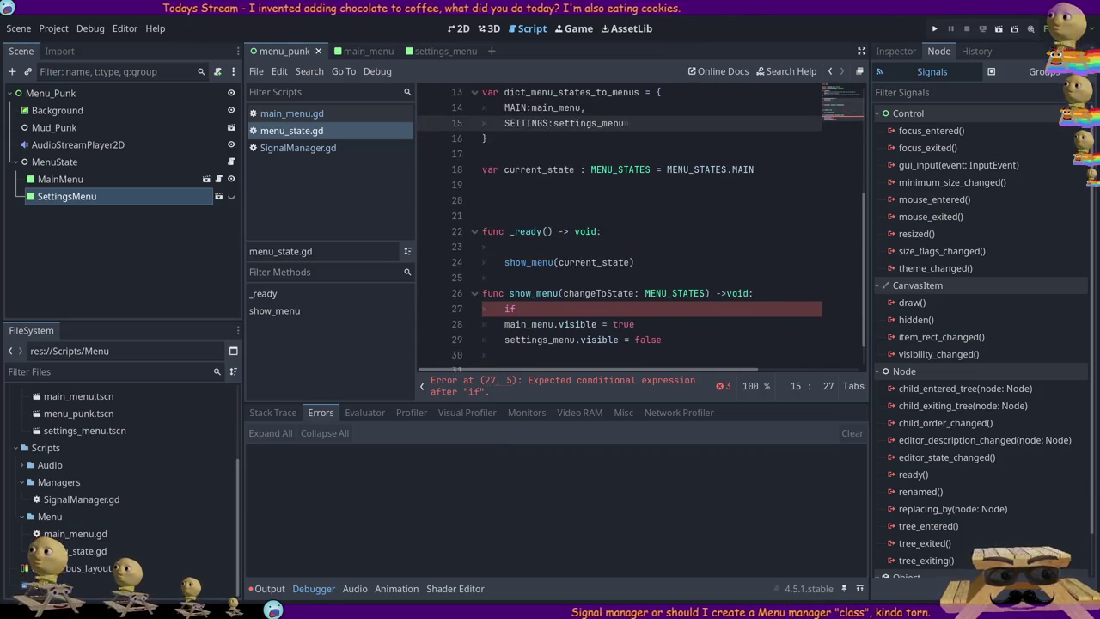
- Declare var previous_state : MENU_STATES = NULL below current_state
double_click(595, 262)
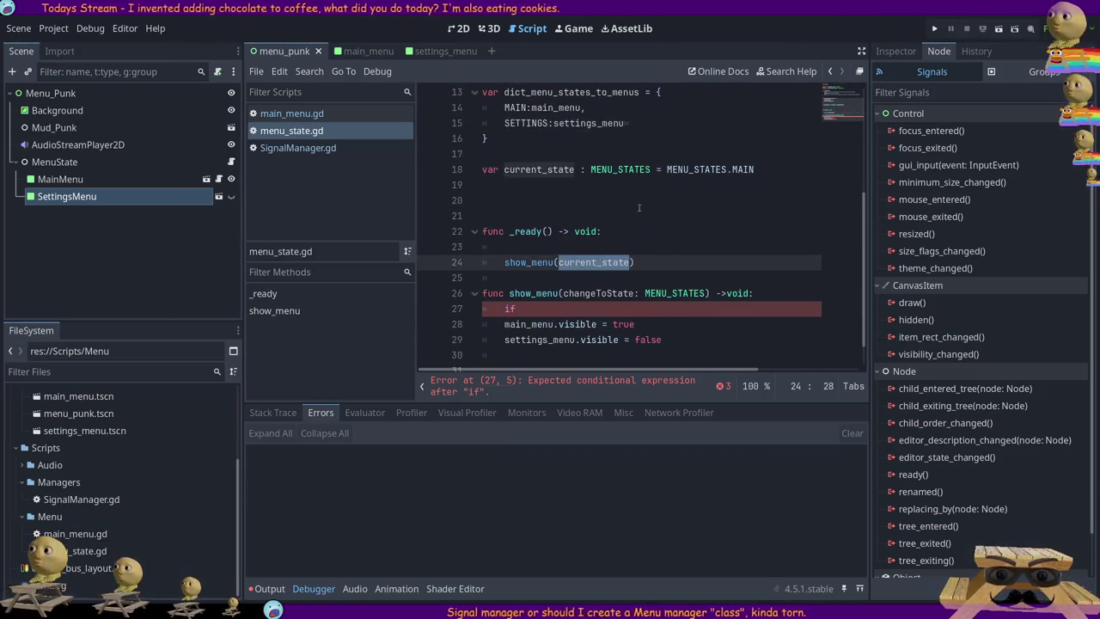
scroll(556, 231, up, 1)
click(557, 231)
text(var previous_state : NU)
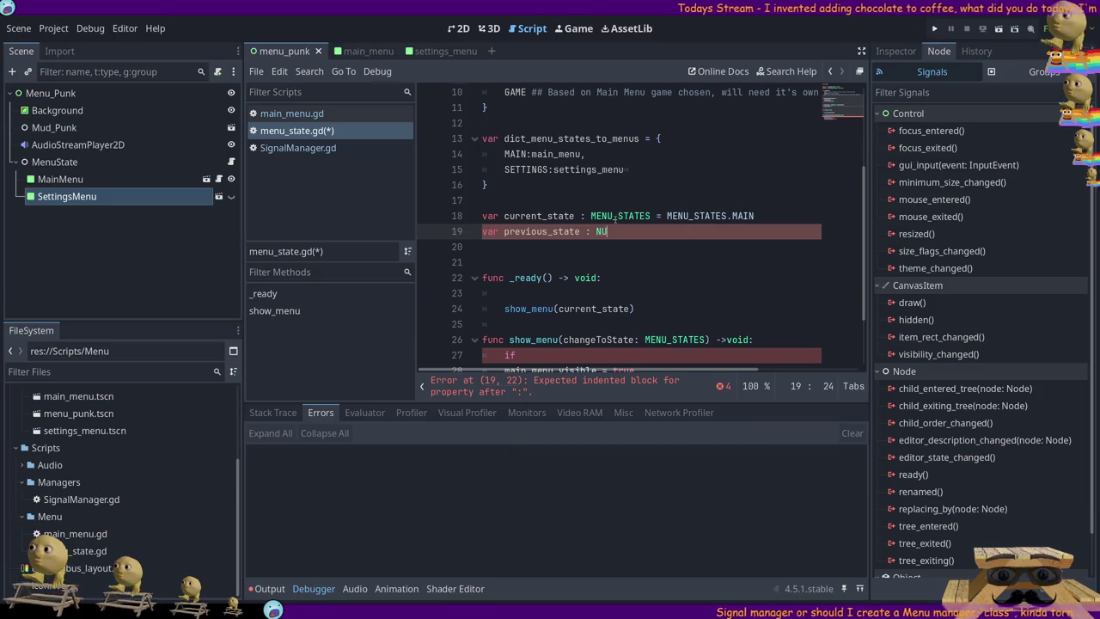
text(LL)
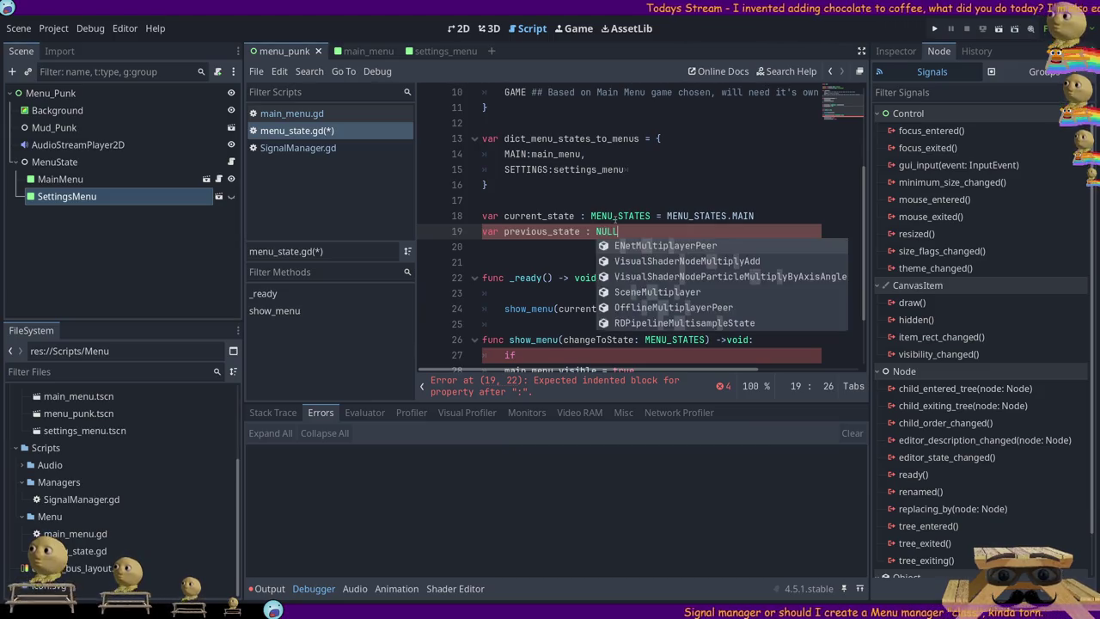
key(Escape)
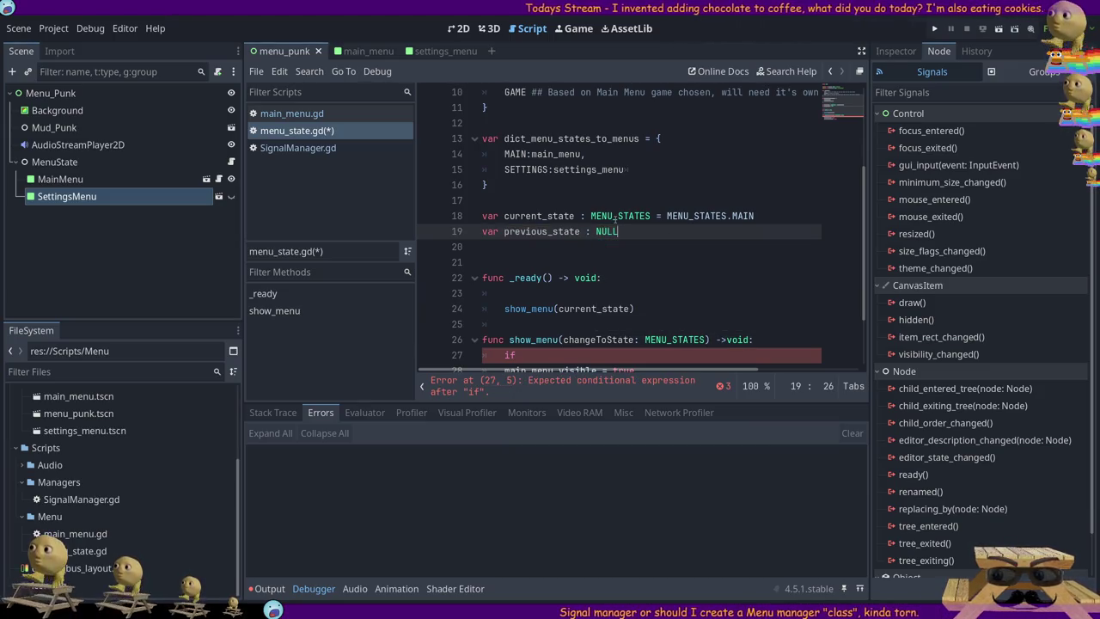
key(BackSpace)
key(BackSpace)
key(BackSpace)
text(MENU_STATE)
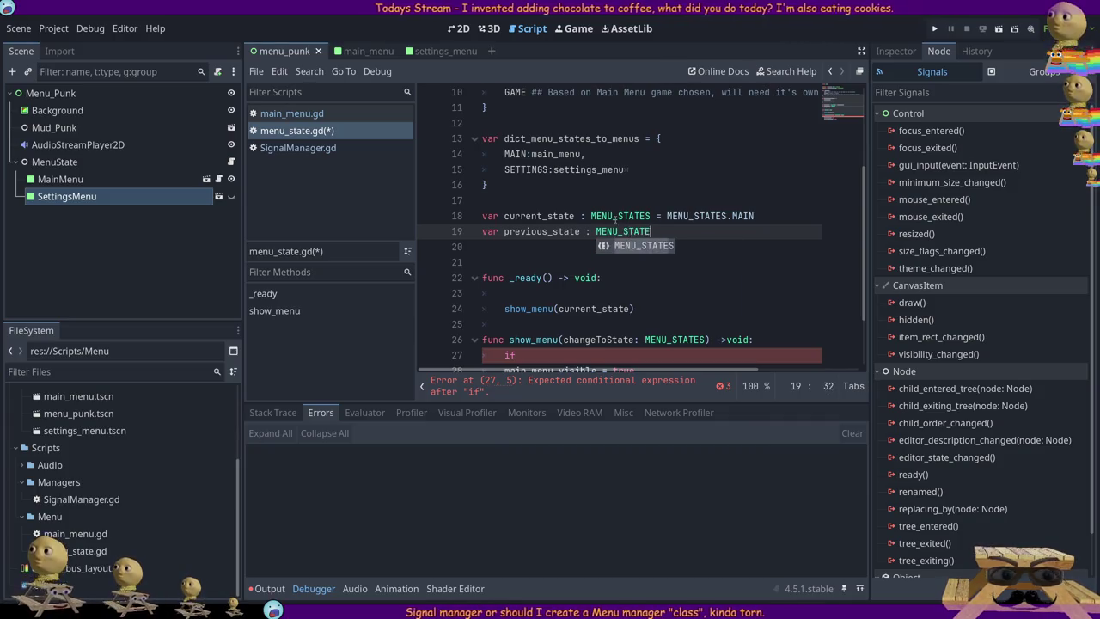
key(Return)
text(= NULL)
key(Escape)
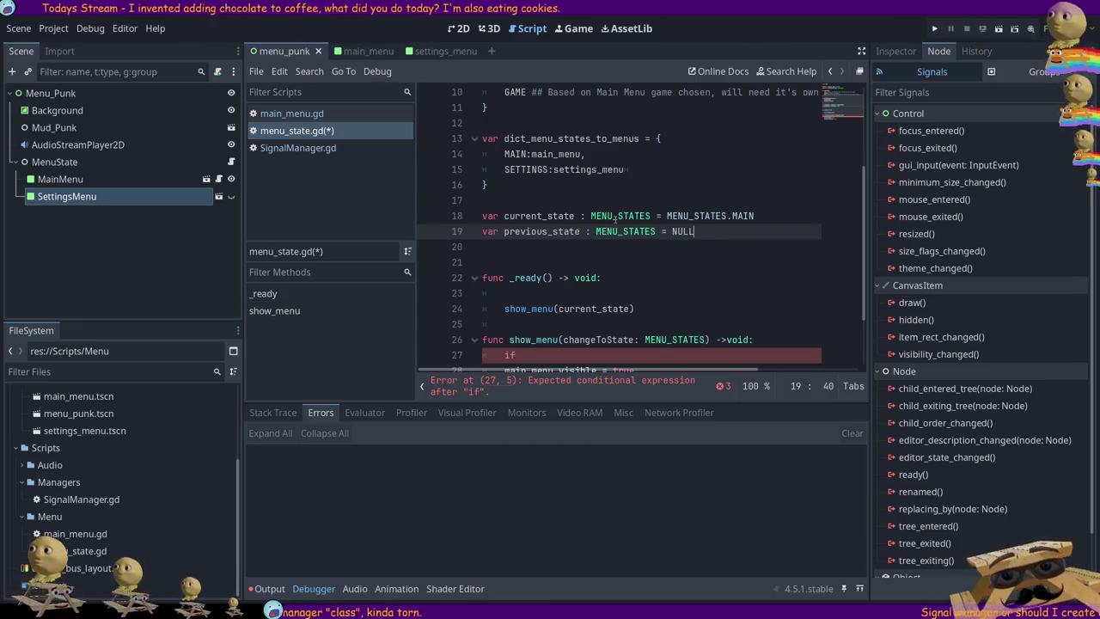
double_click(683, 232)
text(null)
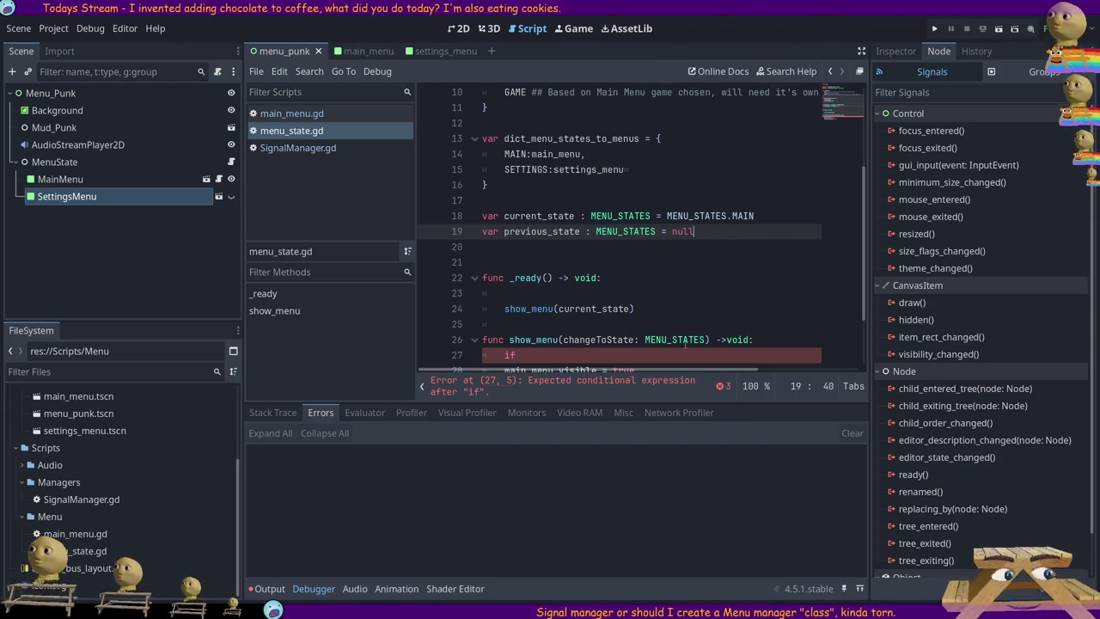
- Review current_state's uses and the show_menu parameter, then remove the previous_state declaration
click(527, 232)
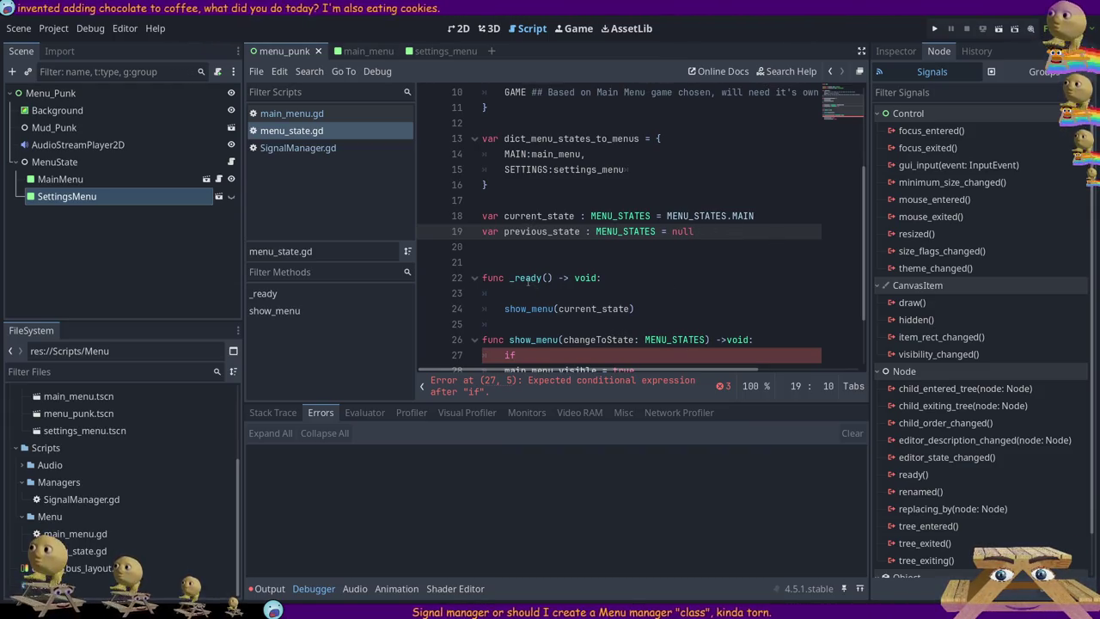
double_click(593, 309)
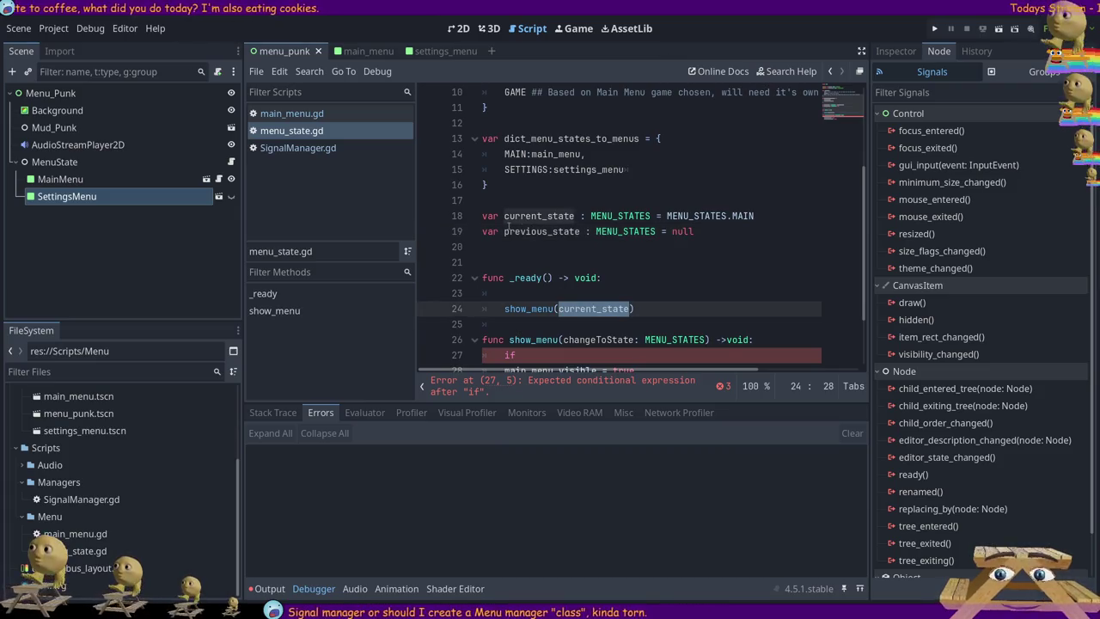
scroll(533, 253, down, 2)
double_click(597, 262)
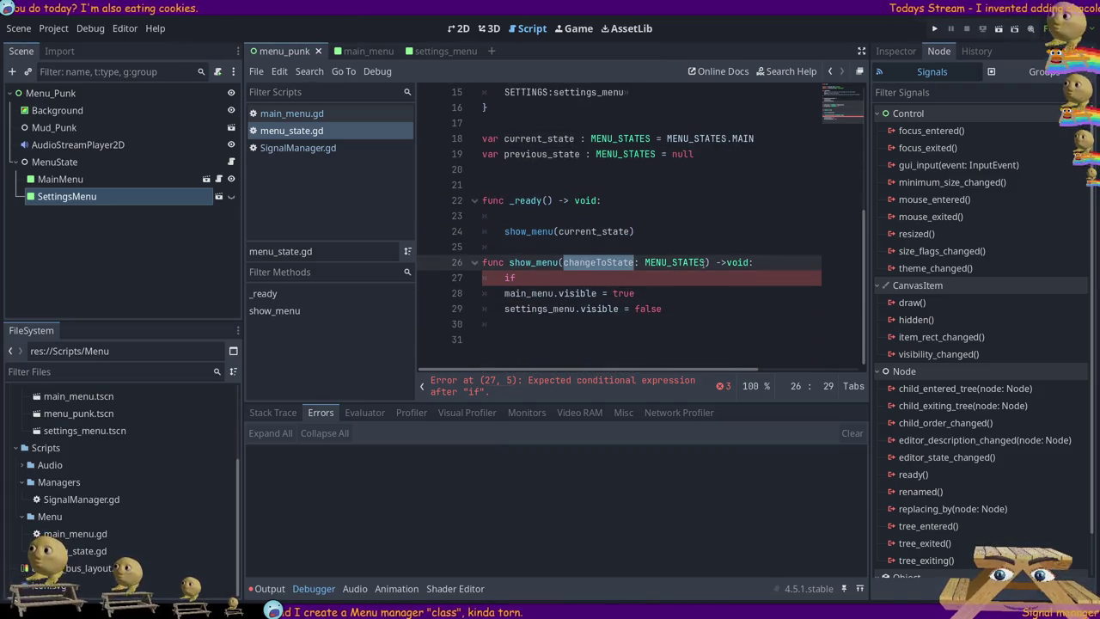
click(692, 262)
drag(578, 263, 563, 262)
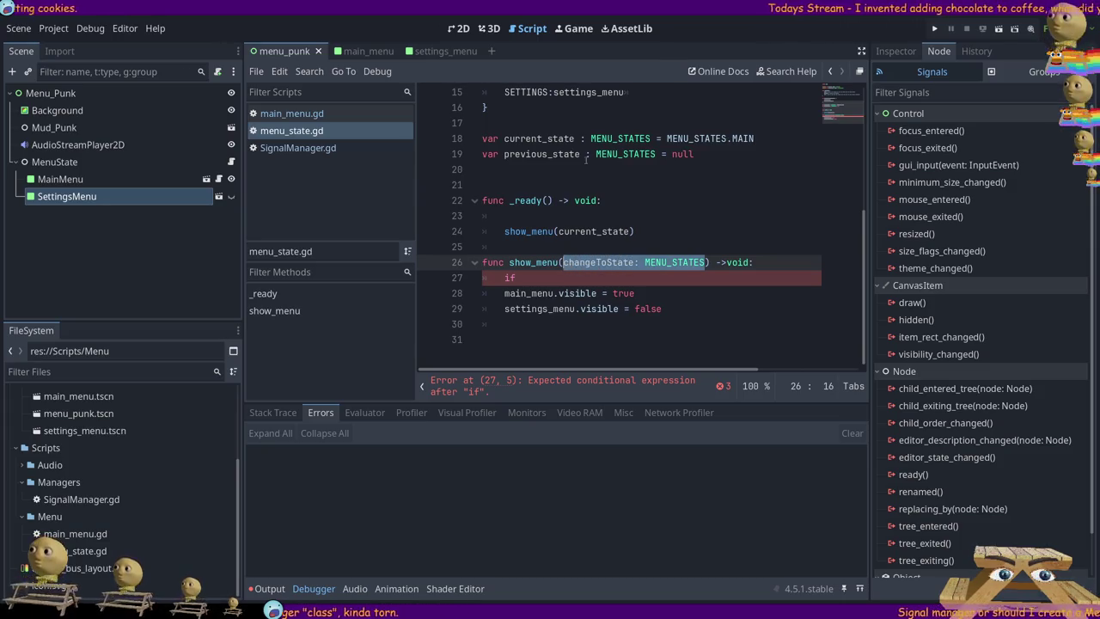
mouse_move(702, 153)
mouse_down()
mouse_move(481, 154)
mouse_move(432, 133)
mouse_up()
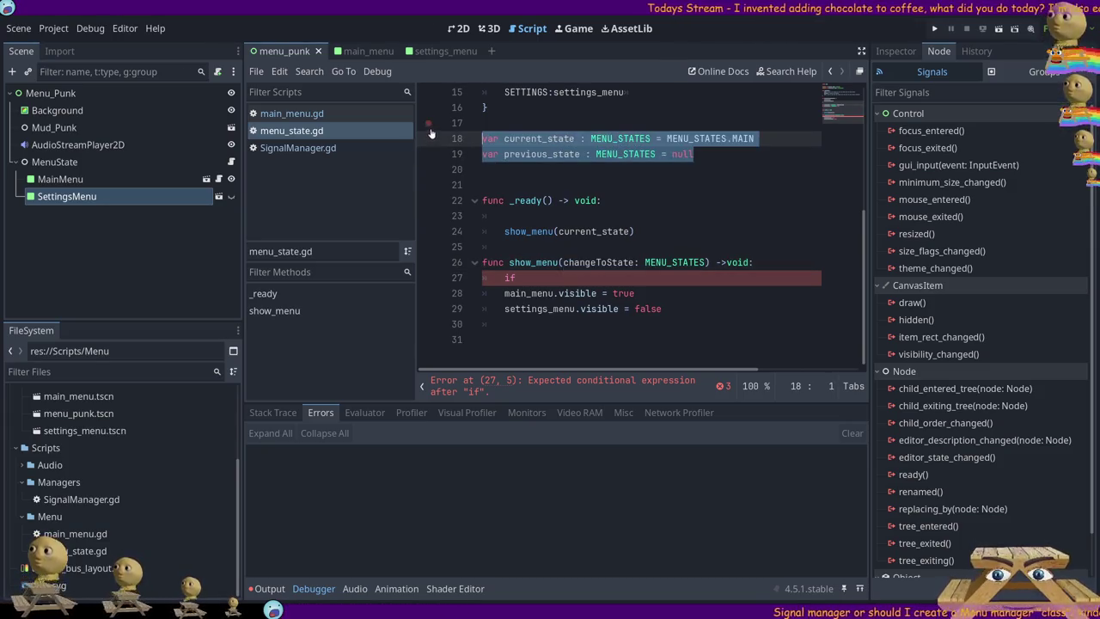
key(End)
- Delete the previous_state declaration and the blank line inside _ready
key(shift+Down)
key(BackSpace)
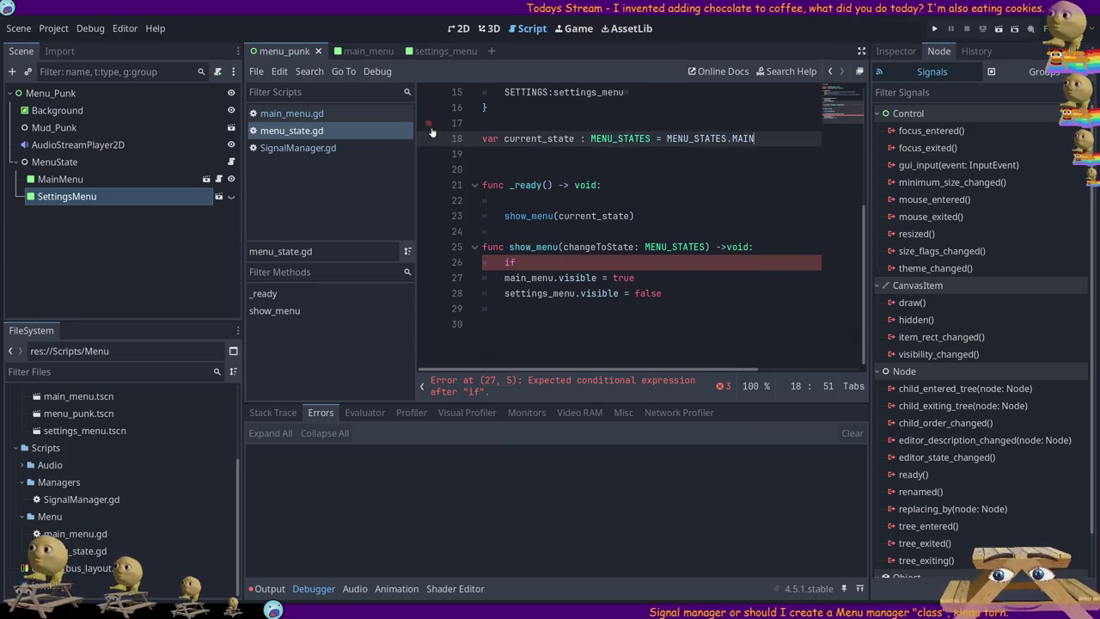
click(696, 184)
key(Delete)
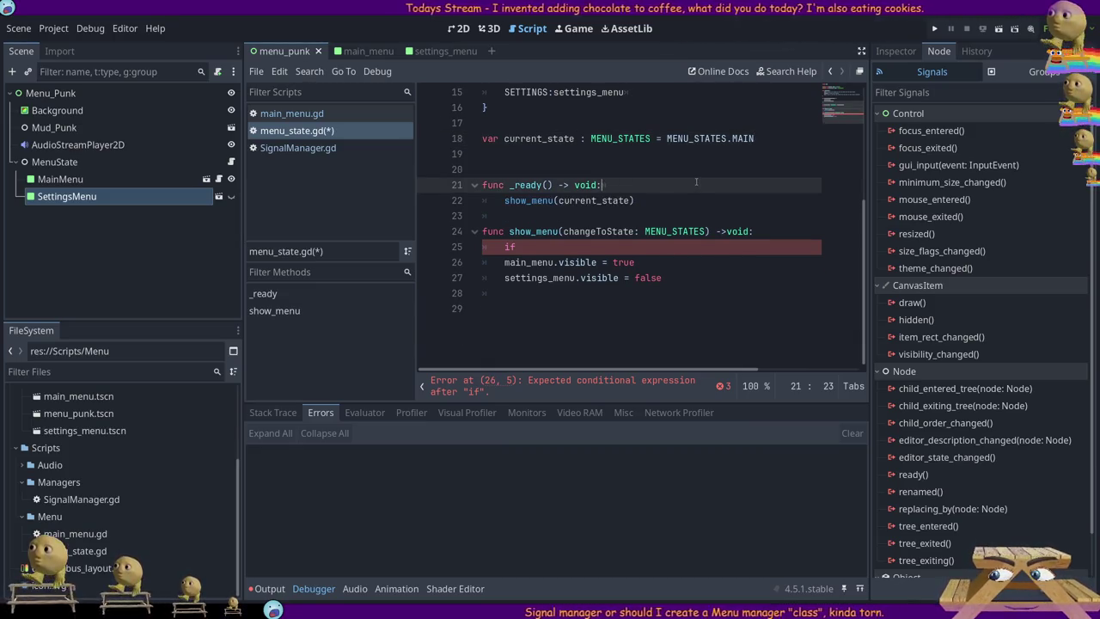
- Replace show_menu's changeToState parameter with Current_State and Prior_State: MENU_STATES
drag(707, 231, 563, 231)
key(Left)
key(Delete)
key(Delete)
key(Delete)
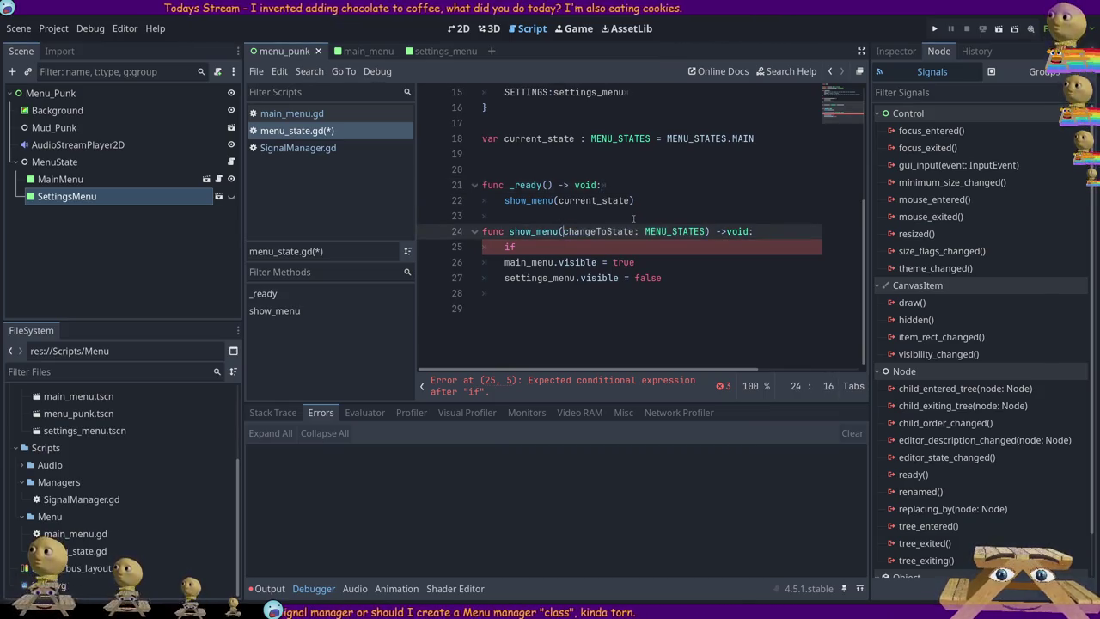
key(Delete)
key(Delete)
key(Delete)
text(Curren)
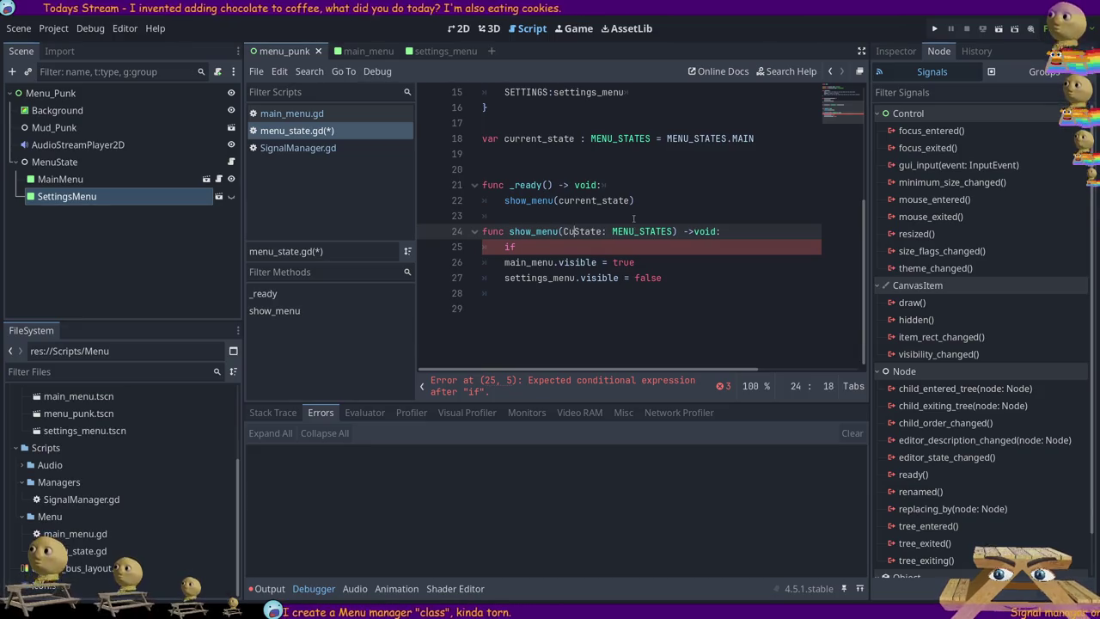
text(t_)
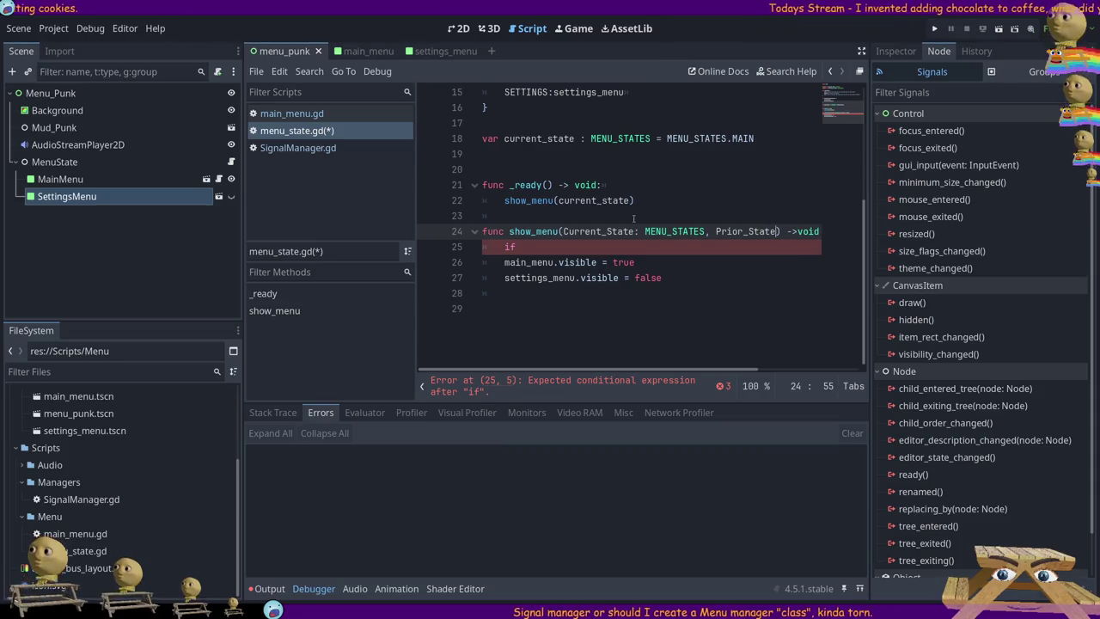
key(ctrl+space)
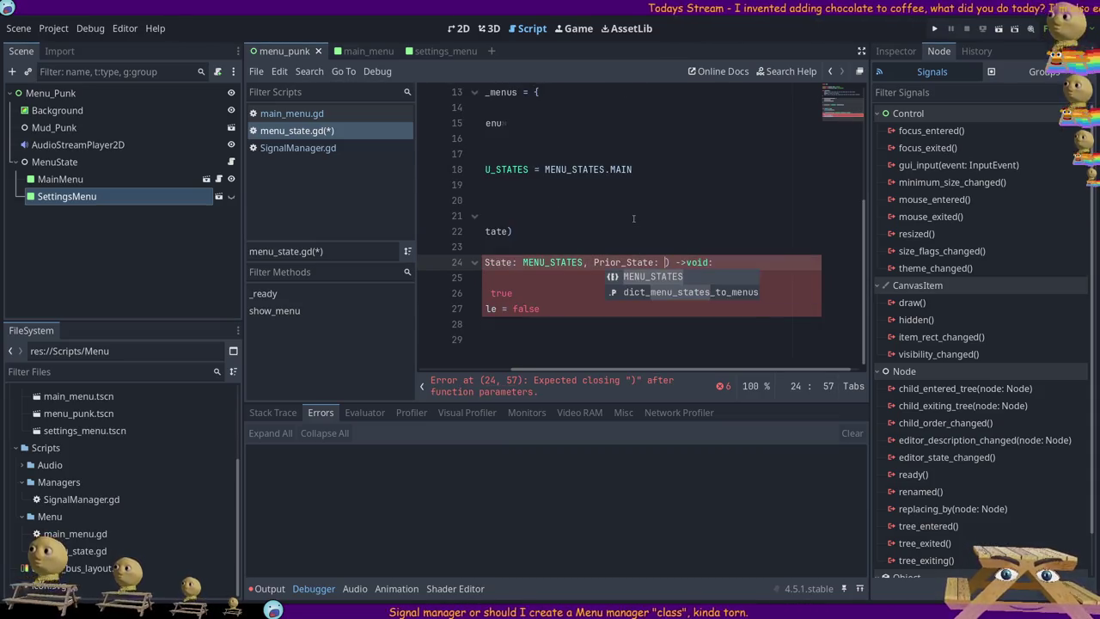
text(MENU_S)
key(Return)
- Remove the underscores so the parameters read CurrentState and PriorState
click(615, 262)
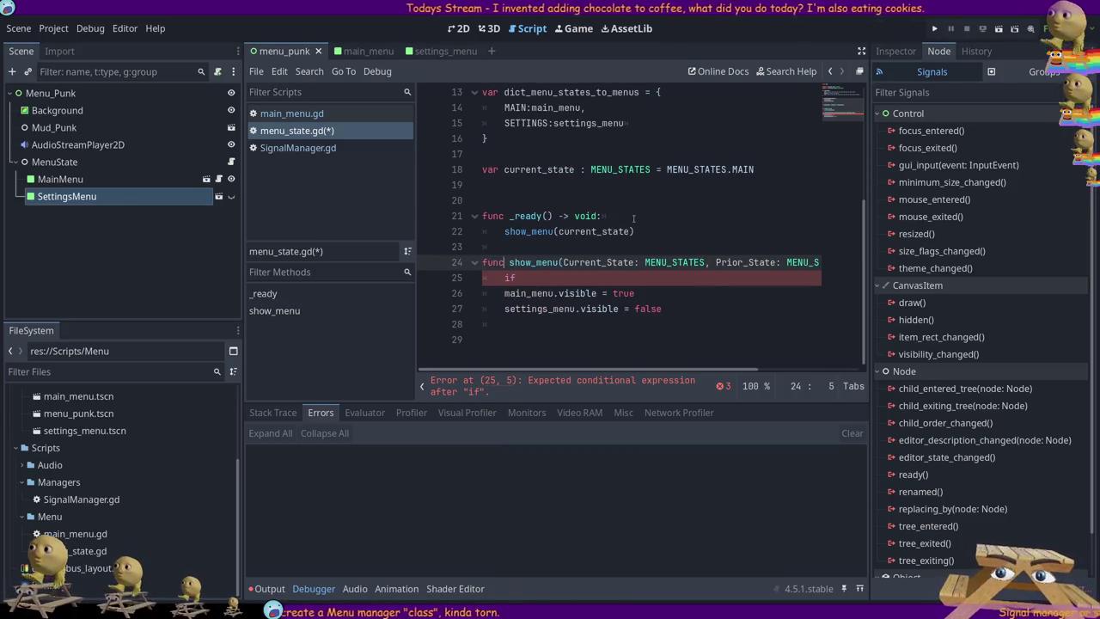
key(Left)
key(Left)
key(Left)
key(BackSpace)
key(BackSpace)
key(BackSpace)
key(Delete)
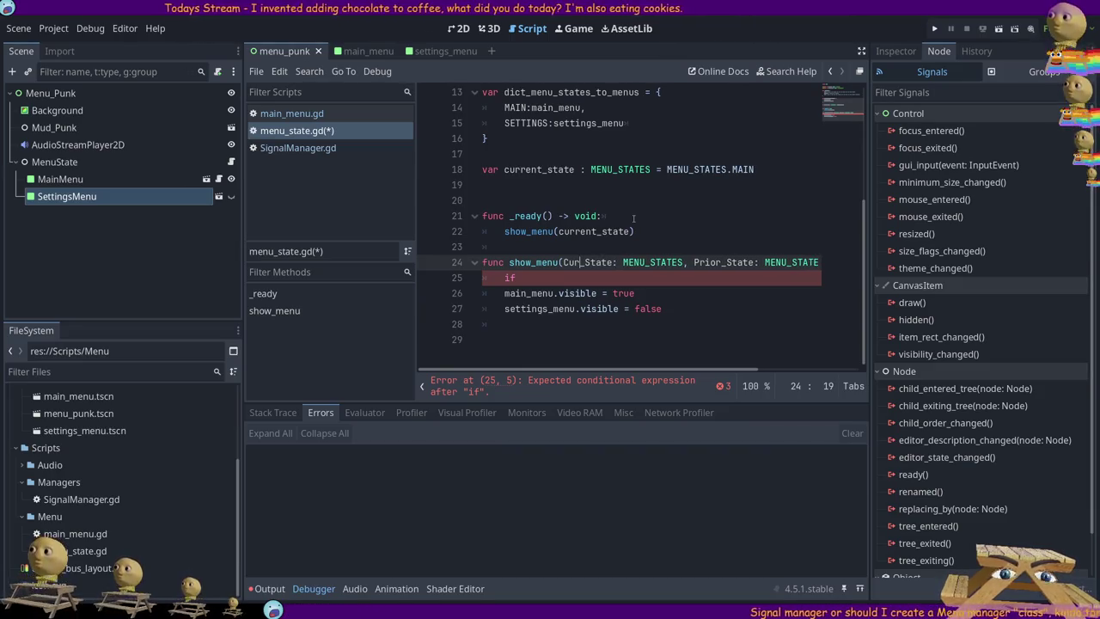
text(rent)
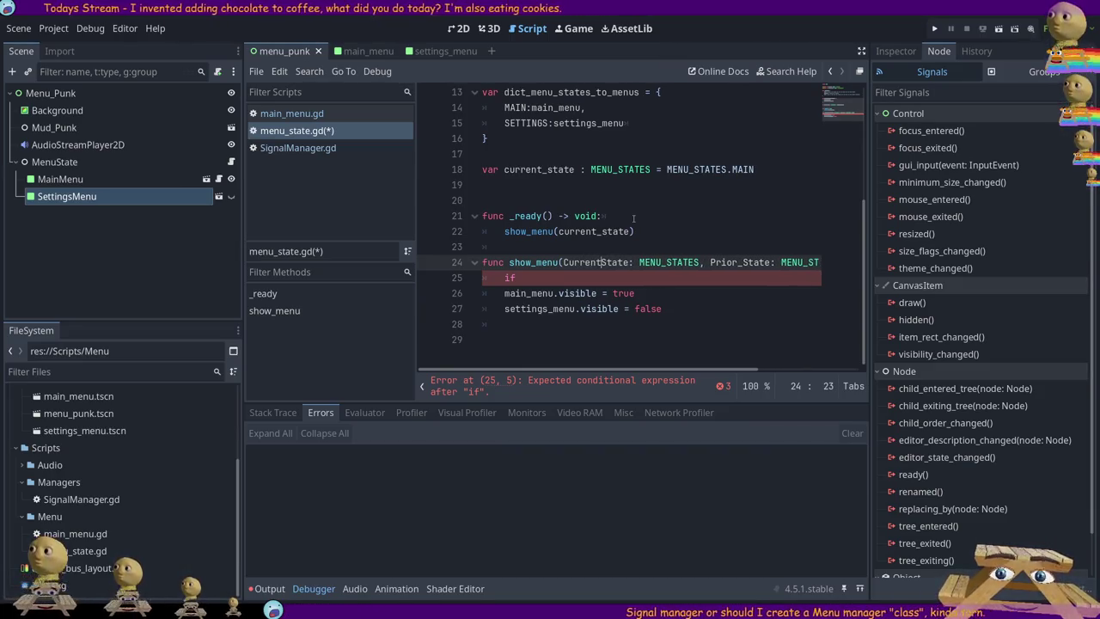
key(BackSpace)
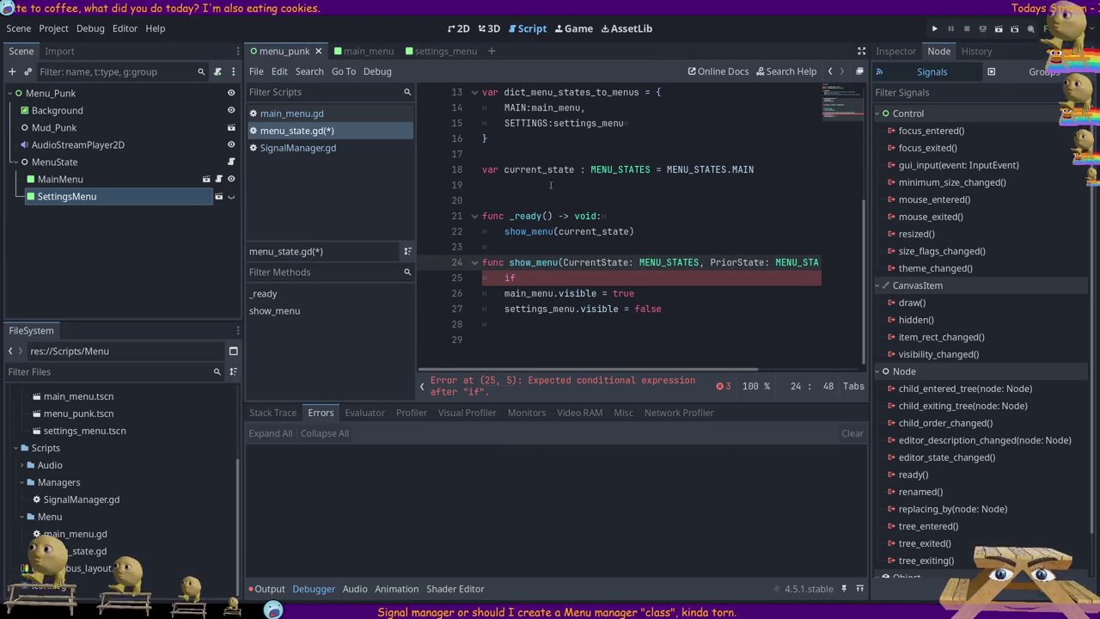
- Delete the current_state variable declaration
double_click(540, 169)
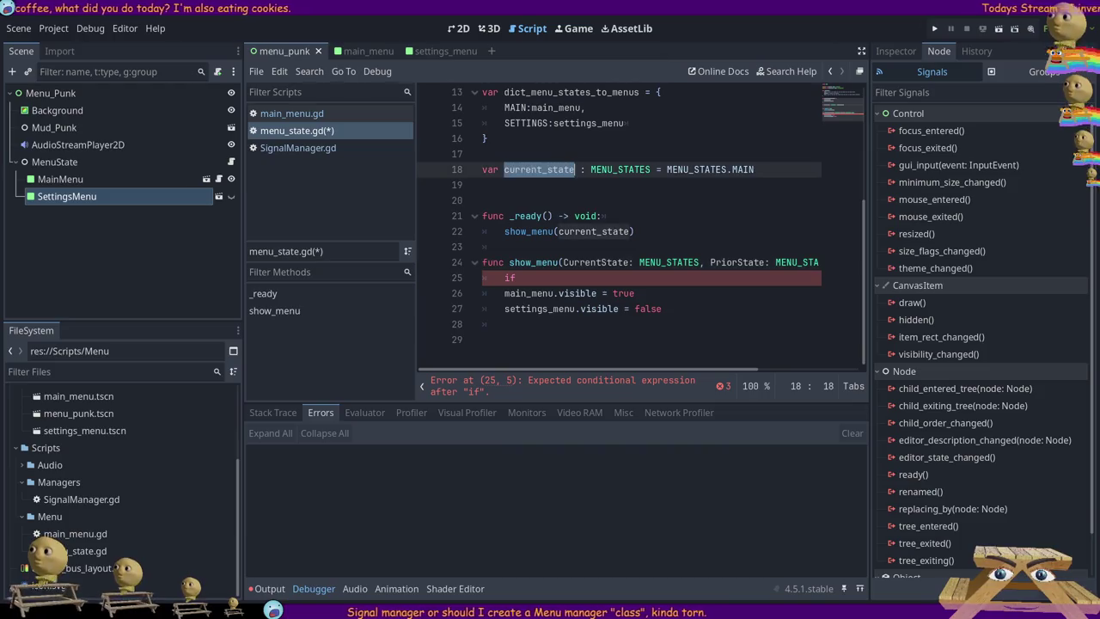
double_click(608, 262)
drag(519, 194, 484, 154)
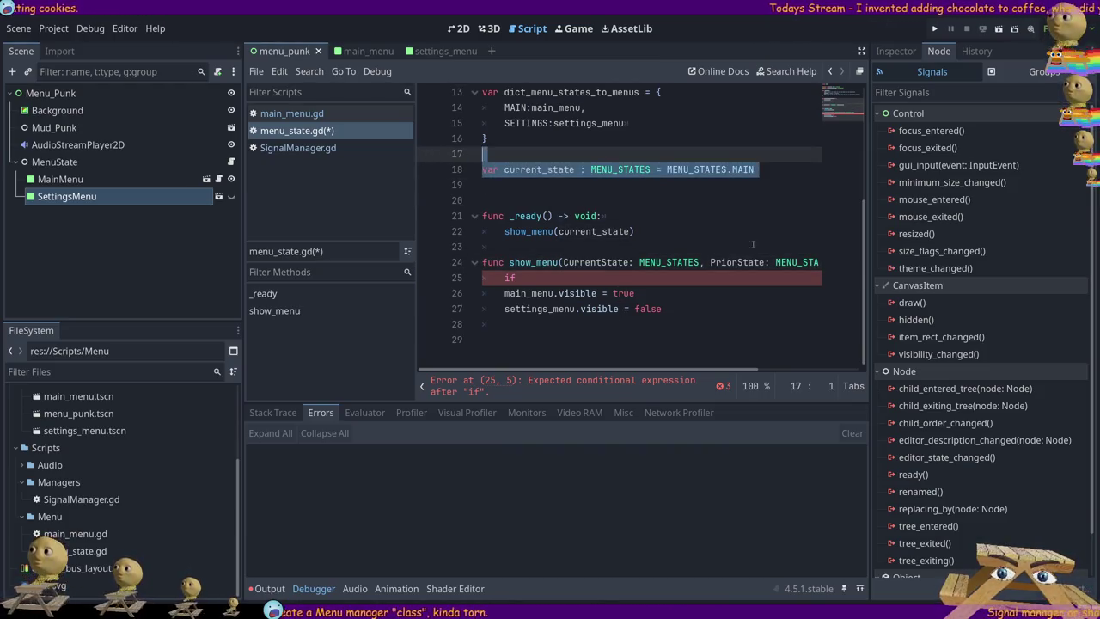
key(BackSpace)
key(BackSpace)
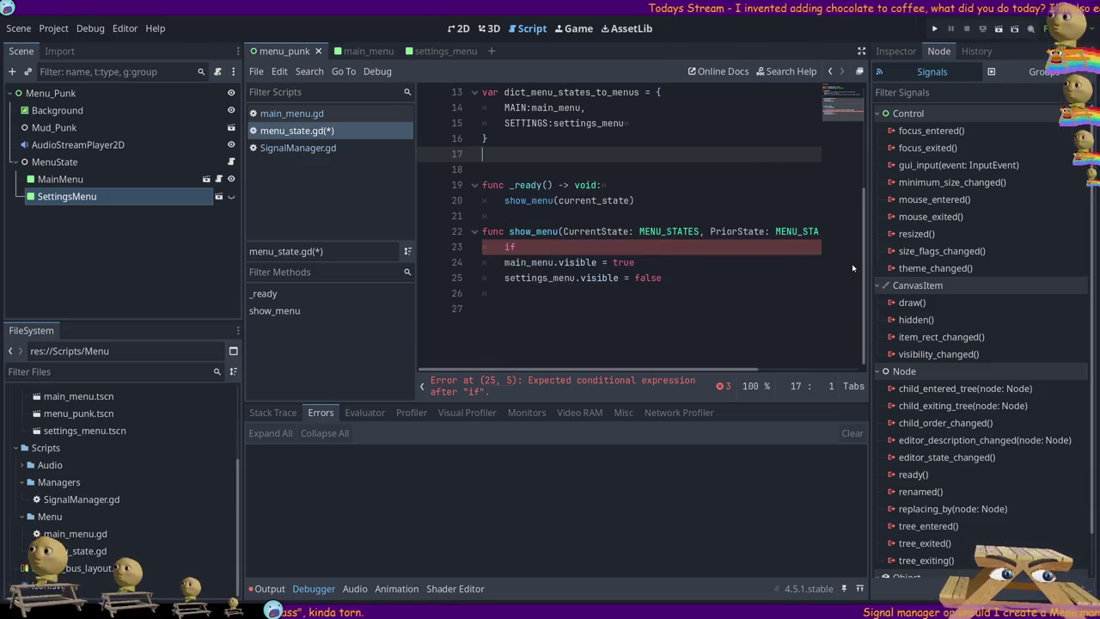
- Replace show_menu's old body with dict_menu_states_to_menus[] via autocompletion
click(563, 249)
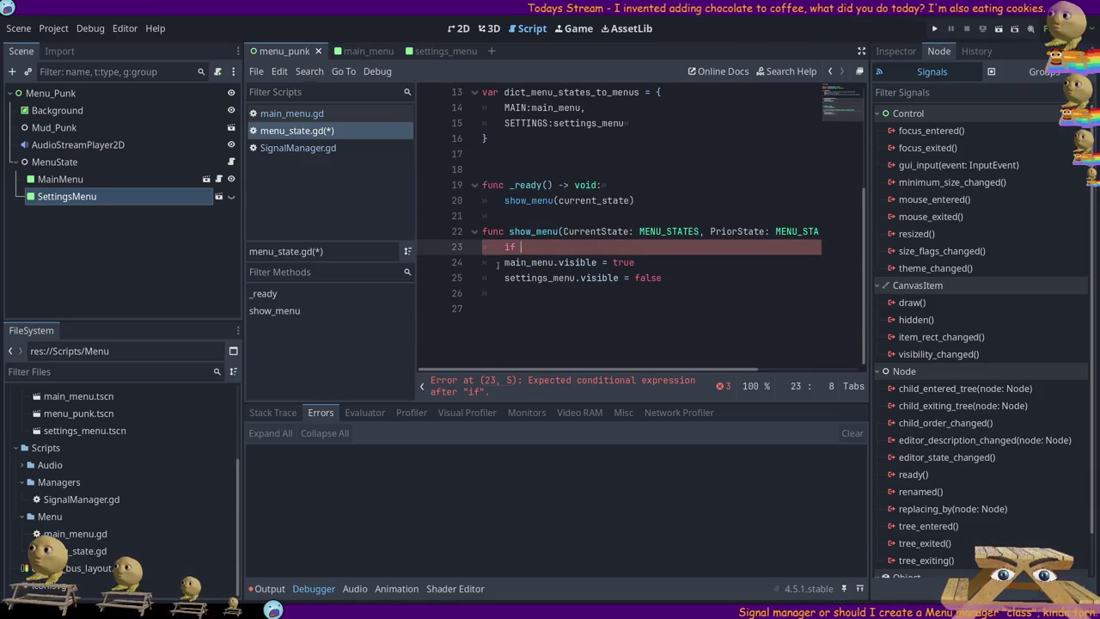
mouse_move(661, 278)
mouse_down()
mouse_move(498, 262)
mouse_move(471, 246)
mouse_up()
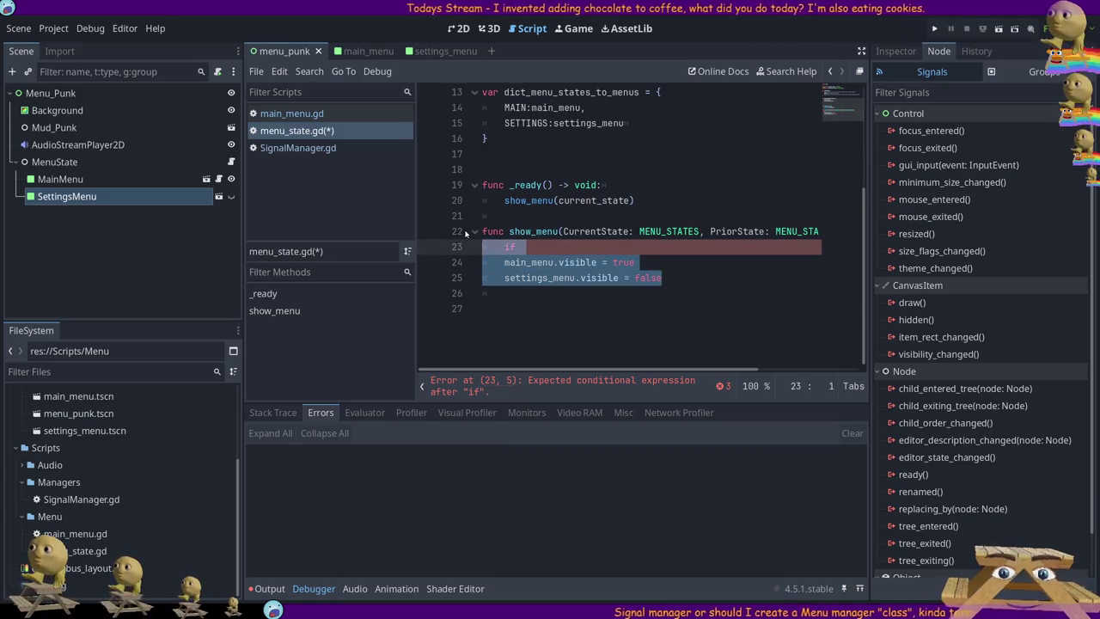
key(BackSpace)
key(Tab)
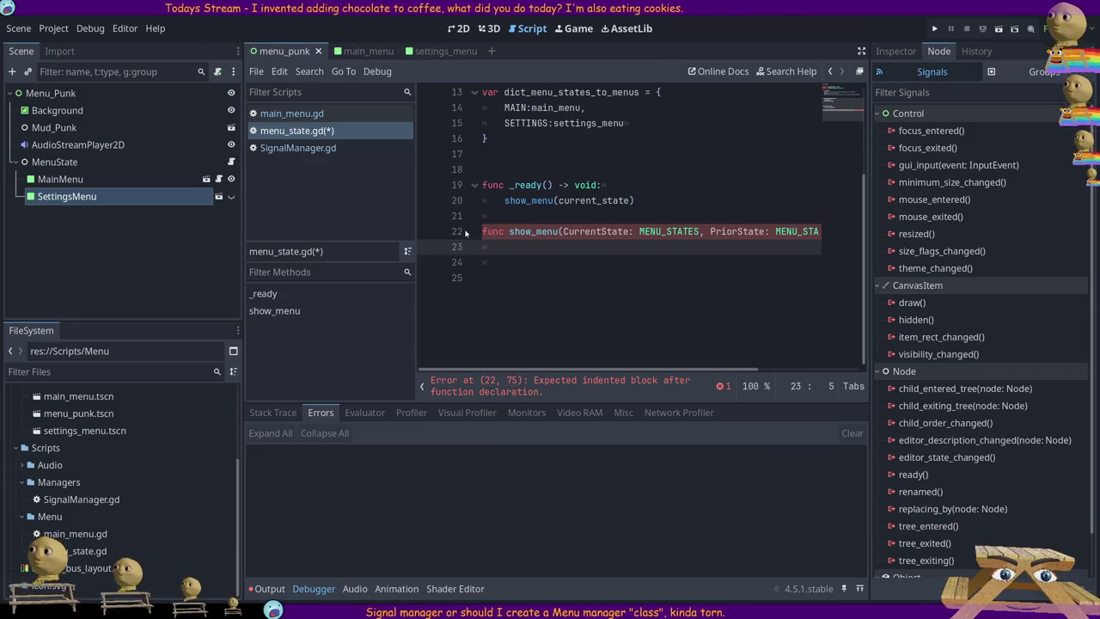
text(d)
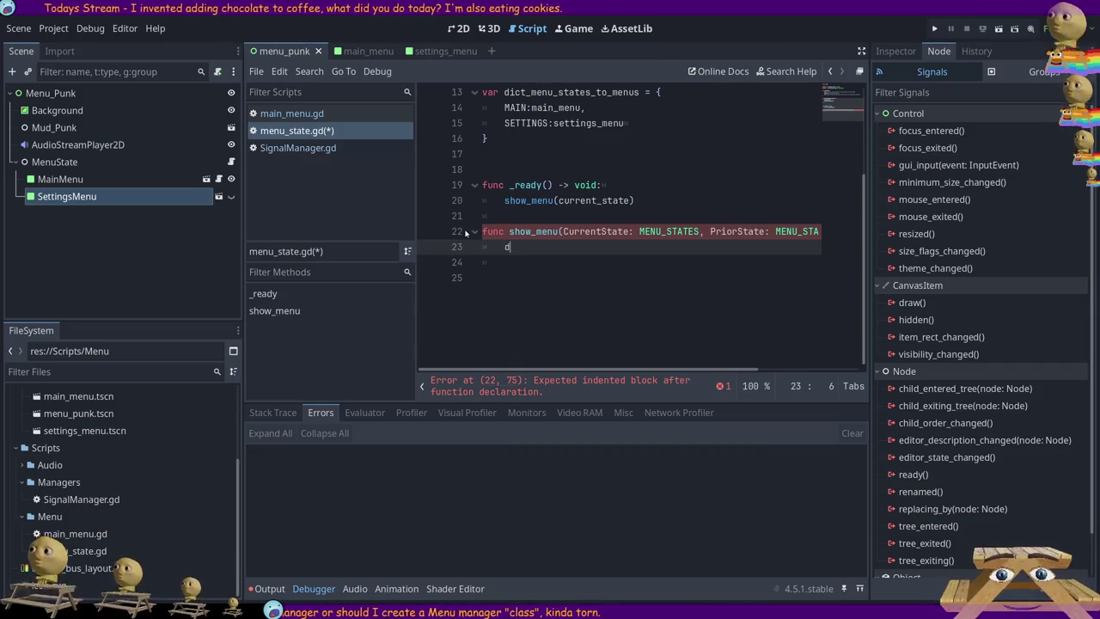
text(ict)
key(Return)
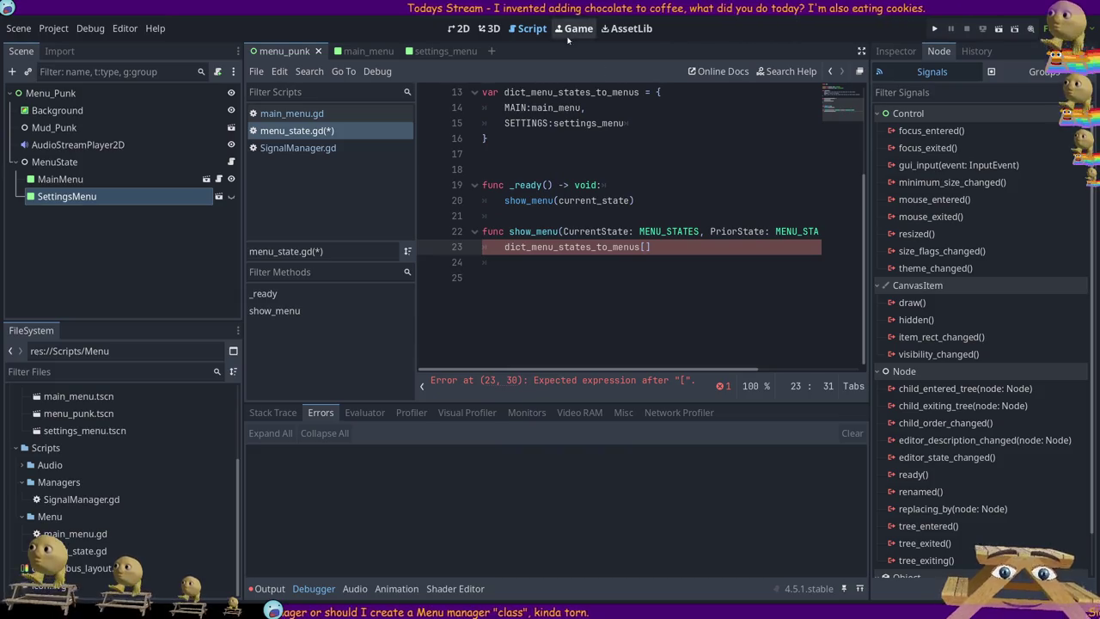
scroll(618, 178, up, 2)
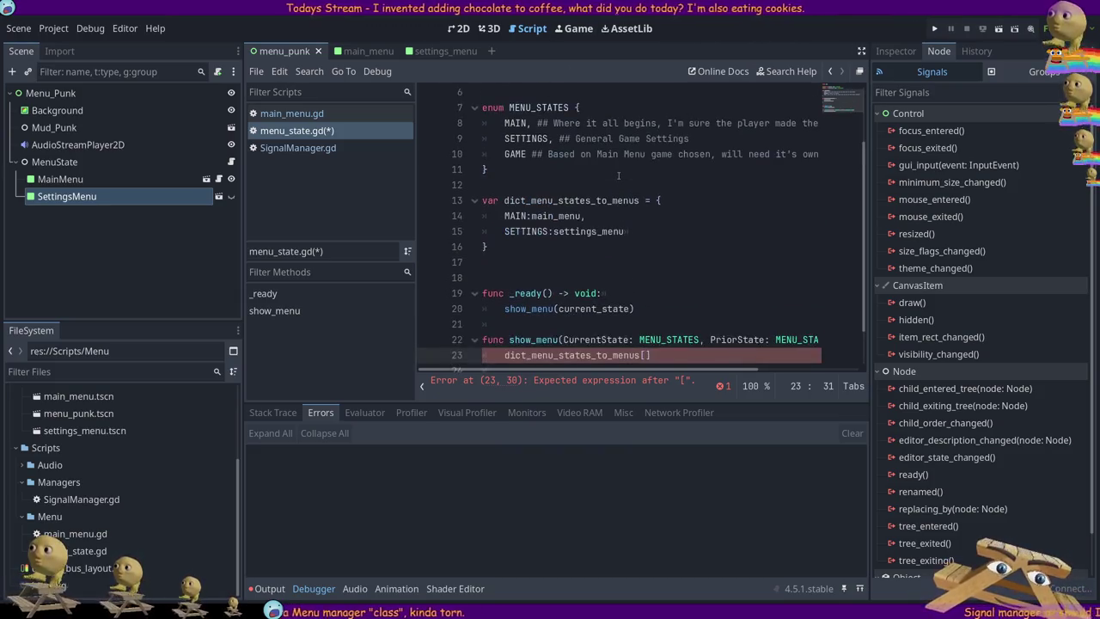
scroll(609, 177, down, 1)
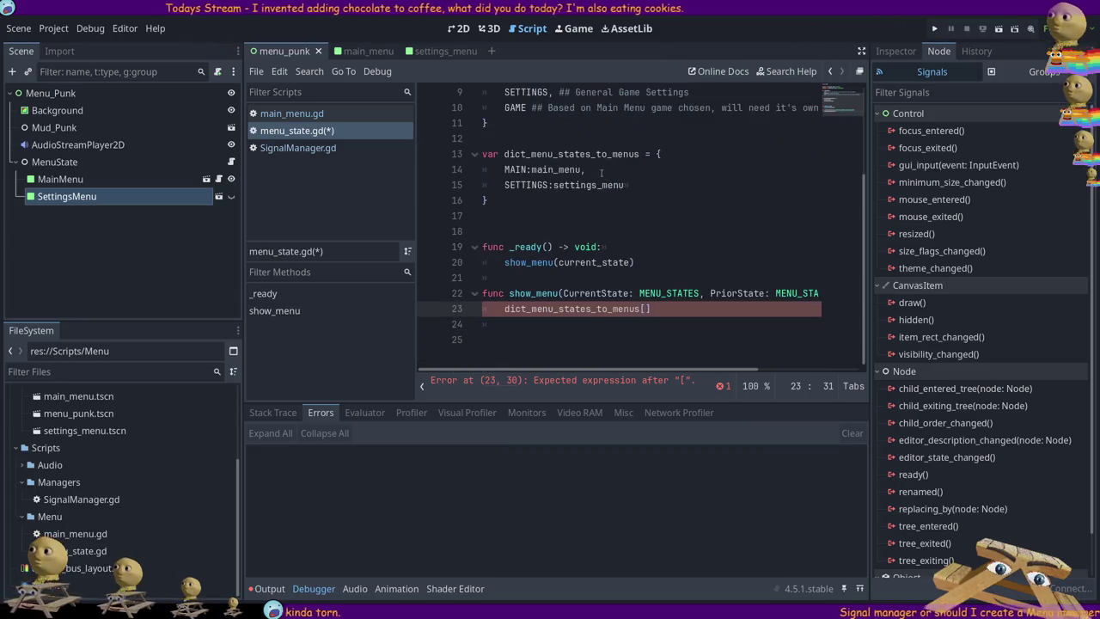
click(509, 169)
double_click(516, 169)
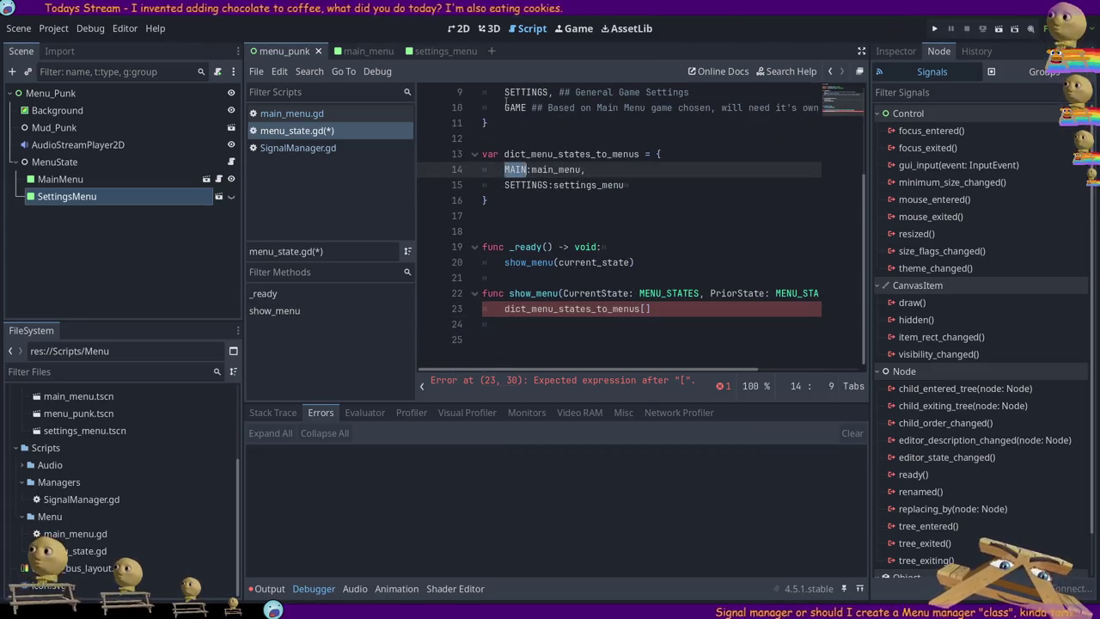
scroll(516, 169, up, 1)
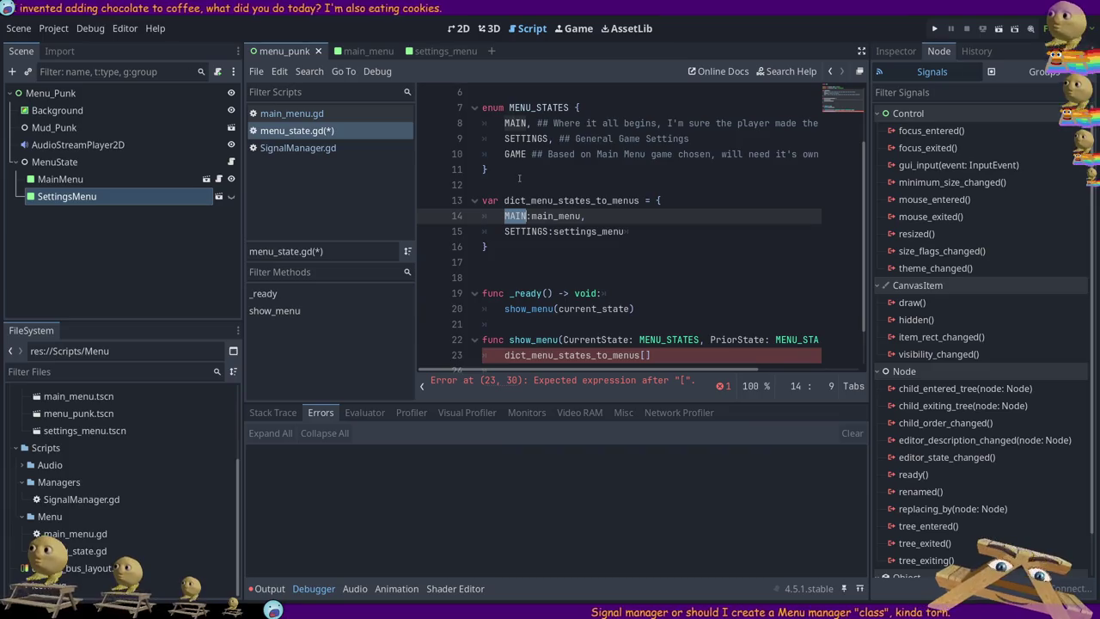
scroll(561, 295, down, 1)
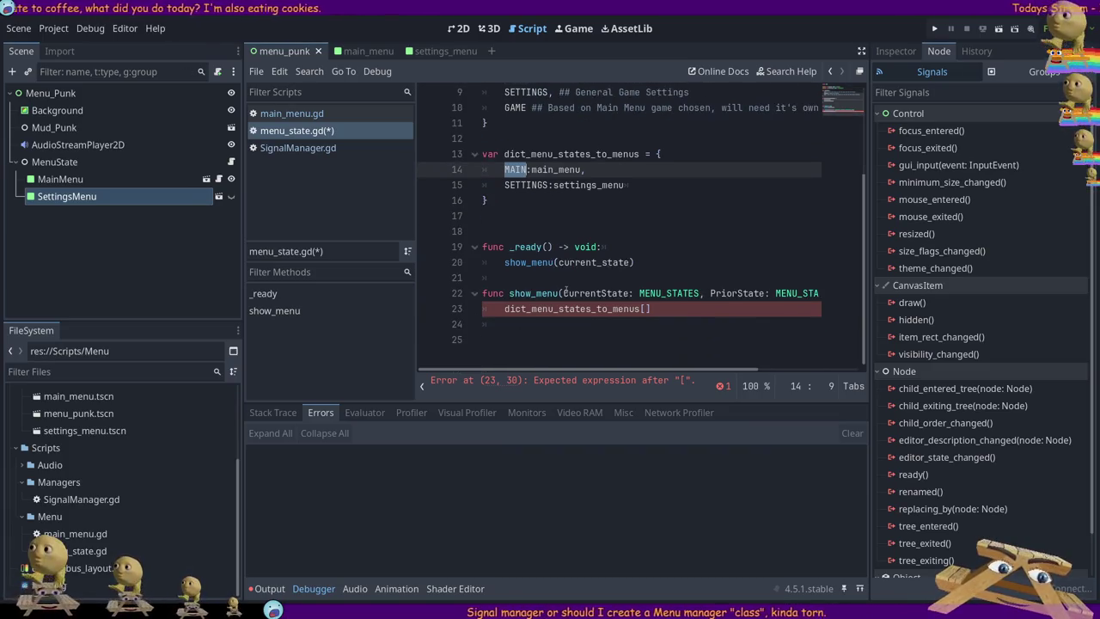
double_click(664, 293)
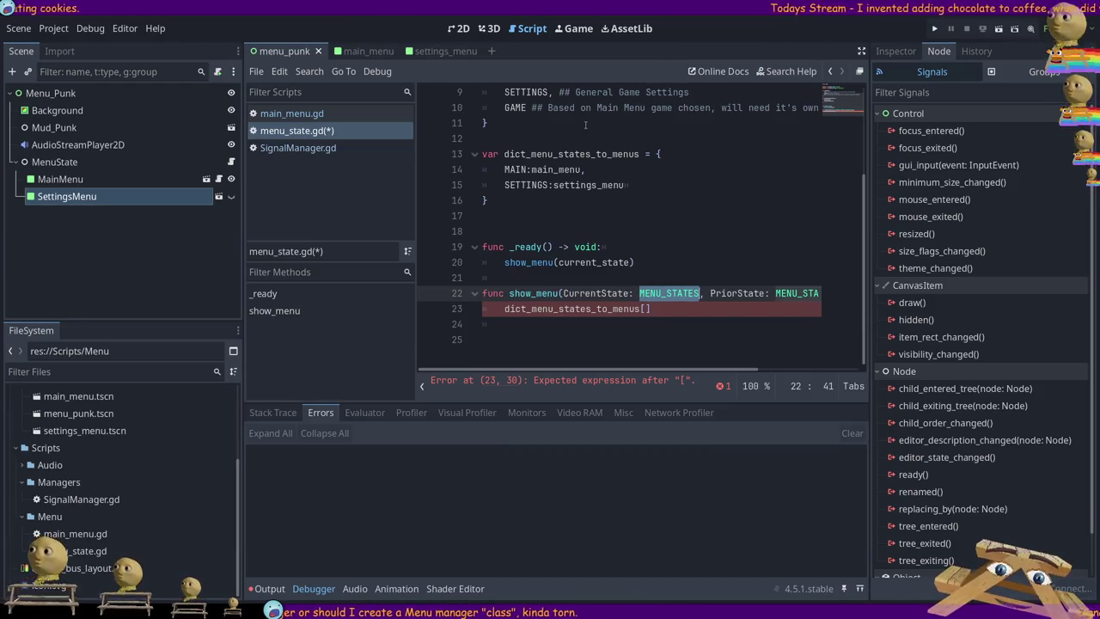
scroll(586, 127, up, 1)
double_click(539, 108)
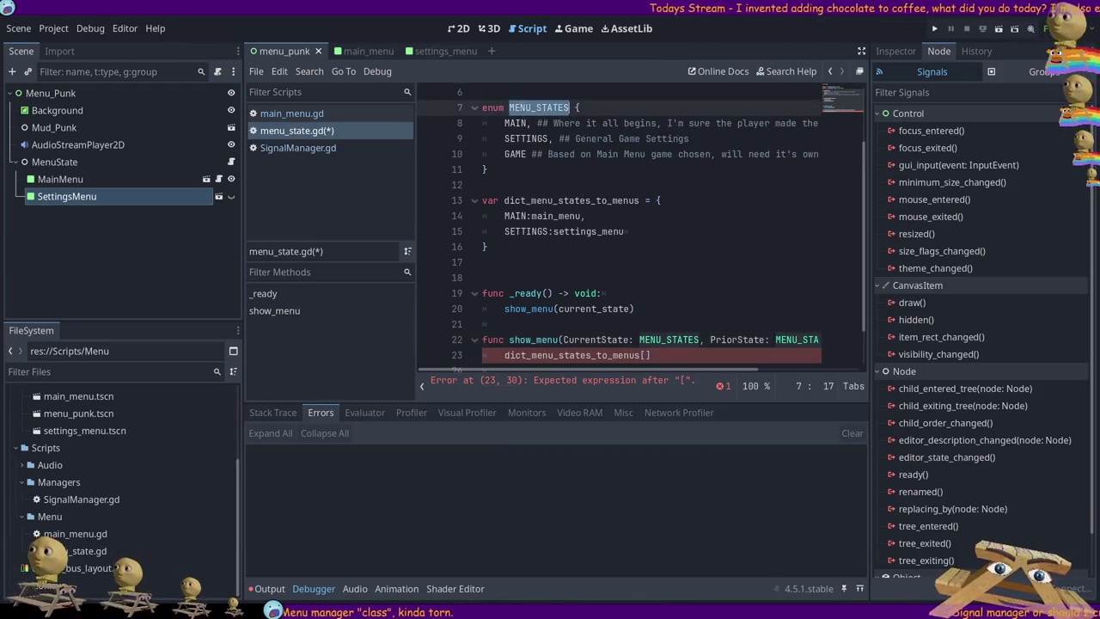
double_click(518, 123)
double_click(525, 138)
double_click(515, 154)
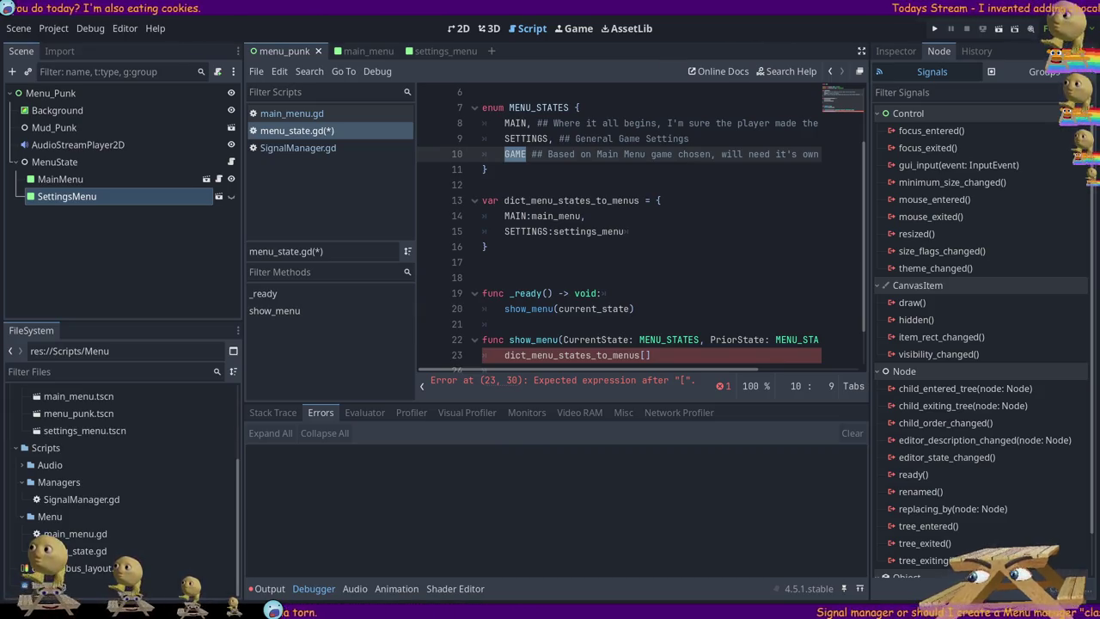
click(488, 169)
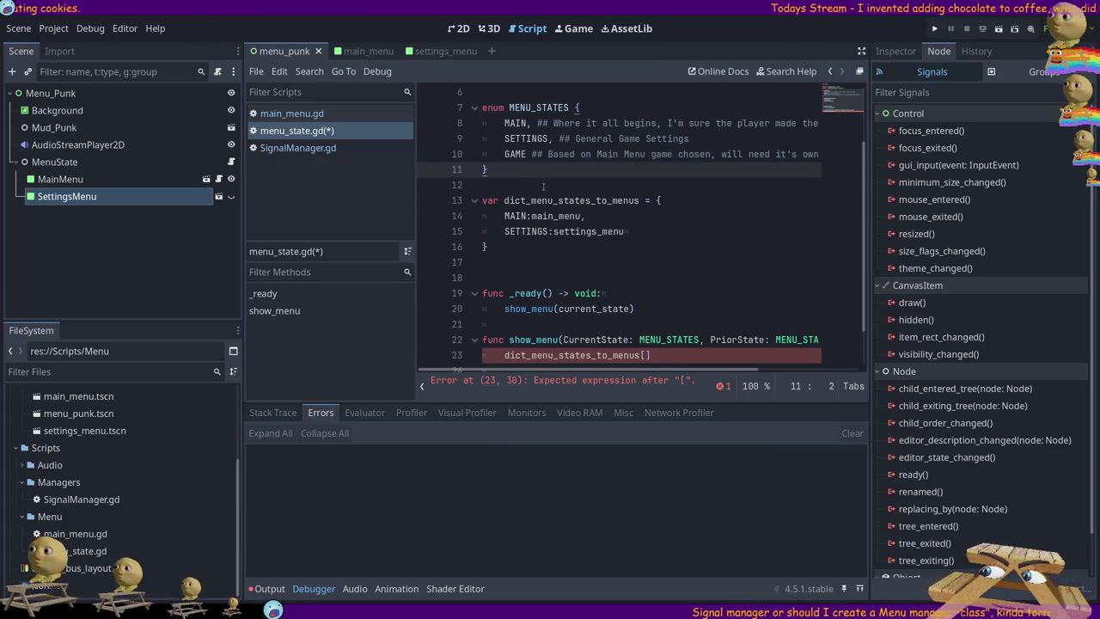
scroll(531, 315, down, 1)
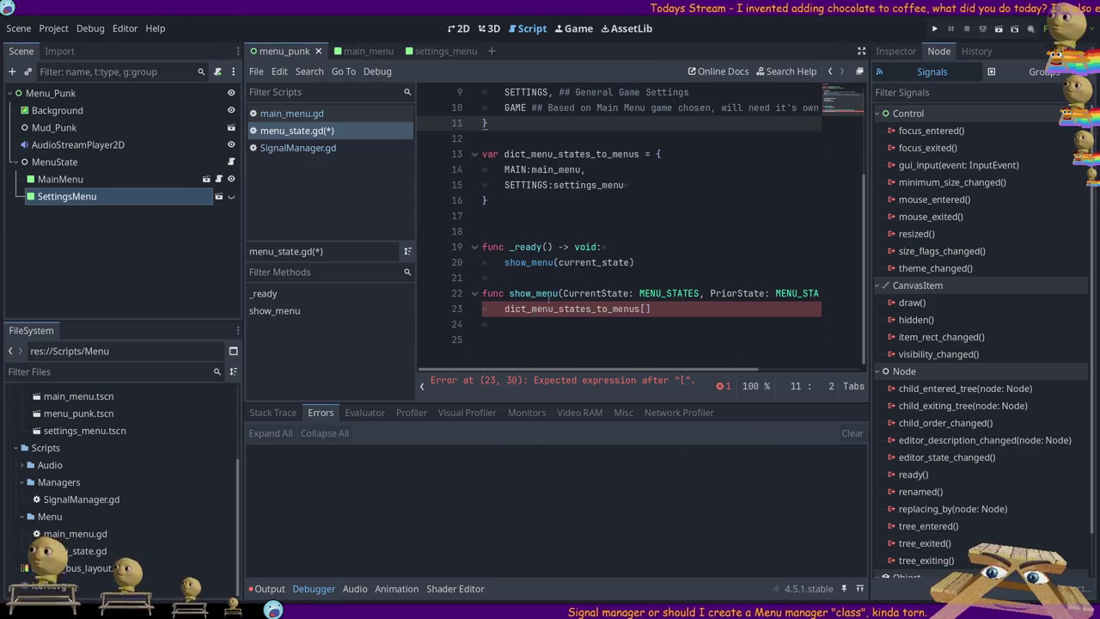
click(678, 308)
double_click(570, 293)
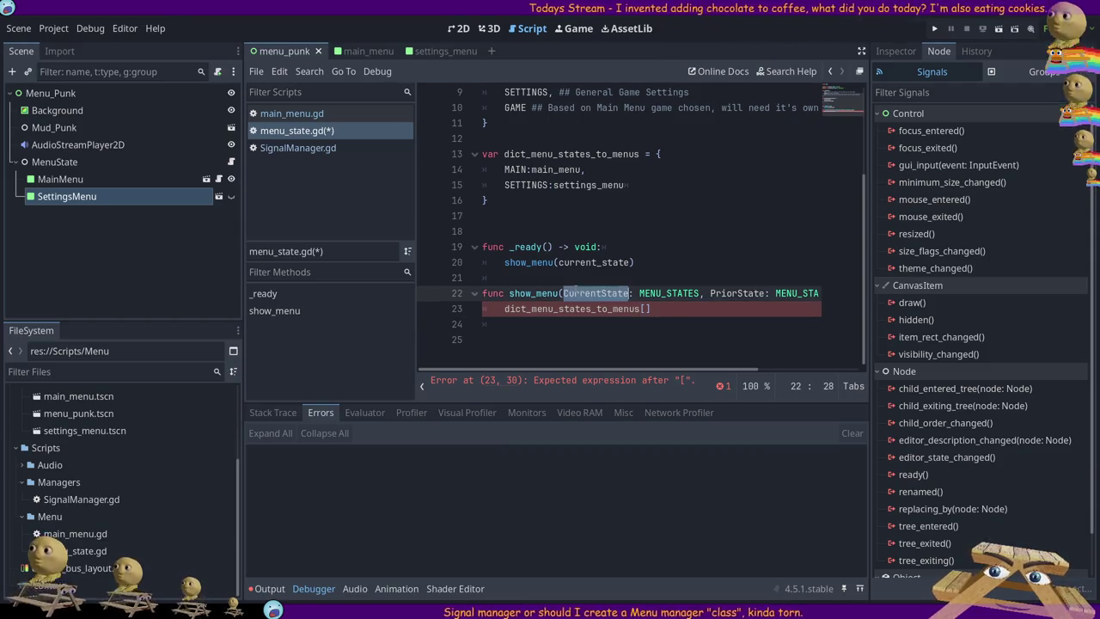
double_click(669, 293)
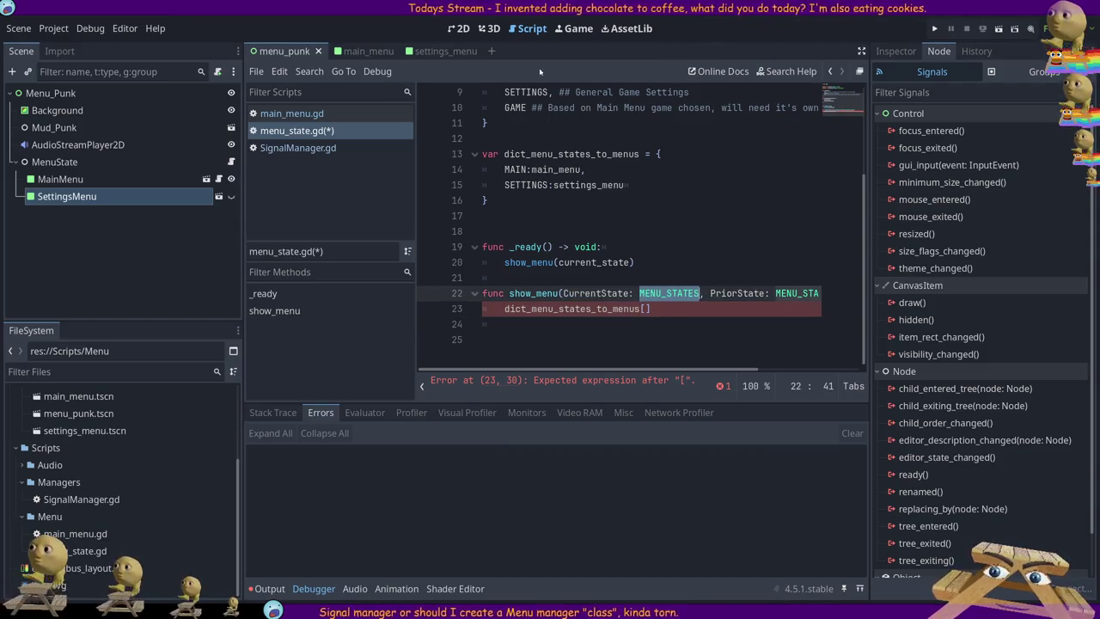
scroll(508, 279, up, 1)
scroll(508, 279, up, 2)
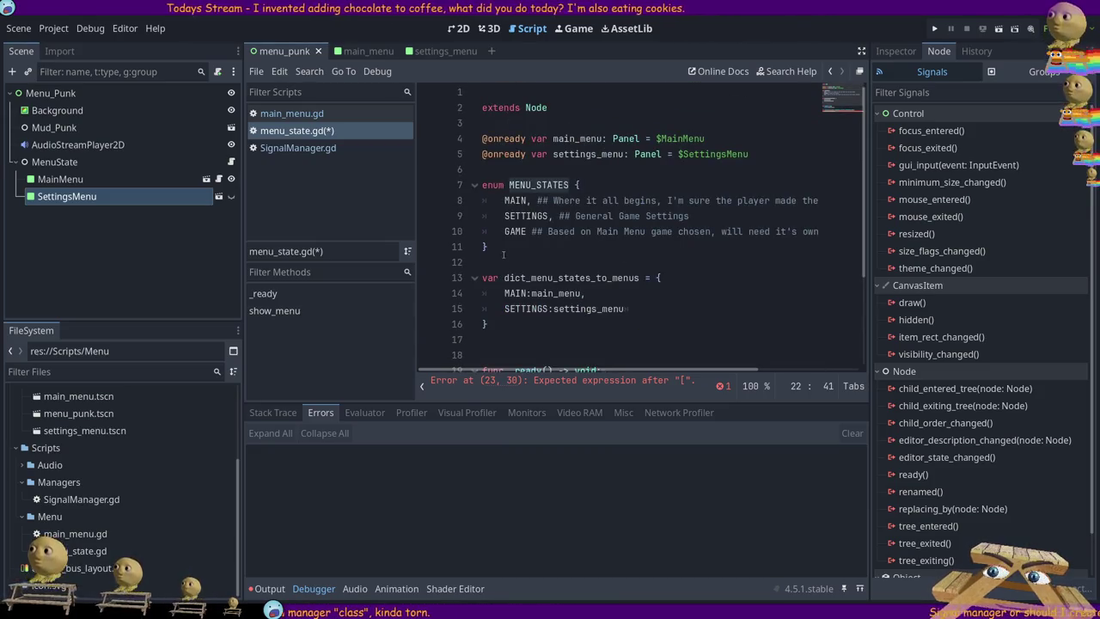
scroll(498, 269, down, 3)
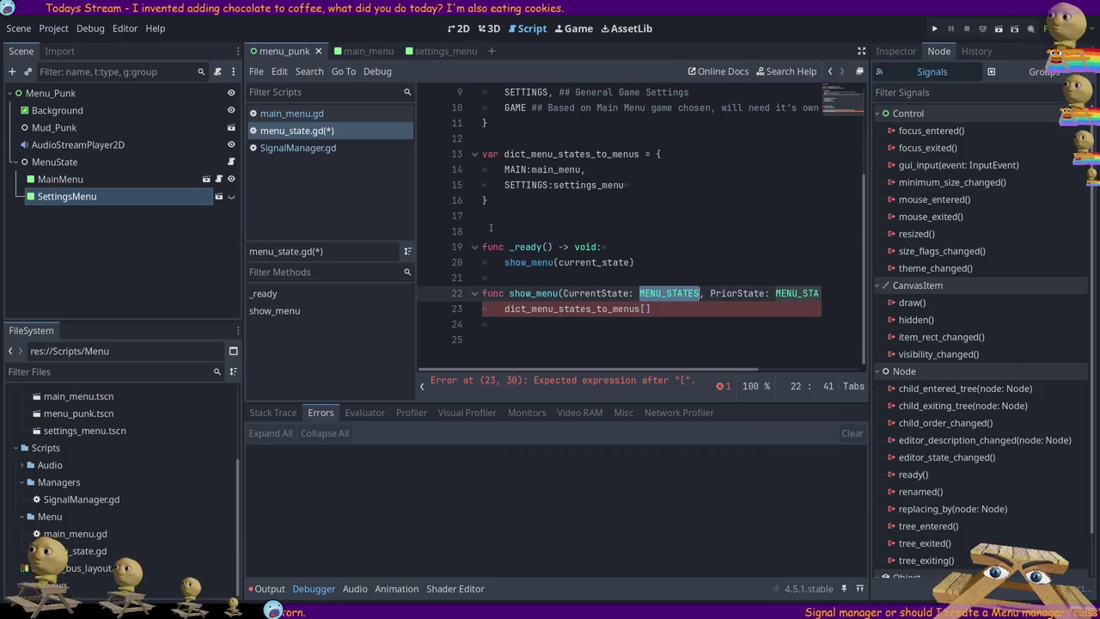
scroll(490, 228, up, 3)
drag(499, 249, 409, 187)
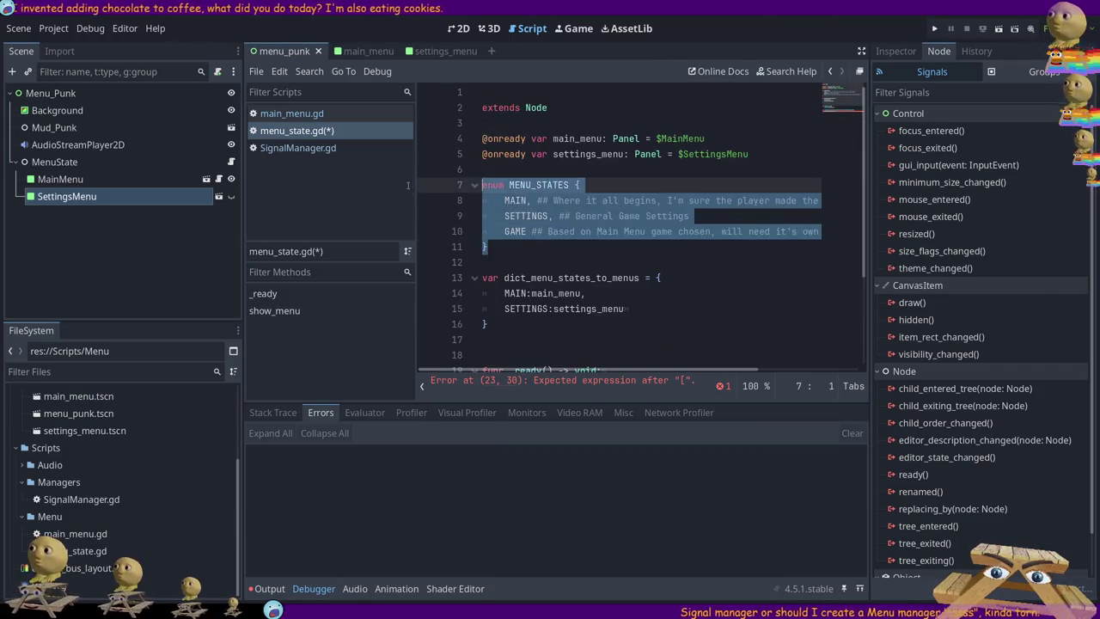
- Comment out the MENU_STATES enum and change both show_menu parameter types to String
key(ctrl+k)
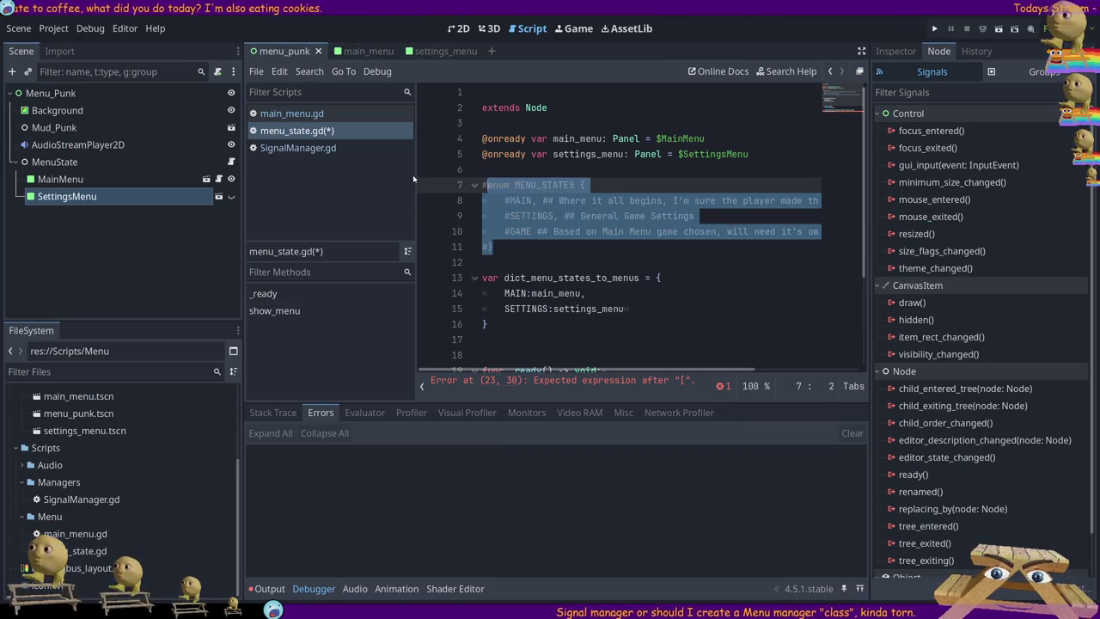
click(546, 265)
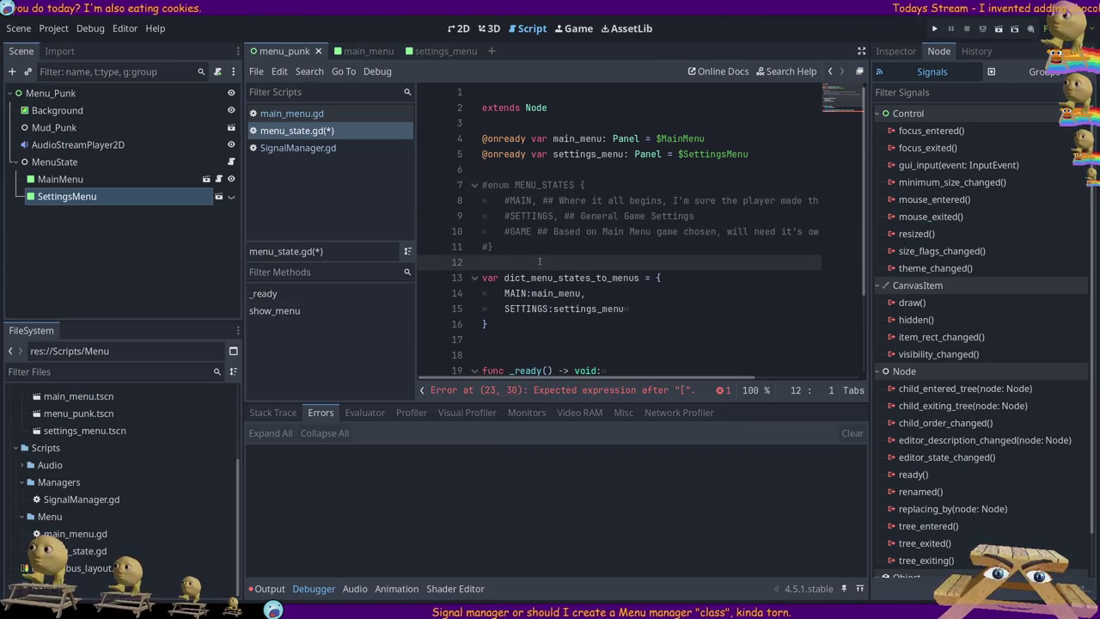
scroll(539, 261, down, 2)
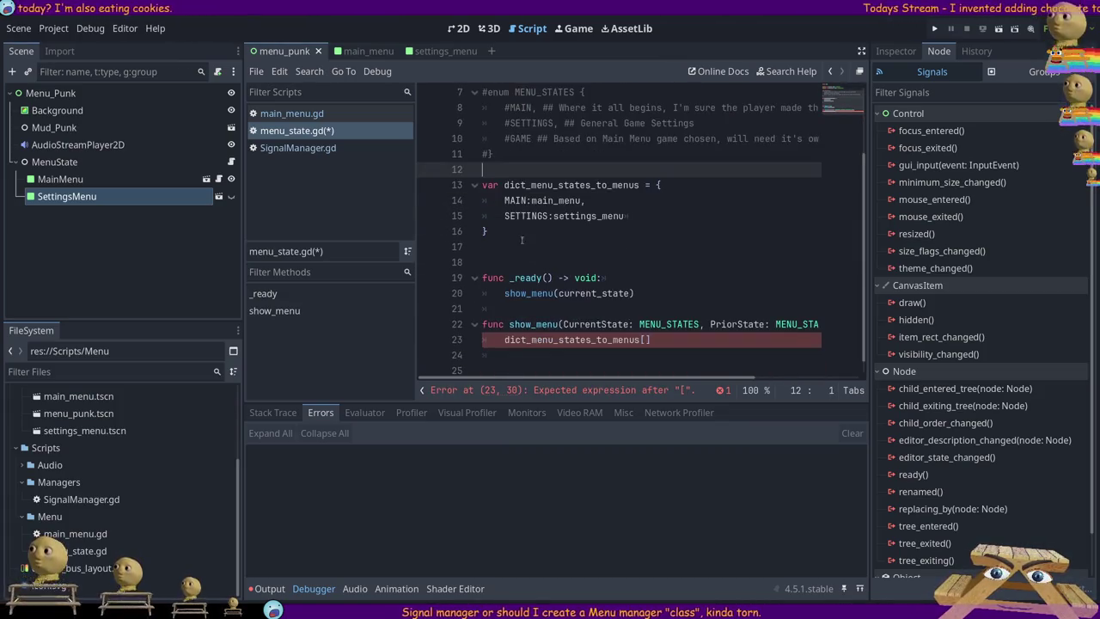
double_click(669, 324)
text(String)
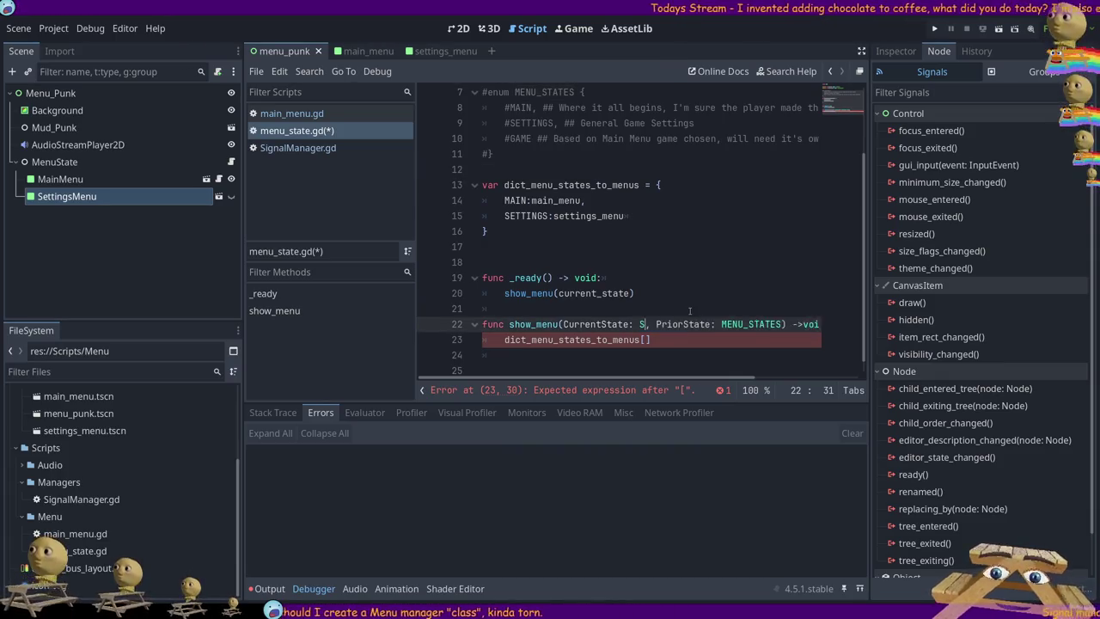
double_click(778, 324)
key(BackSpace)
text(String)
key(Escape)
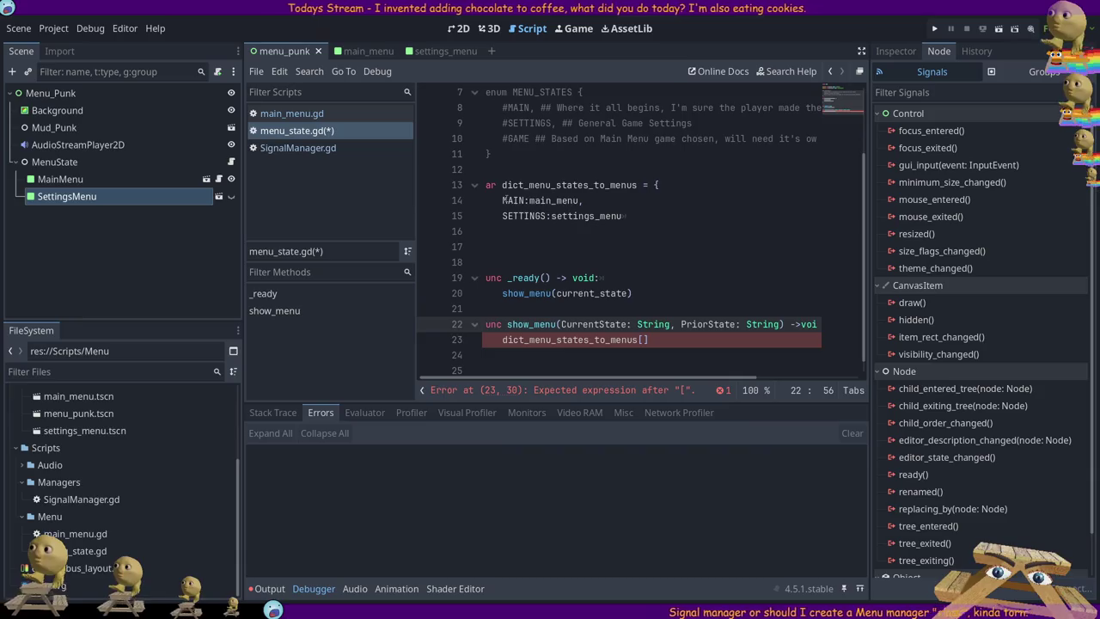
- Quote the dictionary keys as "MAIN" and "SETTINGS"
double_click(513, 201)
text(")
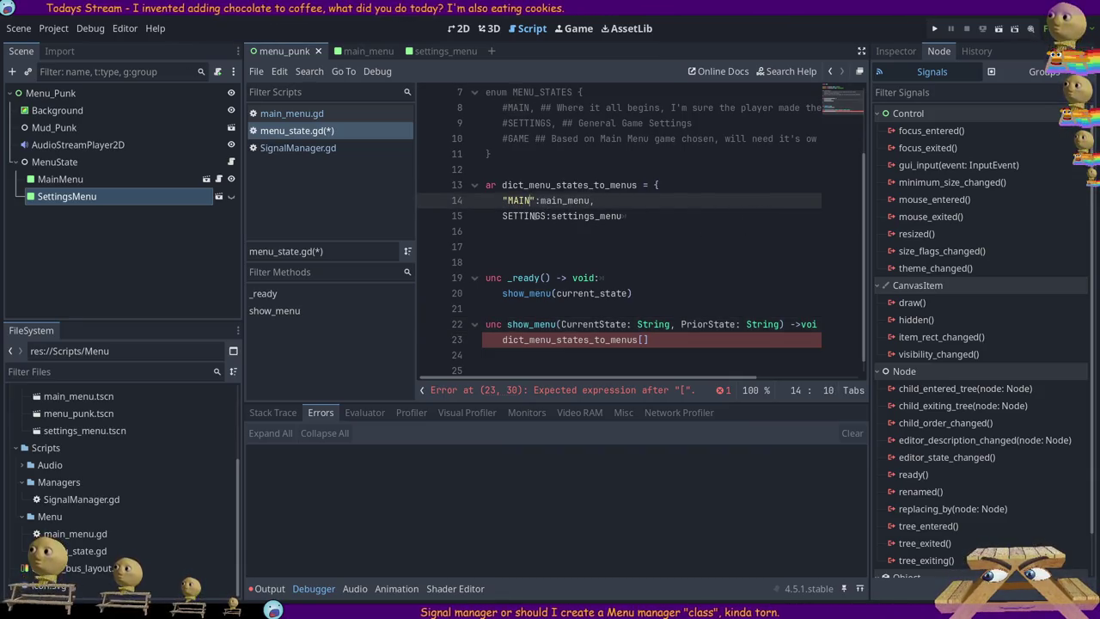
double_click(533, 216)
text(")
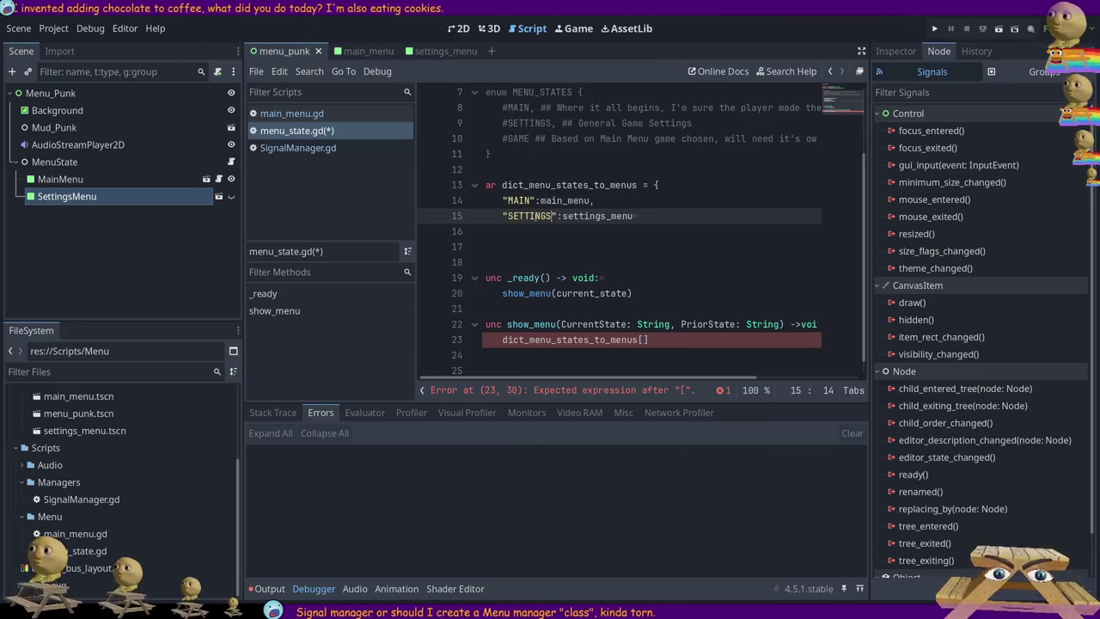
- Extend the line 23 dictionary lookup, indexed by CurrentState, with ].Vis
scroll(634, 306, down, 1)
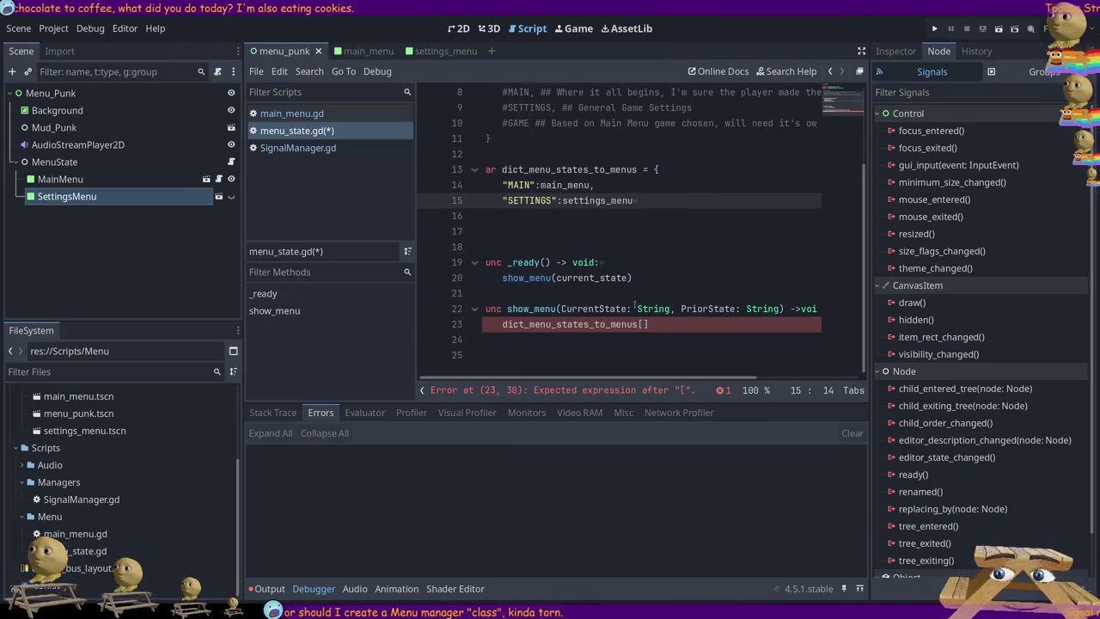
click(502, 324)
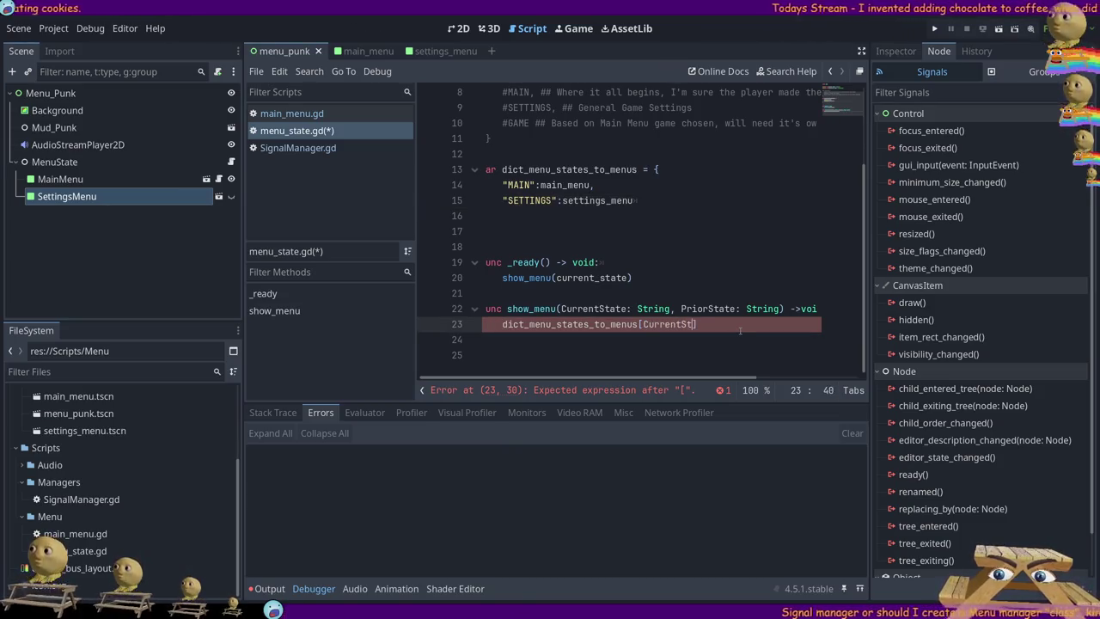
text(].)
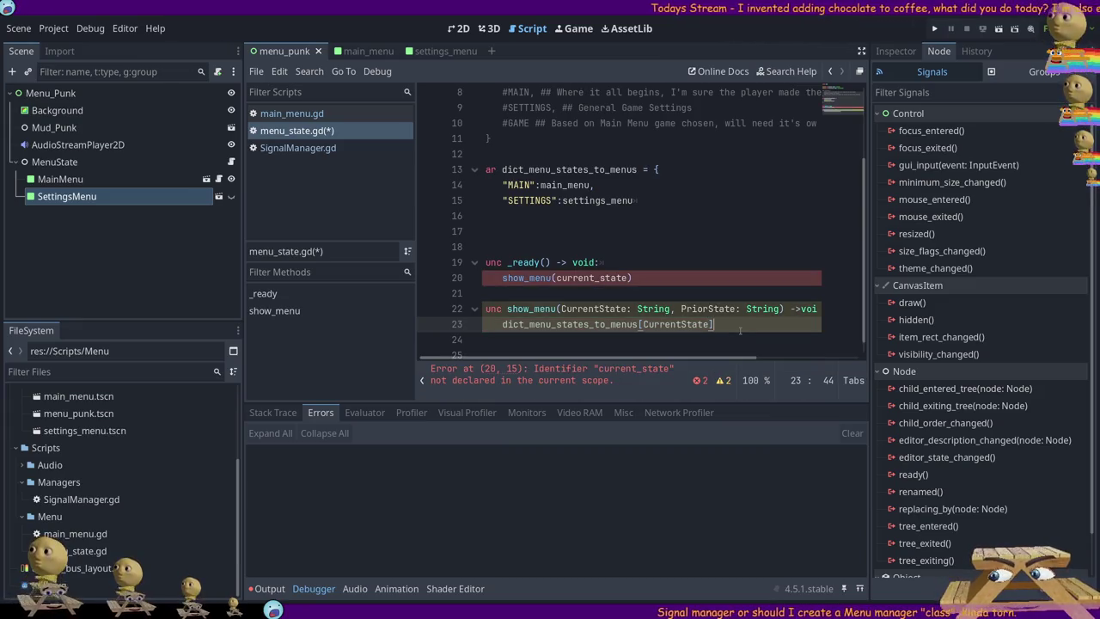